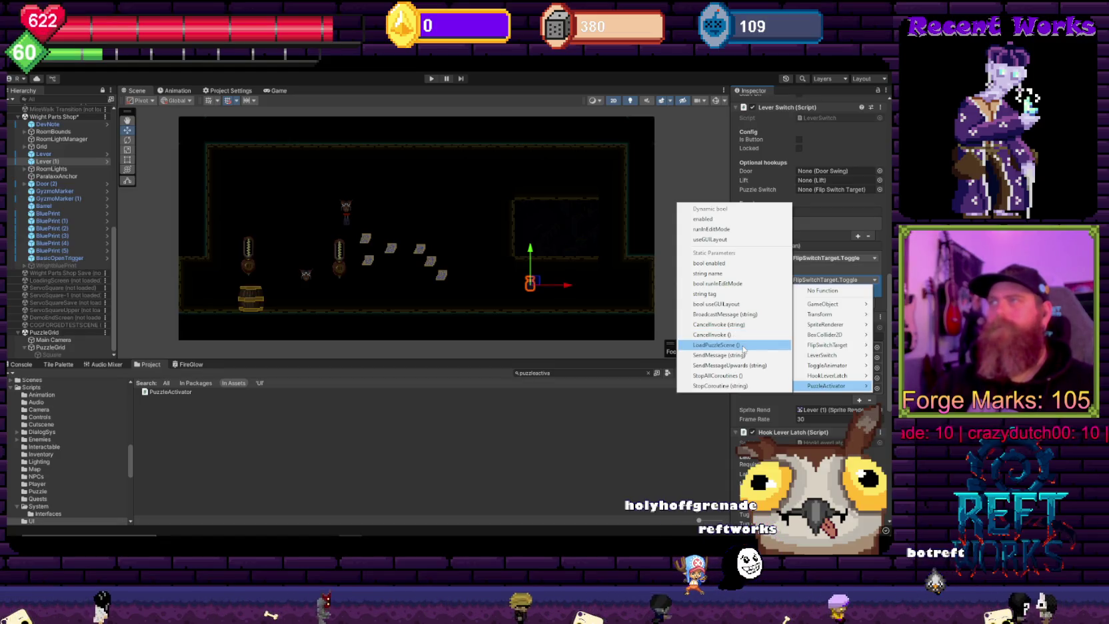
Step: Point the lever's second On Toggled entry at PuzzleActivator.LoadPuzzleScene and save Wright Parts Shop
click(743, 349)
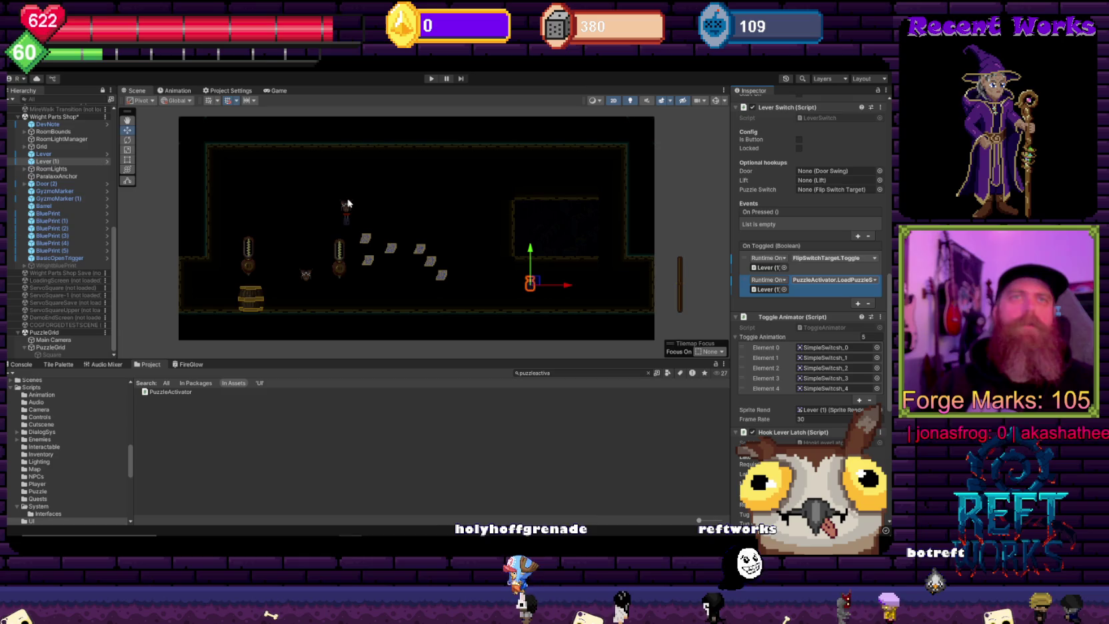
click(378, 176)
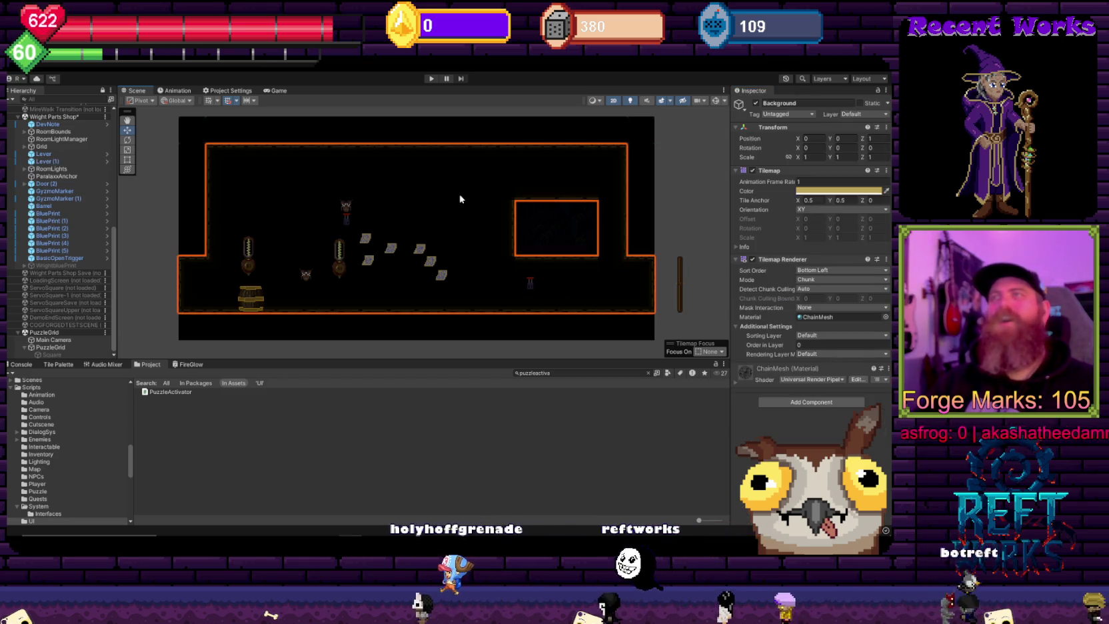
click(697, 170)
key(ctrl+s)
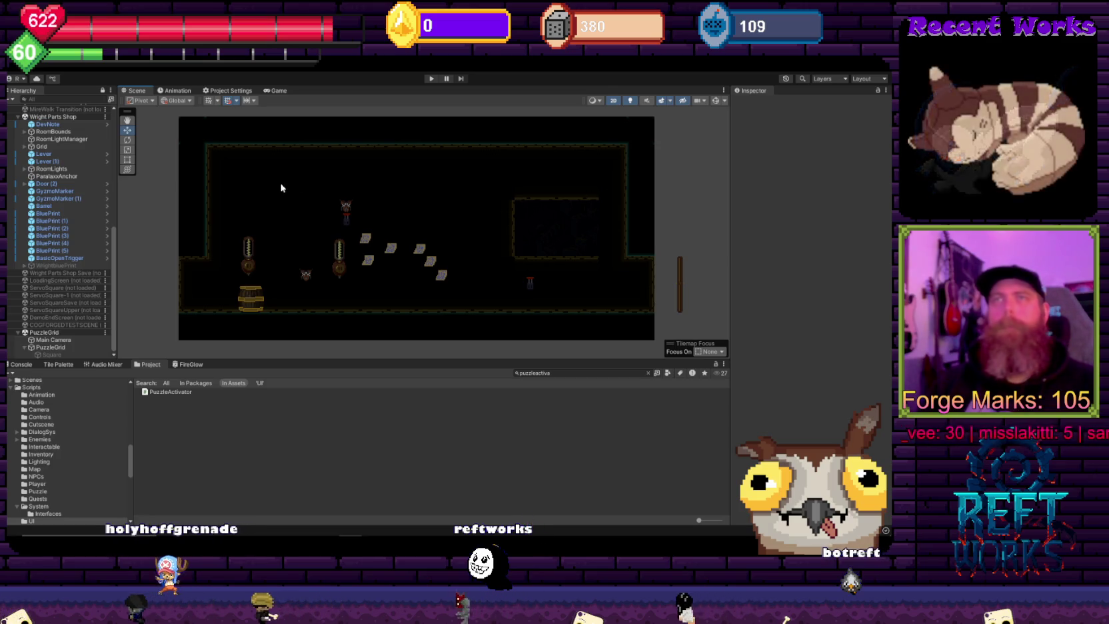
Step: Inspect Lever (1)'s components, collapsing Box Collider 2D, to check its Hook Lever Latch events
click(531, 287)
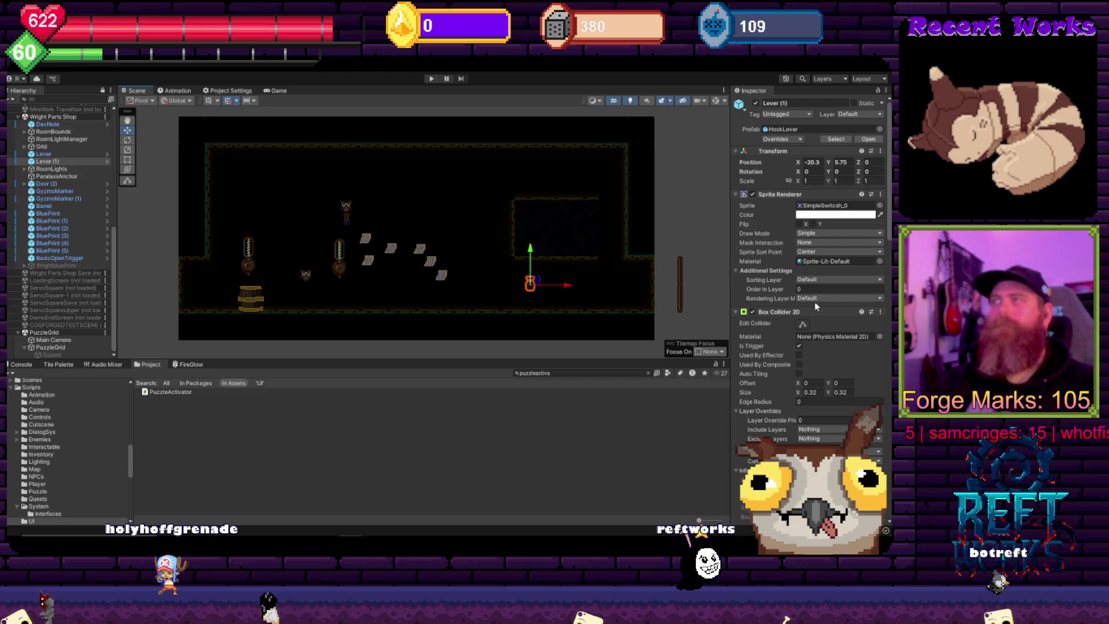
scroll(816, 306, down, 10)
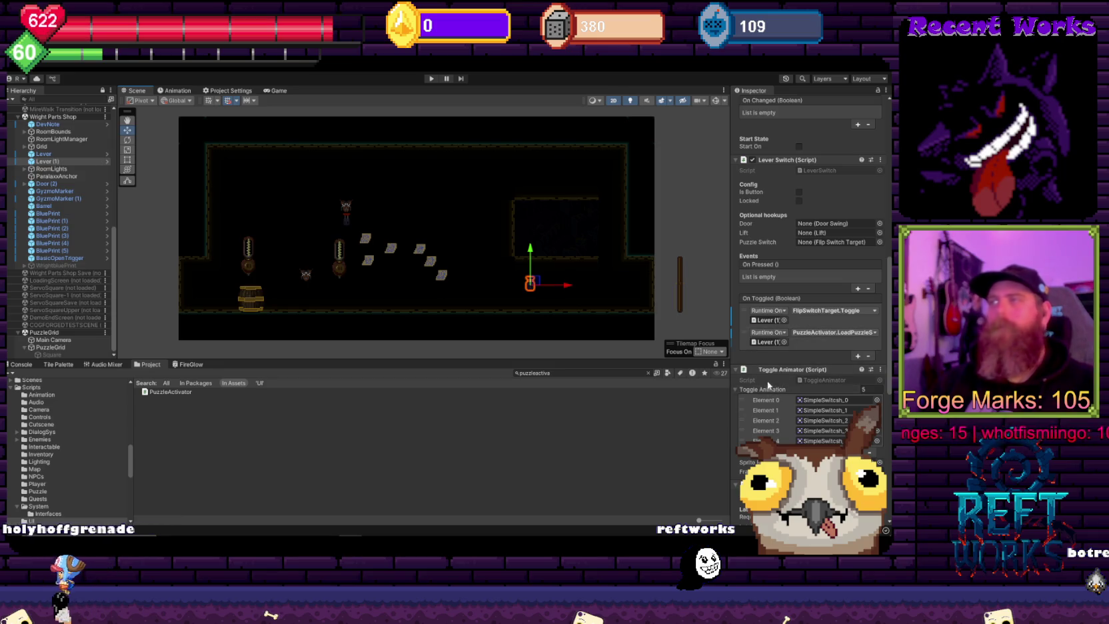
scroll(783, 400, down, 3)
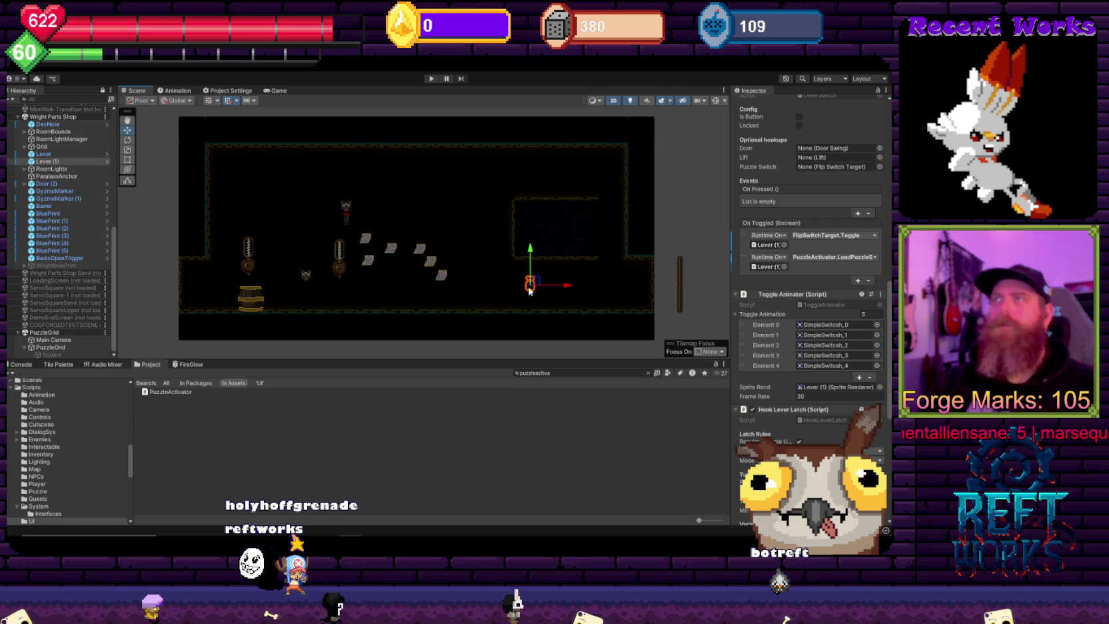
scroll(785, 437, up, 5)
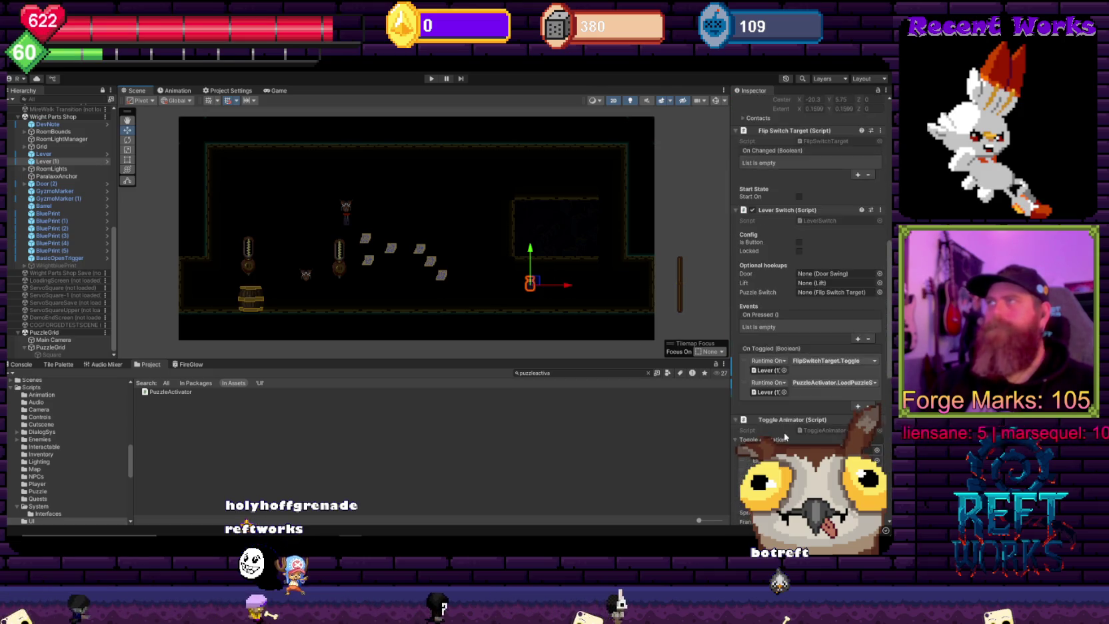
scroll(780, 436, up, 10)
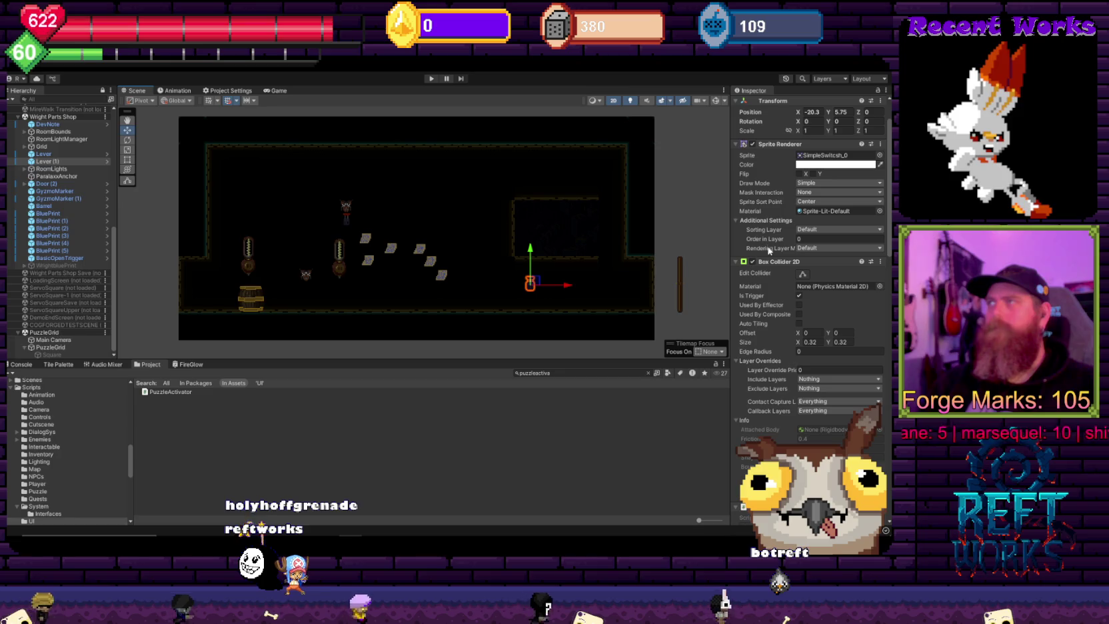
click(770, 263)
scroll(774, 294, down, 10)
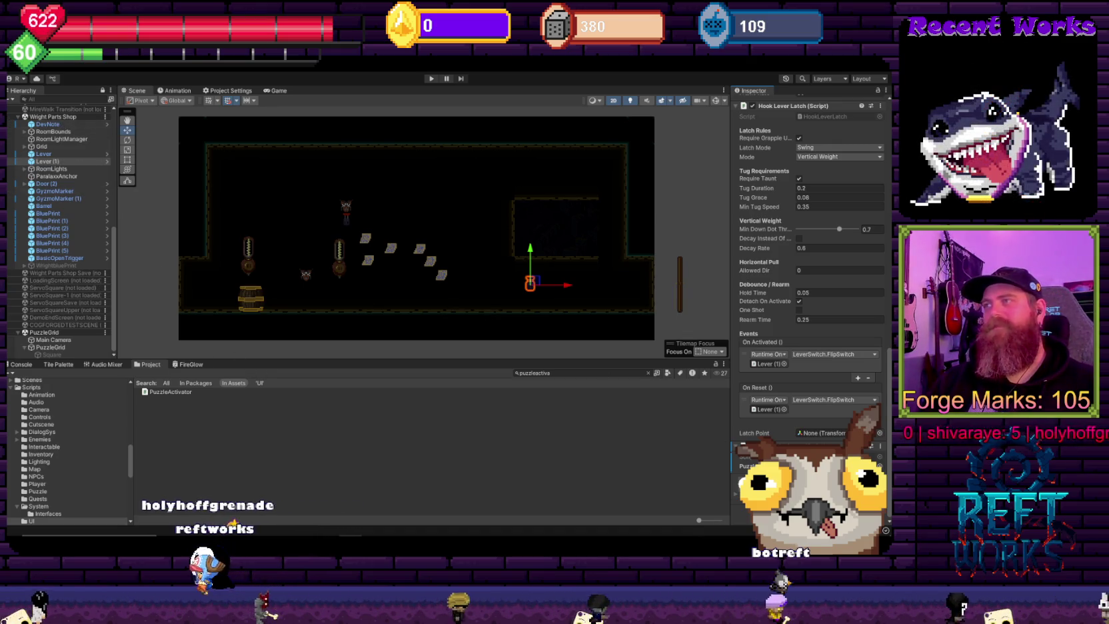
Step: Unload the PuzzleGrid and Wright Parts Shop scenes from the Hierarchy and enter play mode
right_click(46, 332)
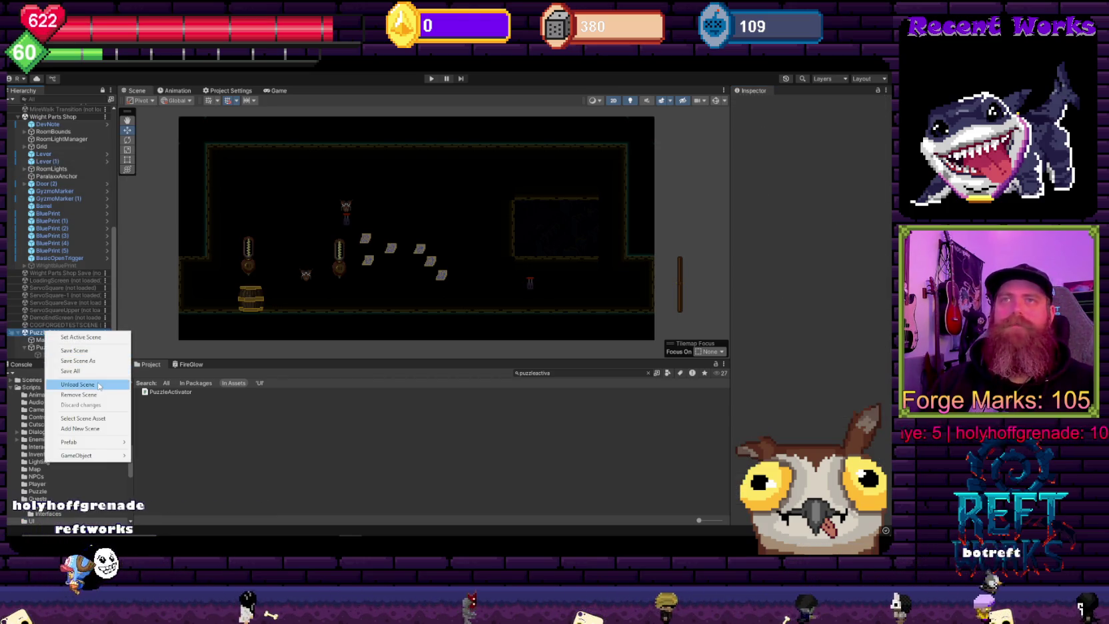
click(98, 385)
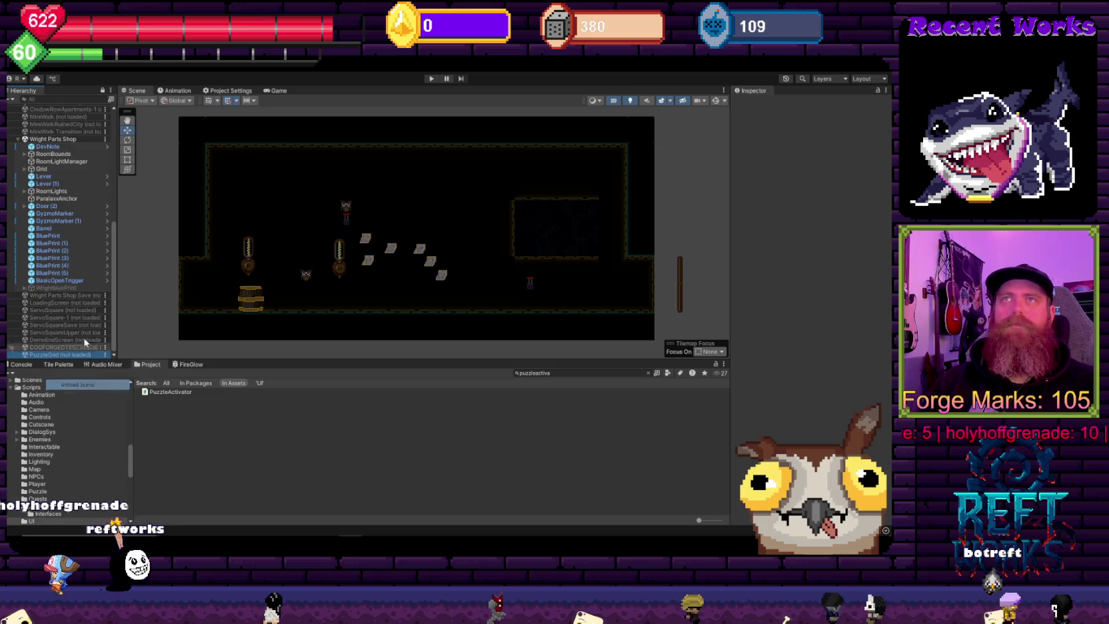
right_click(50, 139)
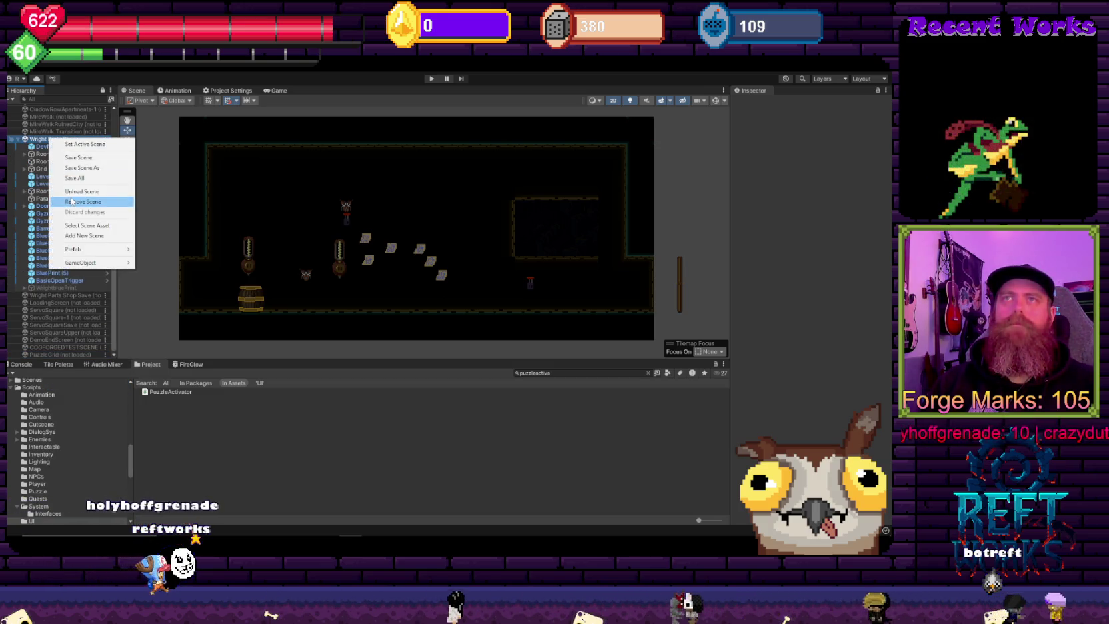
click(74, 193)
click(431, 78)
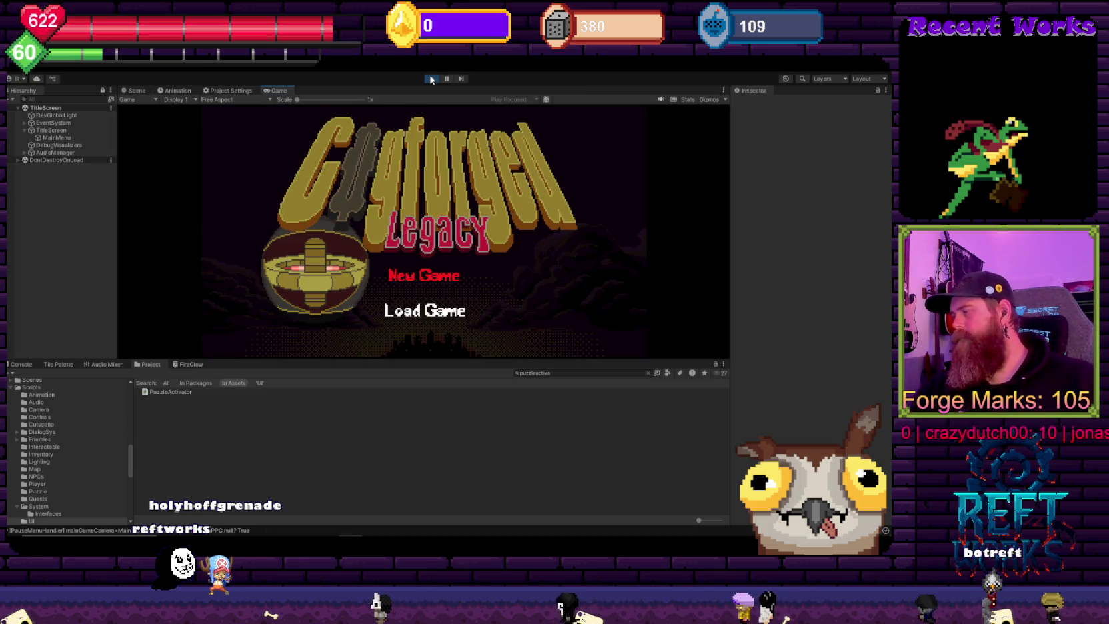
Step: Load the saved game, walk right through CinderRow into PuzzleGrid, and select Main Camera
click(400, 310)
key(d)
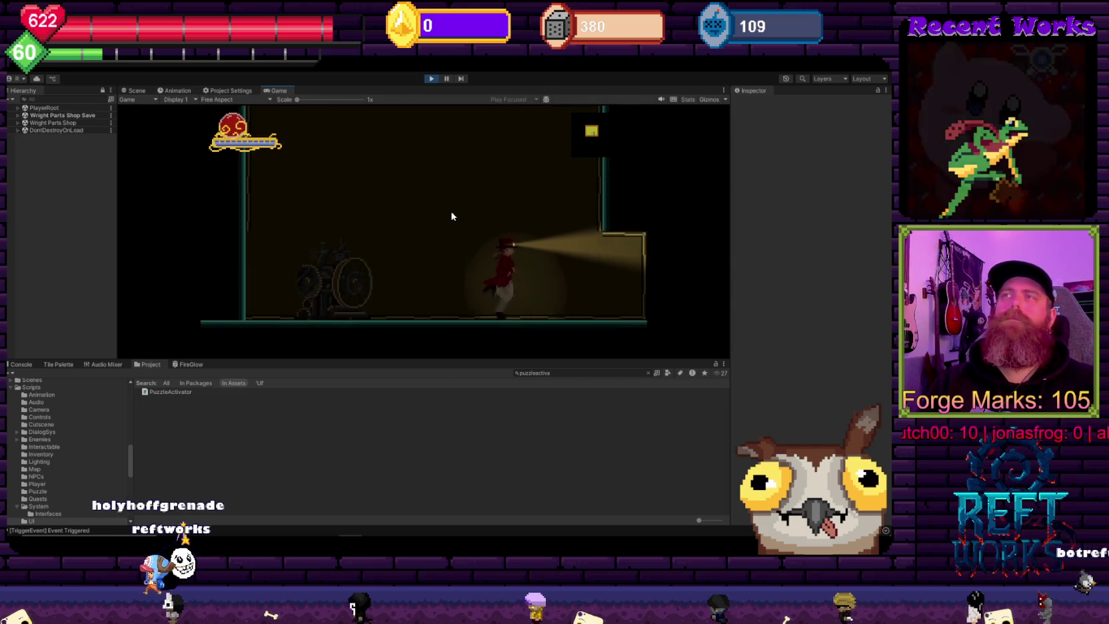
key(d)
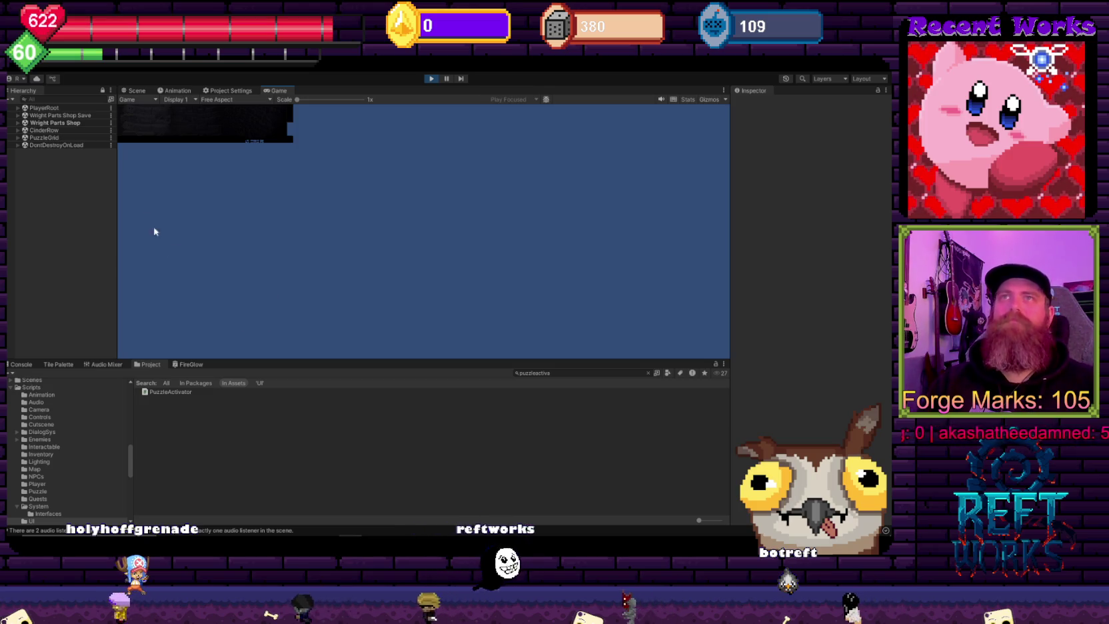
click(30, 144)
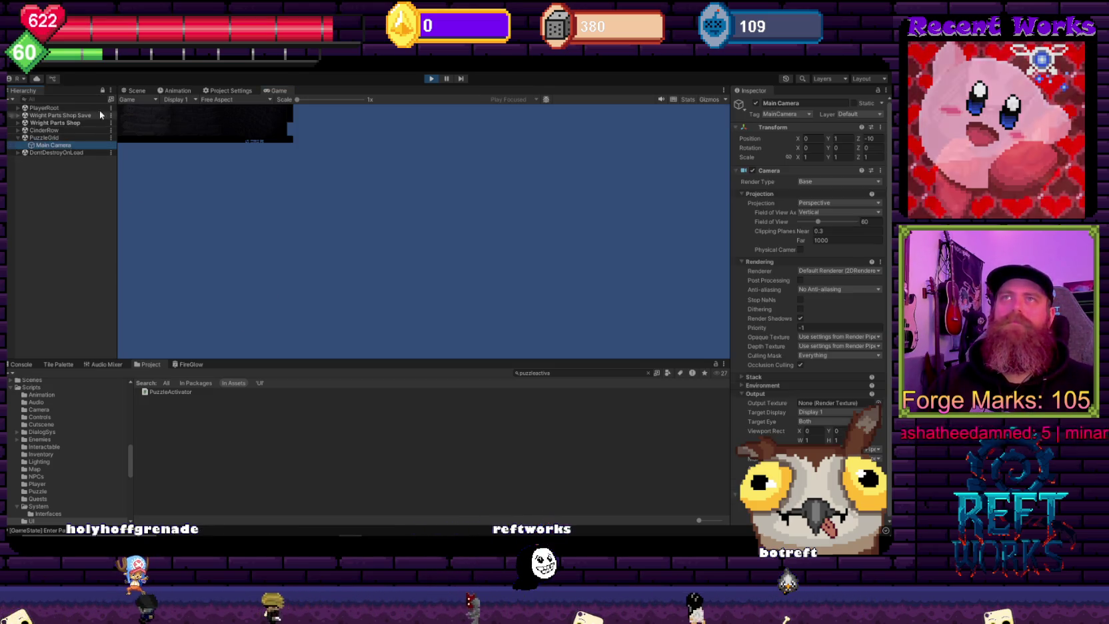
Step: Inspect the running PuzzleGrid level in the Scene view, its Main Camera, and DontDestroyOnLoad's objects
click(137, 91)
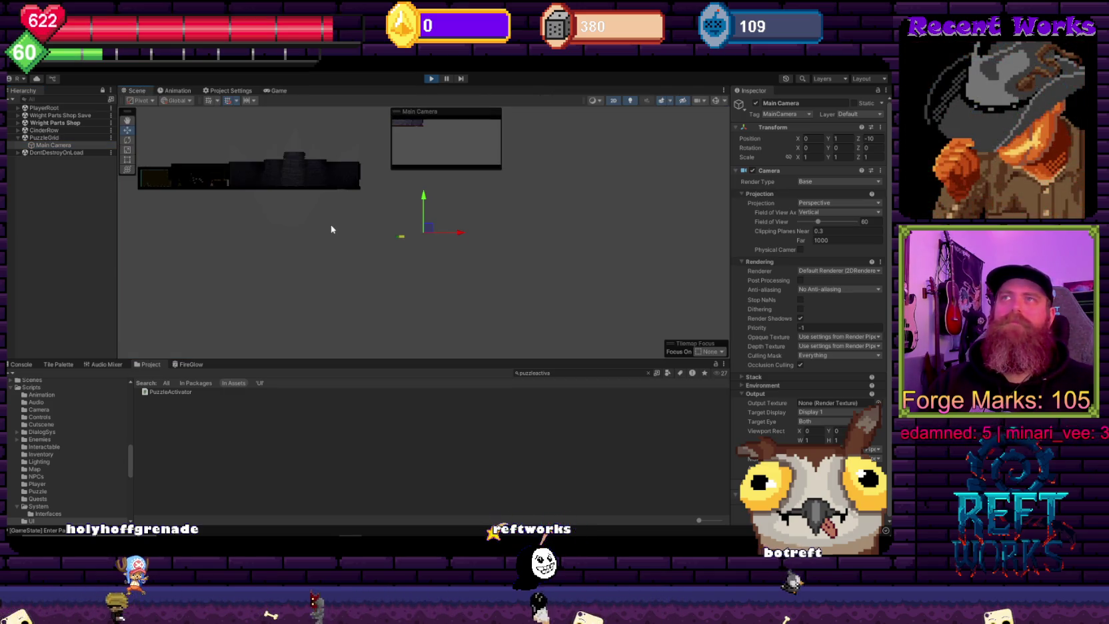
scroll(424, 219, up, 3)
scroll(425, 219, down, 3)
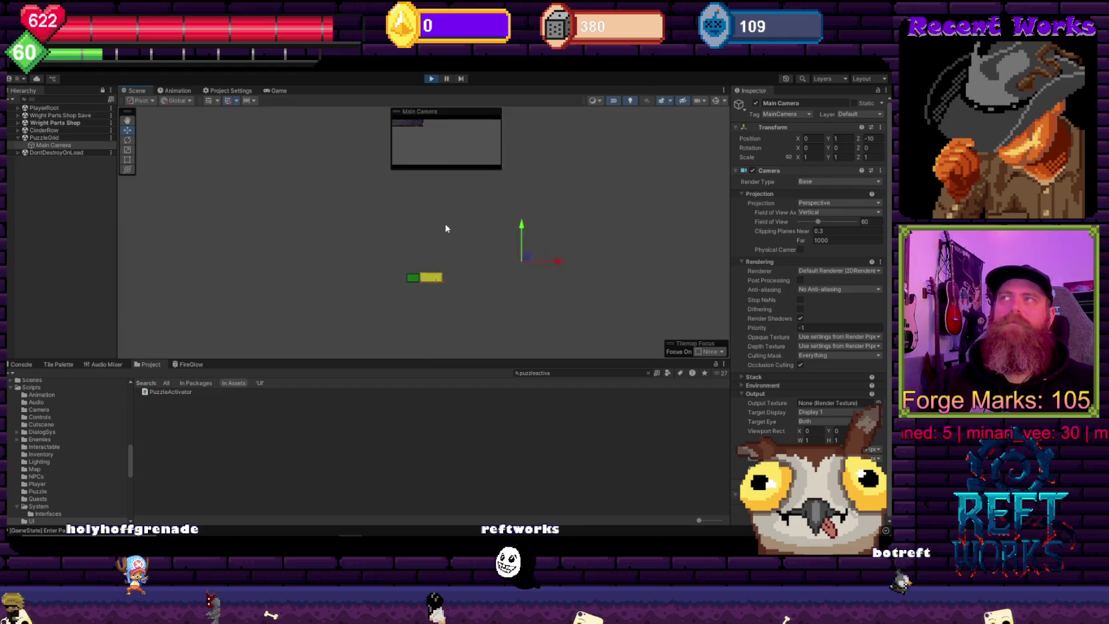
click(54, 145)
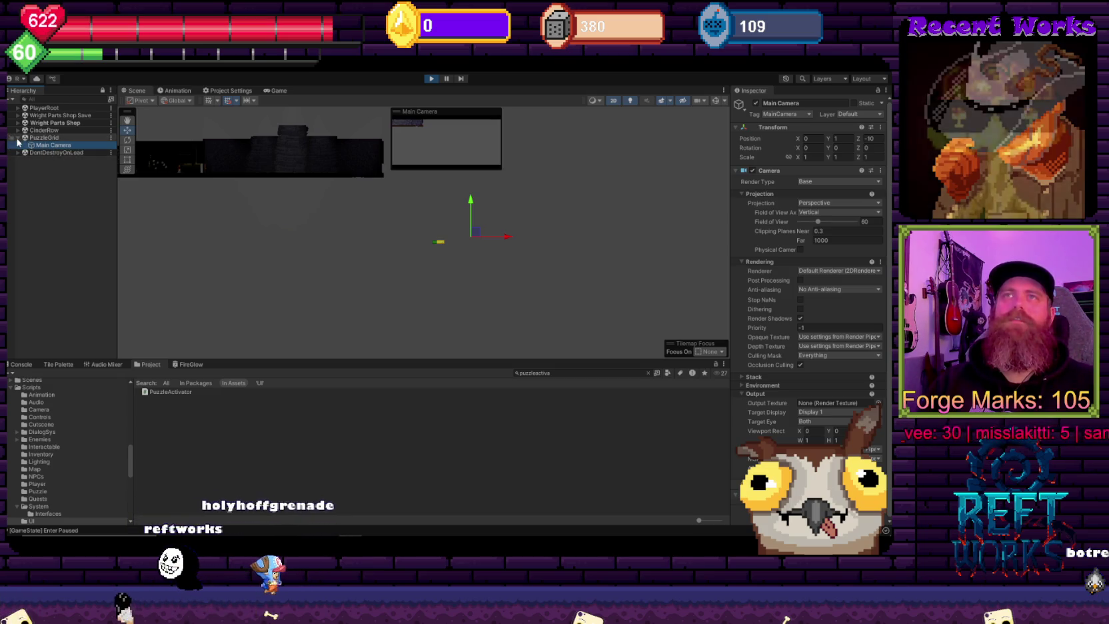
click(54, 138)
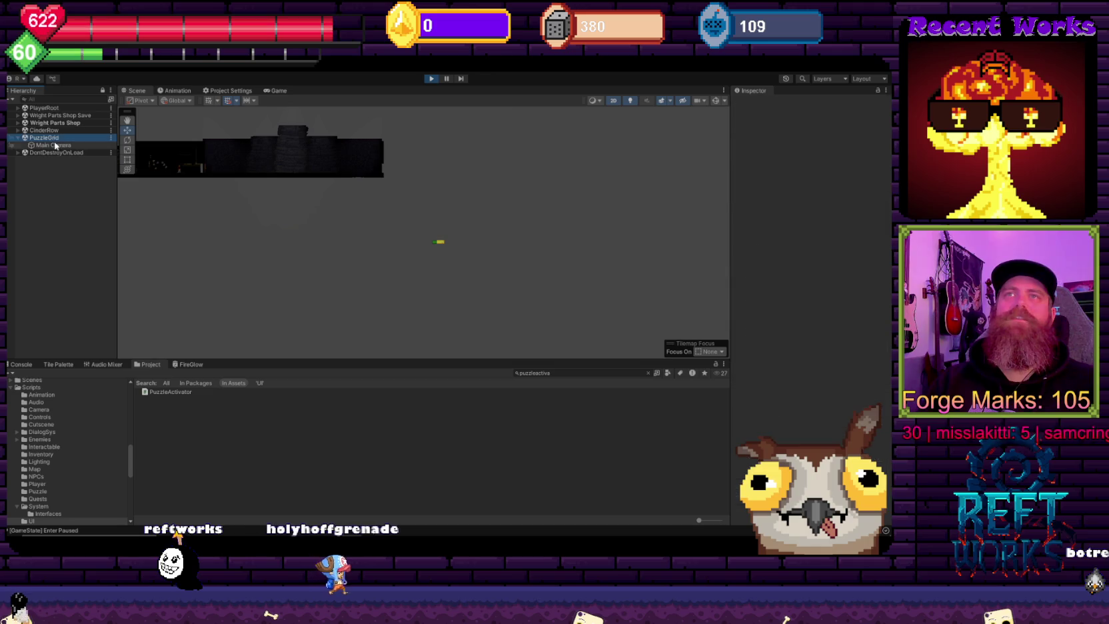
click(54, 145)
click(54, 139)
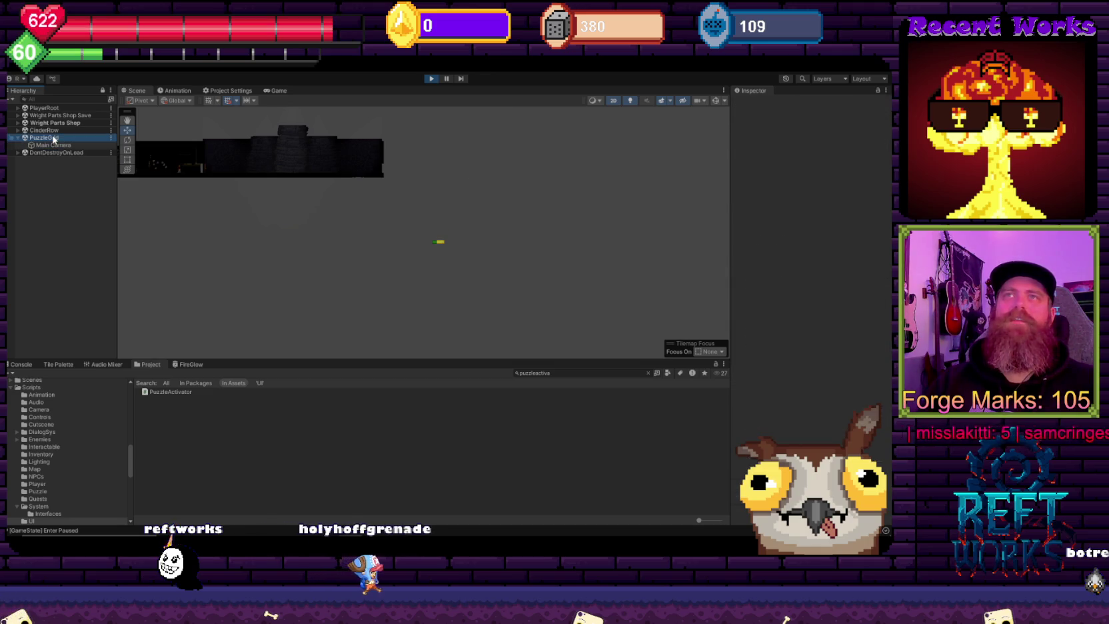
click(14, 154)
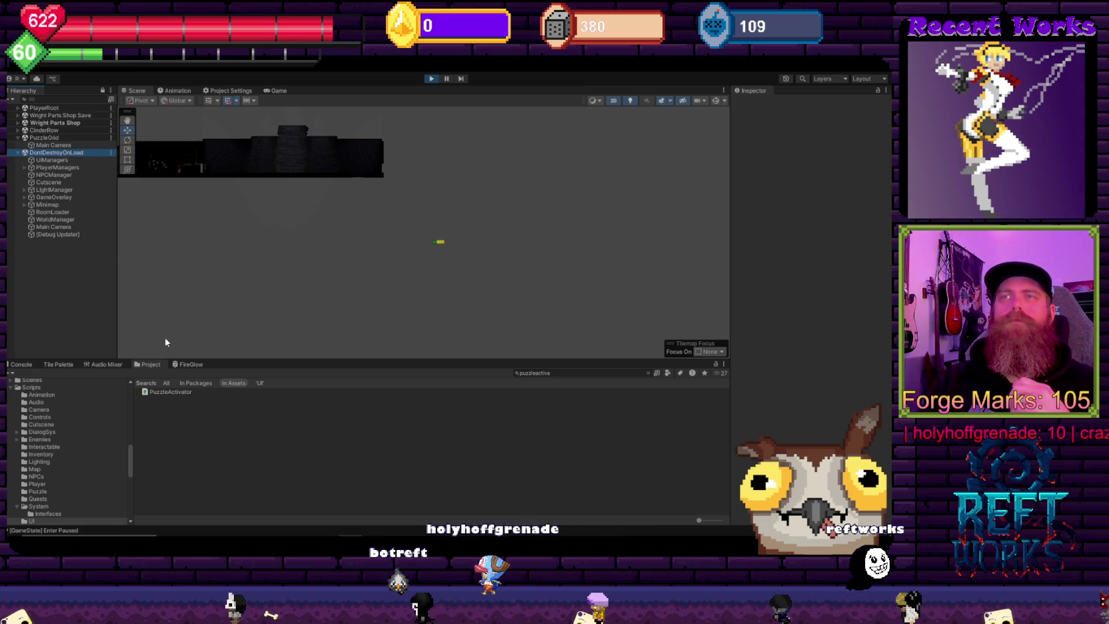
click(57, 145)
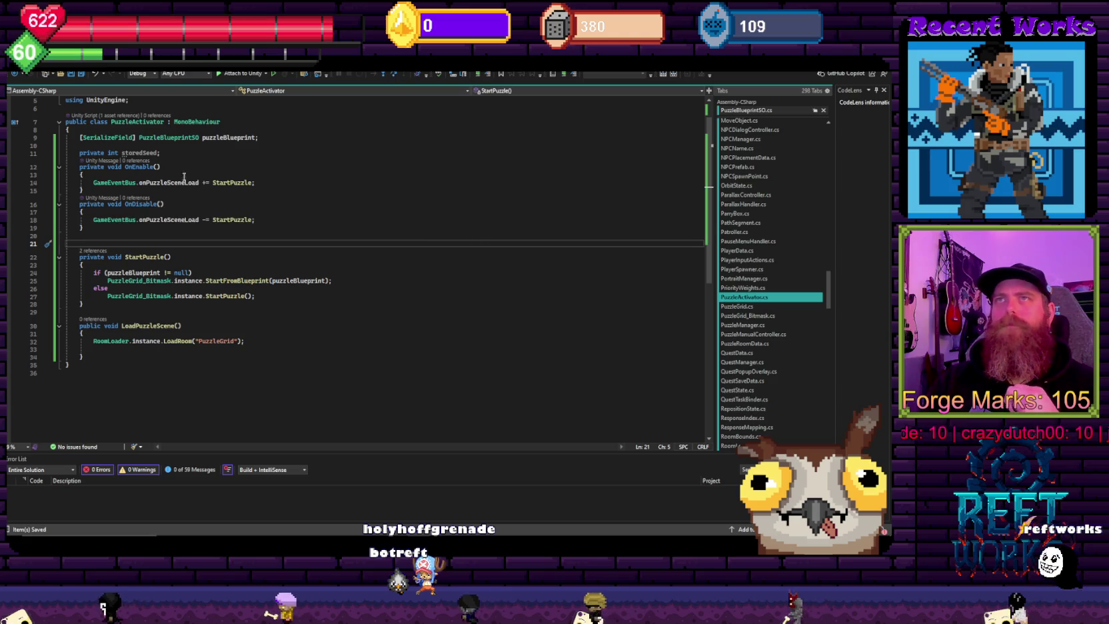
Step: Change PuzzleGrid_Bitmask's Awake singleton check from 'instance != null' to 'instance == null'
ctrl+click(154, 282)
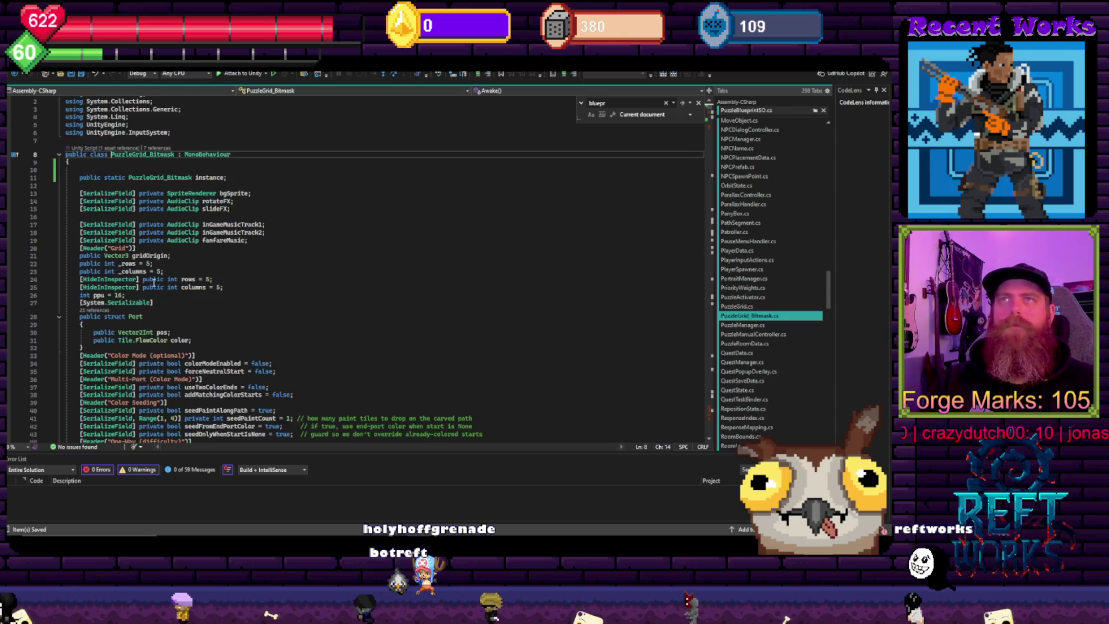
scroll(154, 282, down, 20)
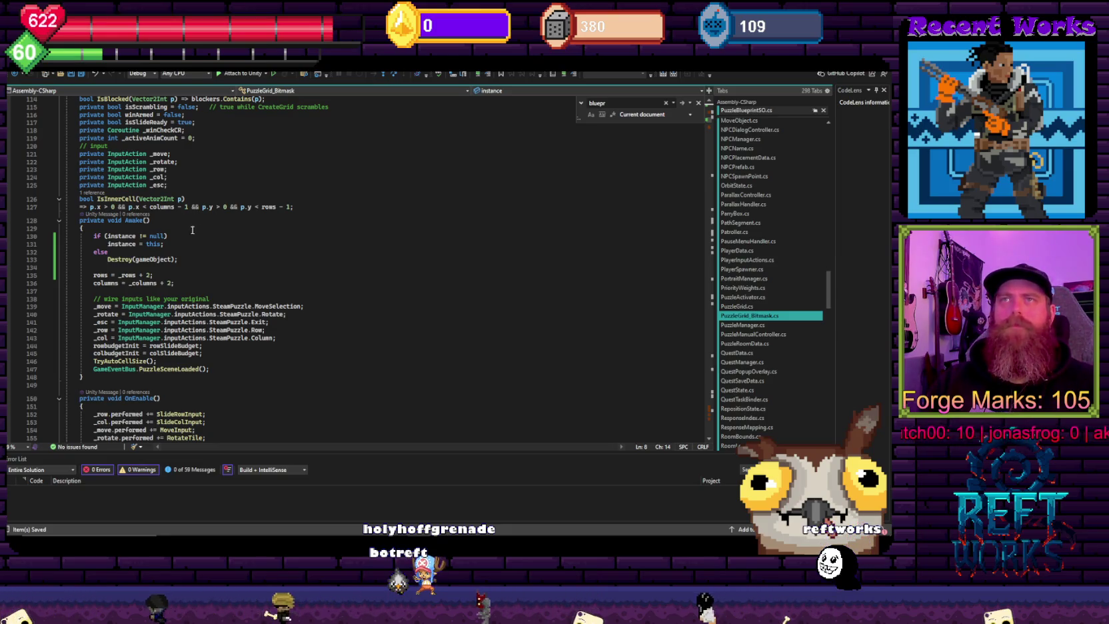
click(145, 237)
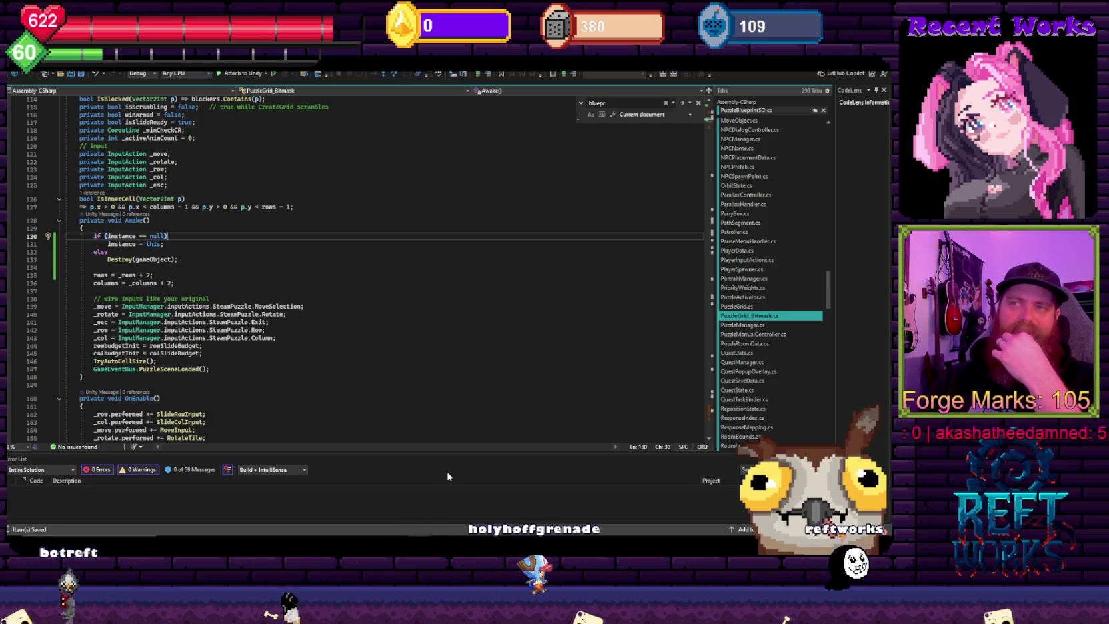
Step: Return to Unity and restart play mode so the corrected script reloads
key(alt+Tab)
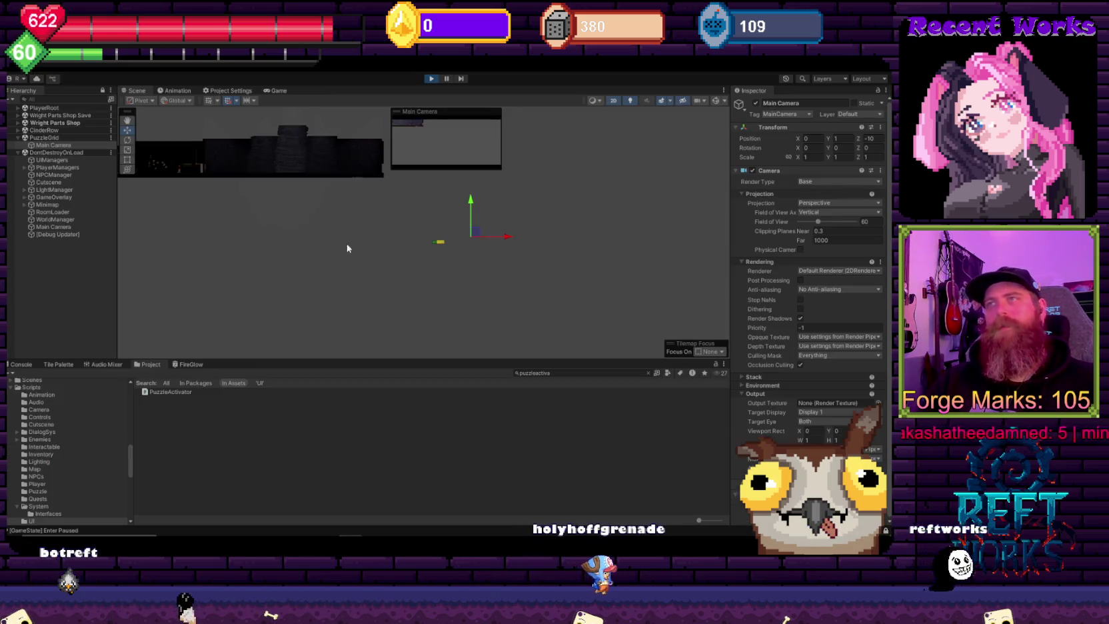
click(432, 79)
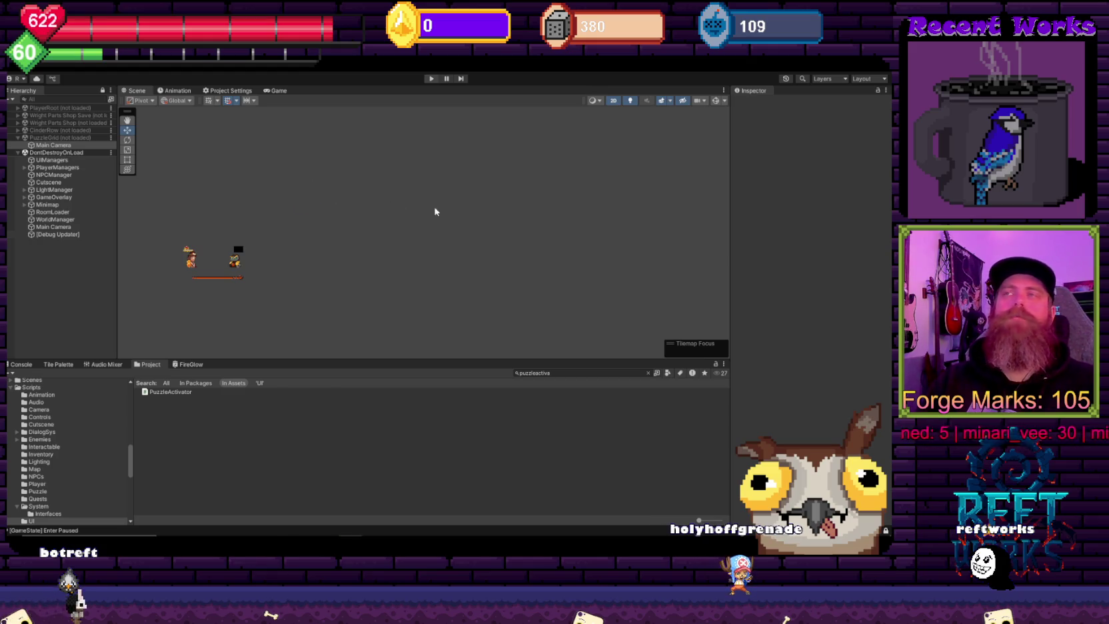
scroll(69, 220, down, 5)
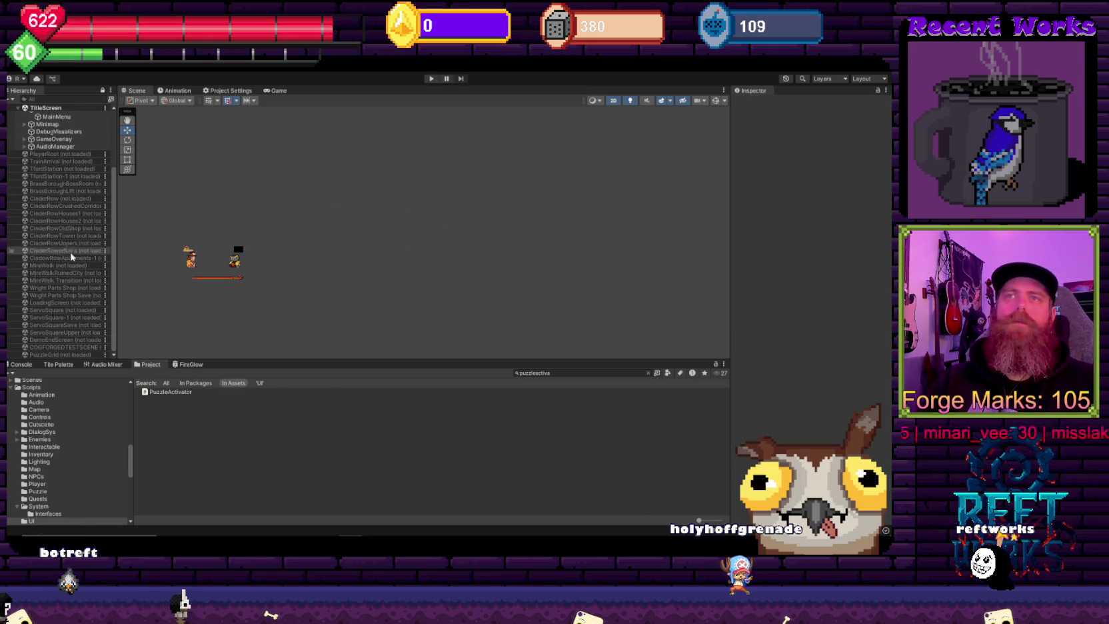
Step: Load PuzzleGrid, delete its extra Main Camera, unload the scene, and run the game again
click(61, 355)
right_click(60, 356)
click(66, 360)
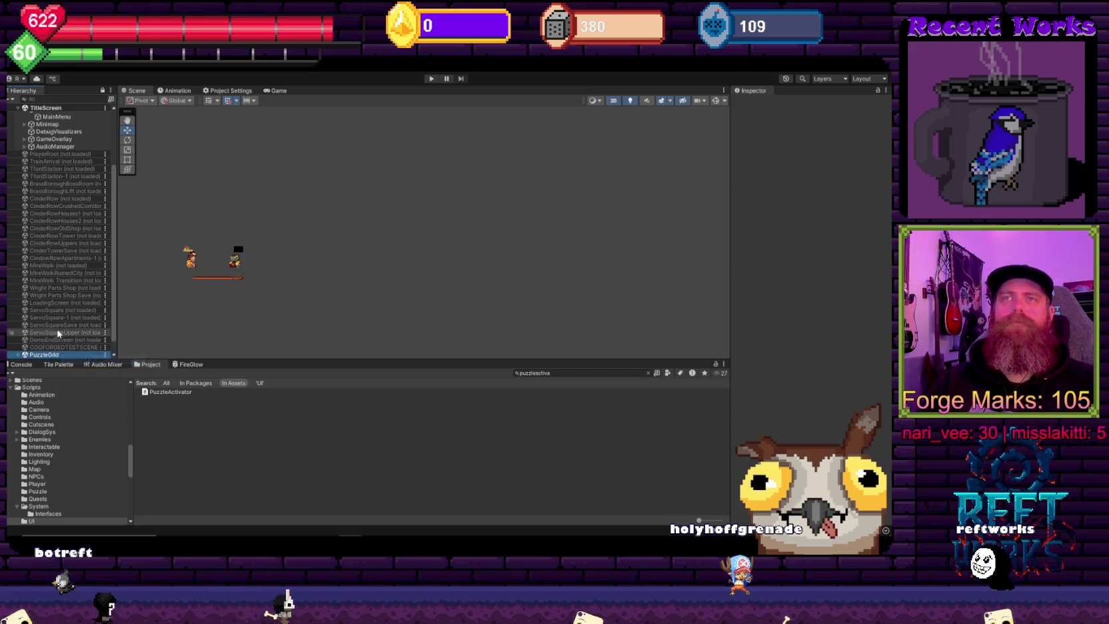
click(53, 347)
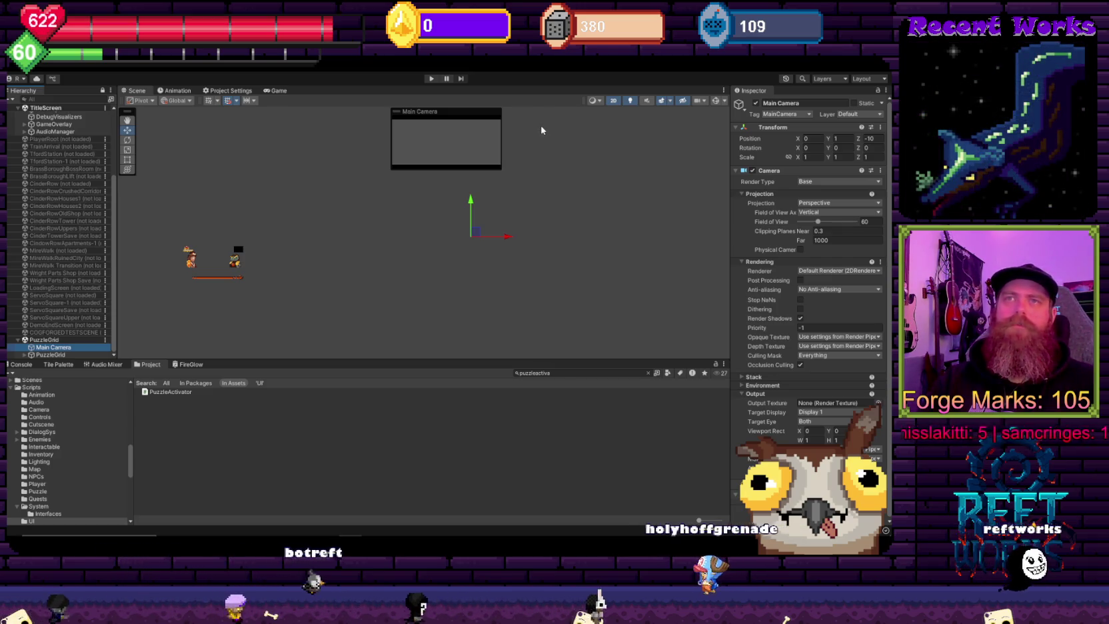
key(Delete)
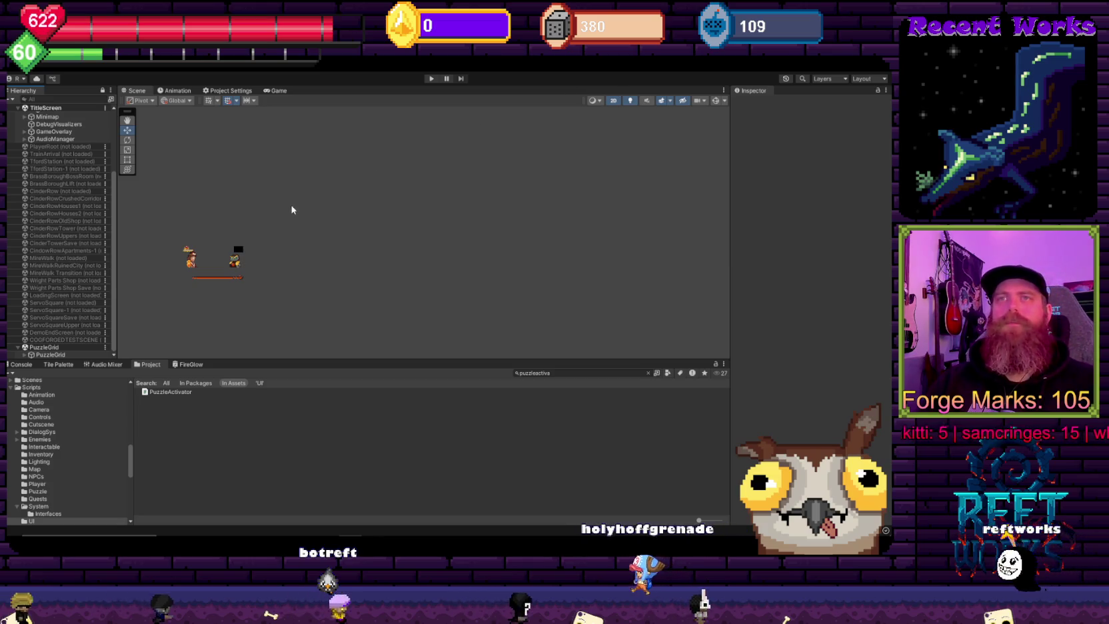
right_click(65, 348)
click(96, 398)
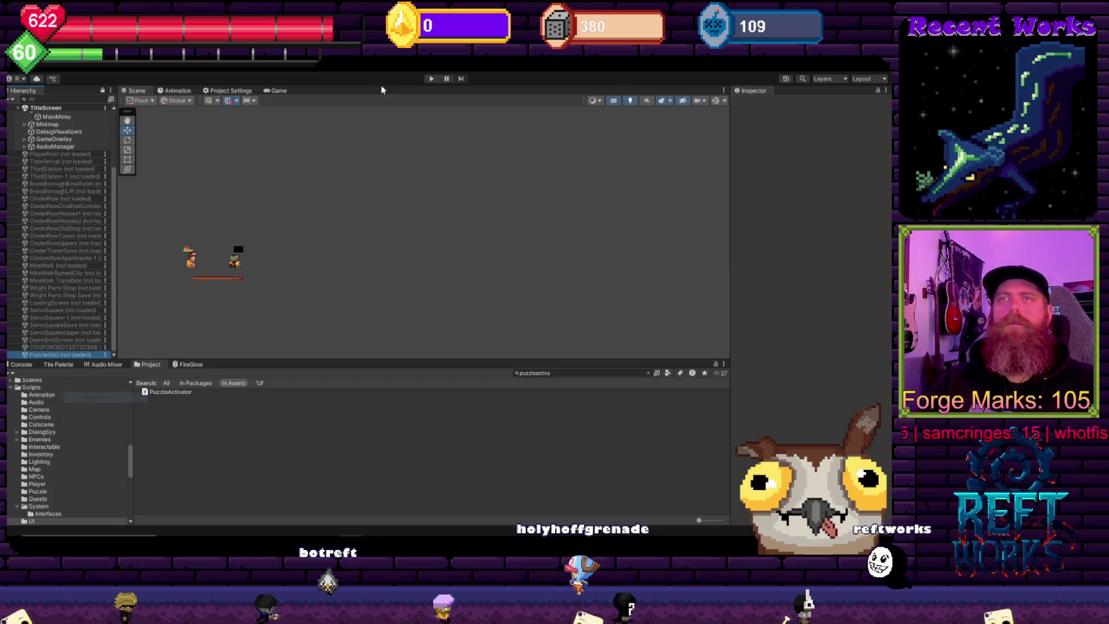
click(432, 78)
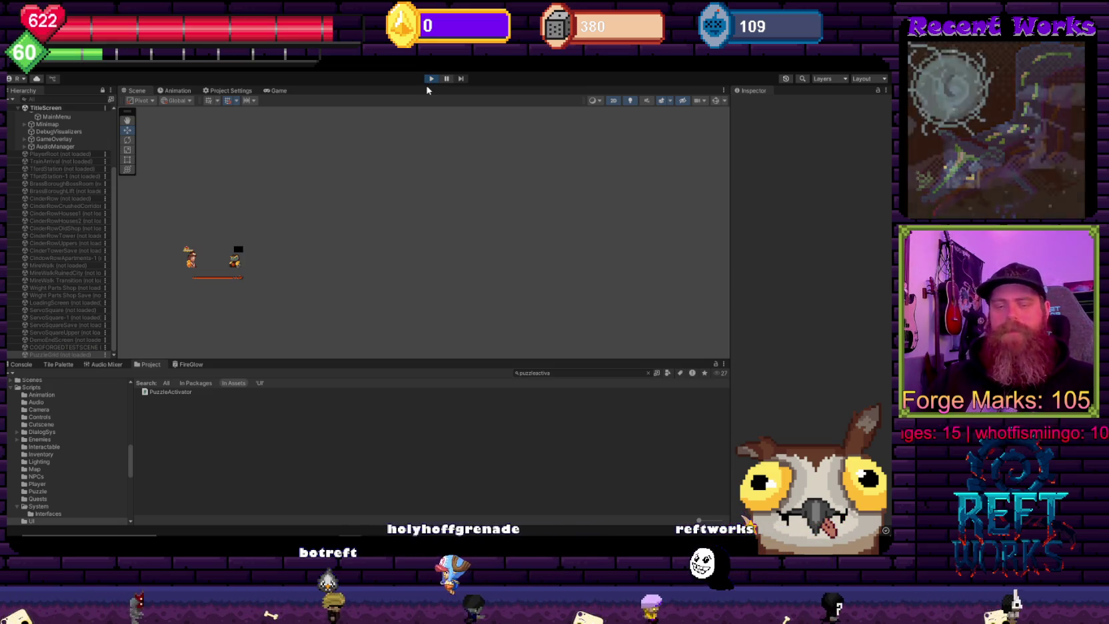
Step: Load the saved game, walk right into CinderRow, and pause at the System menu
key(Down)
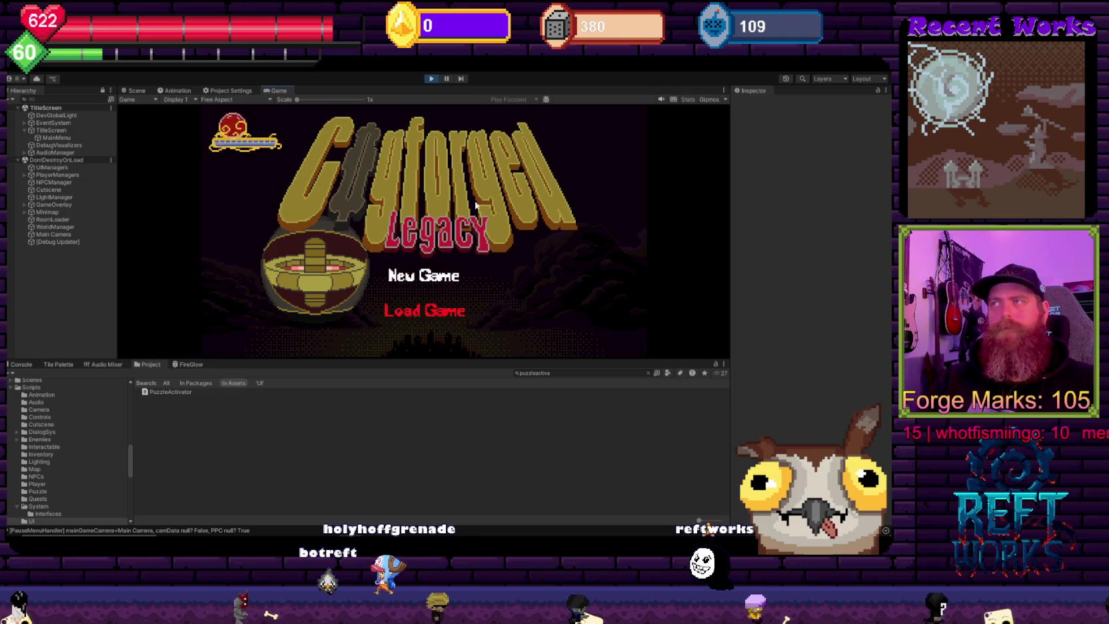
key(Return)
key(Right)
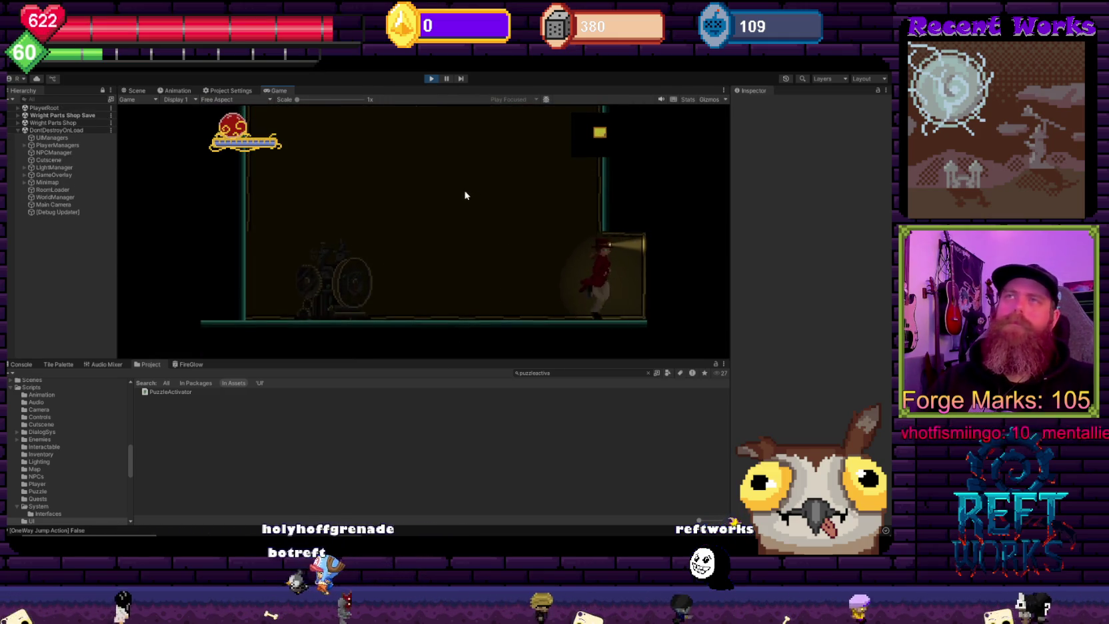
key(Right)
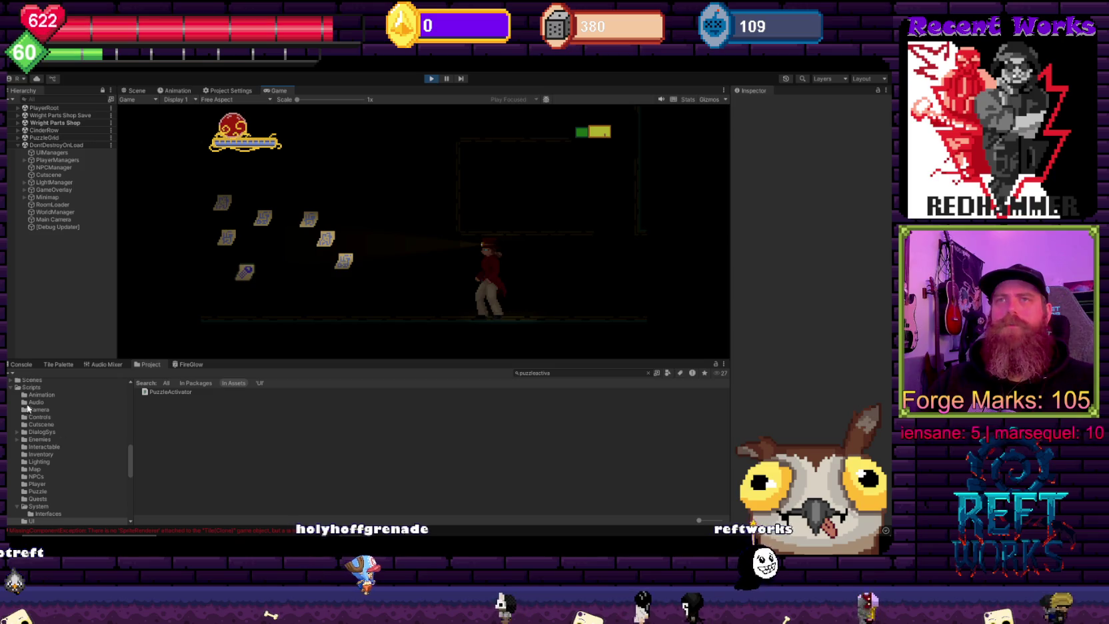
key(Escape)
Step: Read the Console's missing SpriteRenderer errors and inspect a spawned Tile(Clone)
click(26, 366)
click(120, 419)
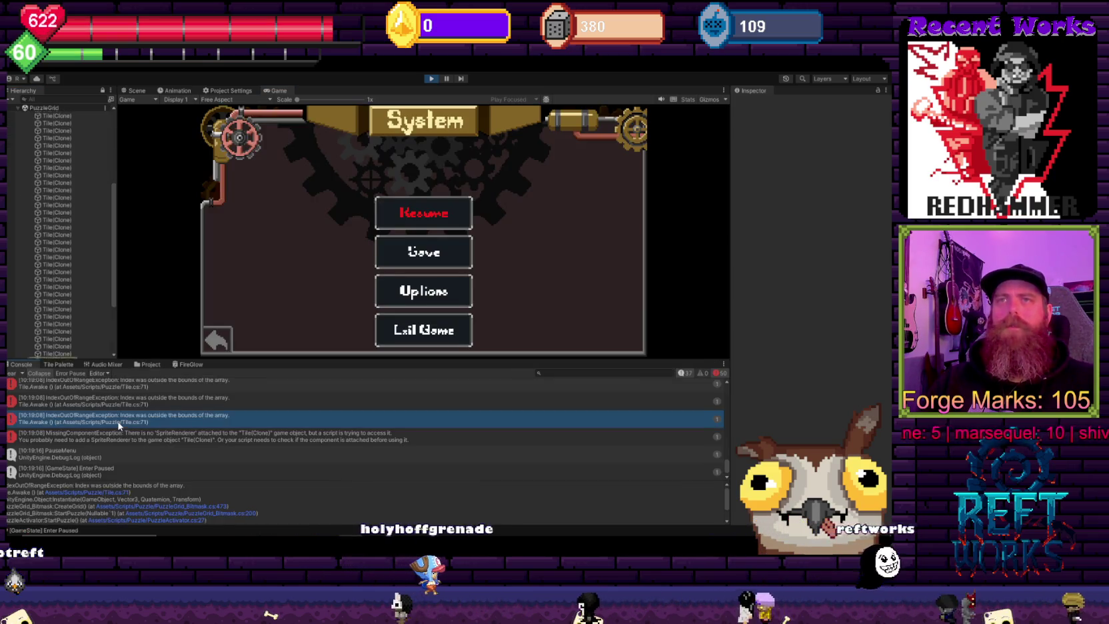
scroll(129, 404, up, 2)
click(132, 392)
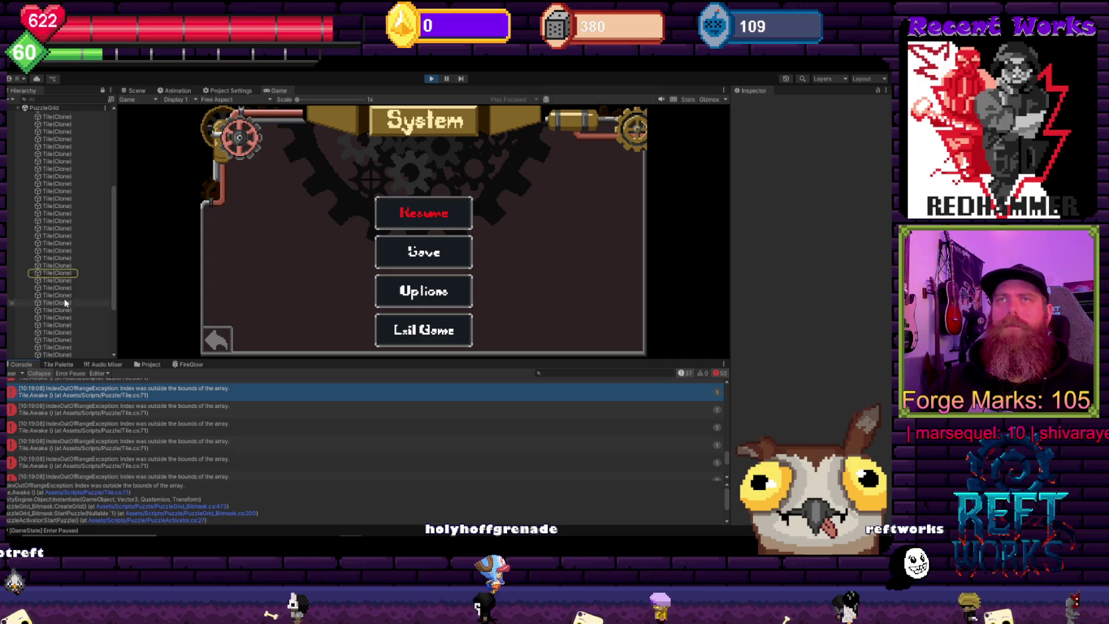
click(56, 274)
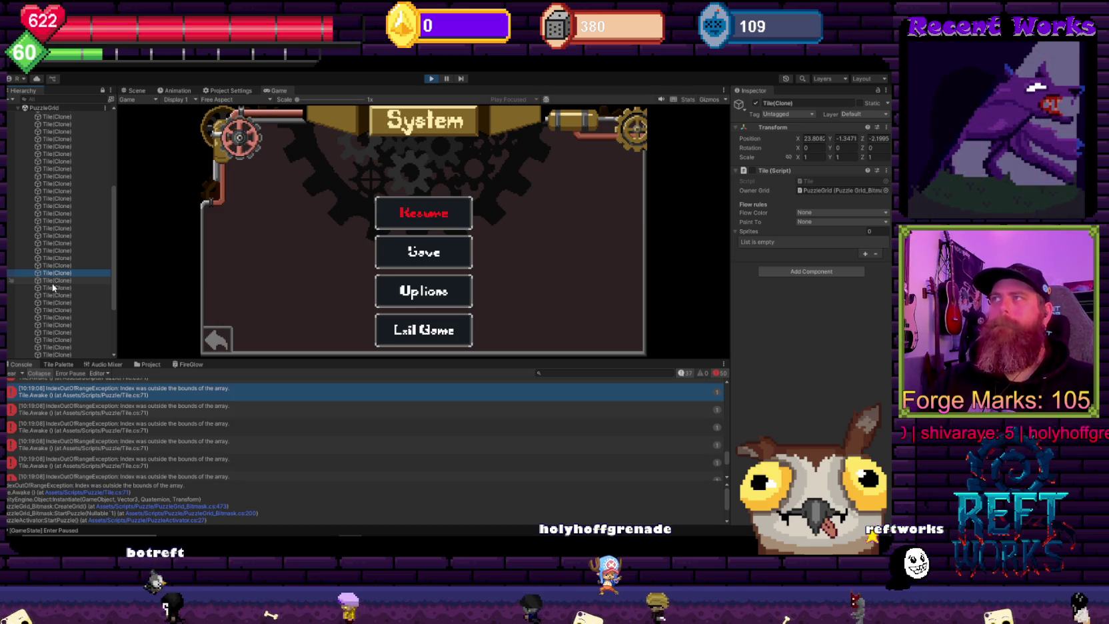
scroll(78, 241, up, 3)
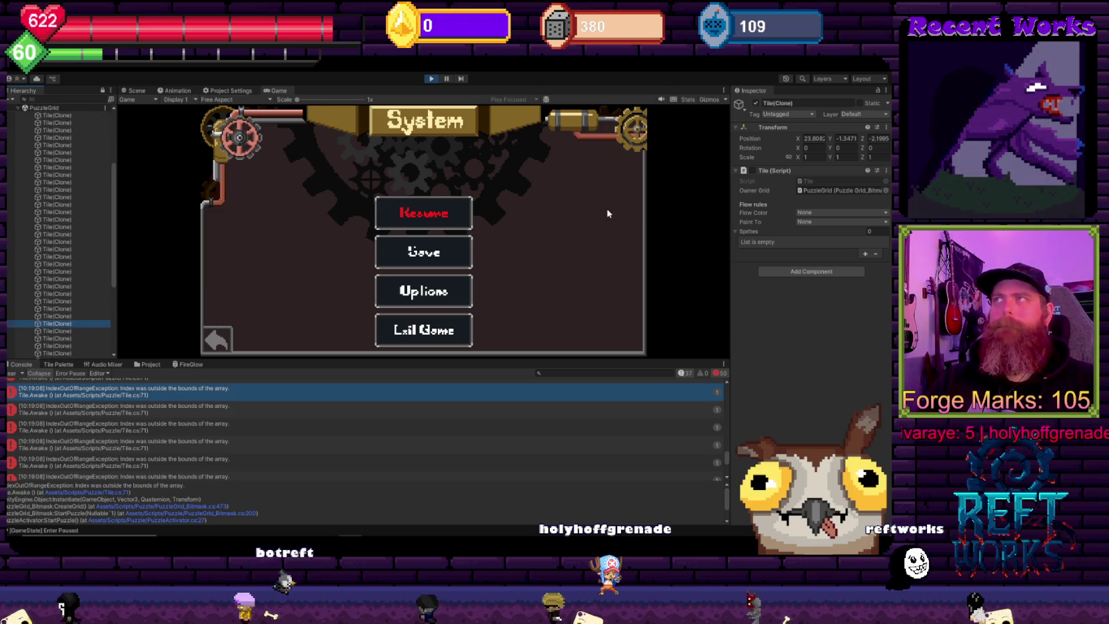
Step: Resume, stop play mode, and return to the Project browser
click(438, 212)
key(ctrl+p)
click(72, 364)
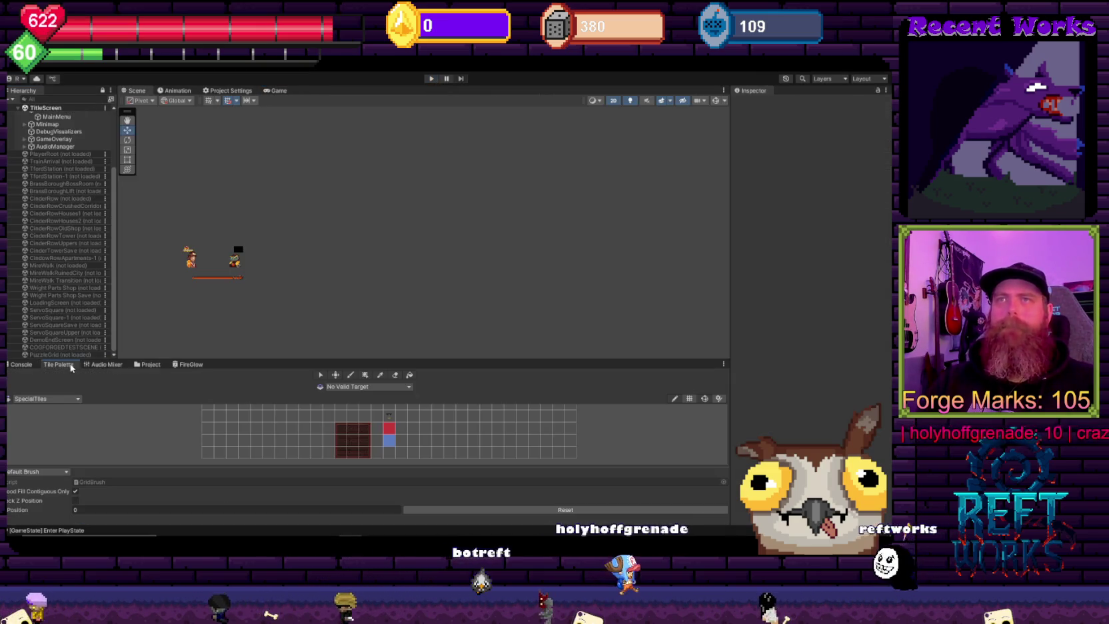
click(147, 365)
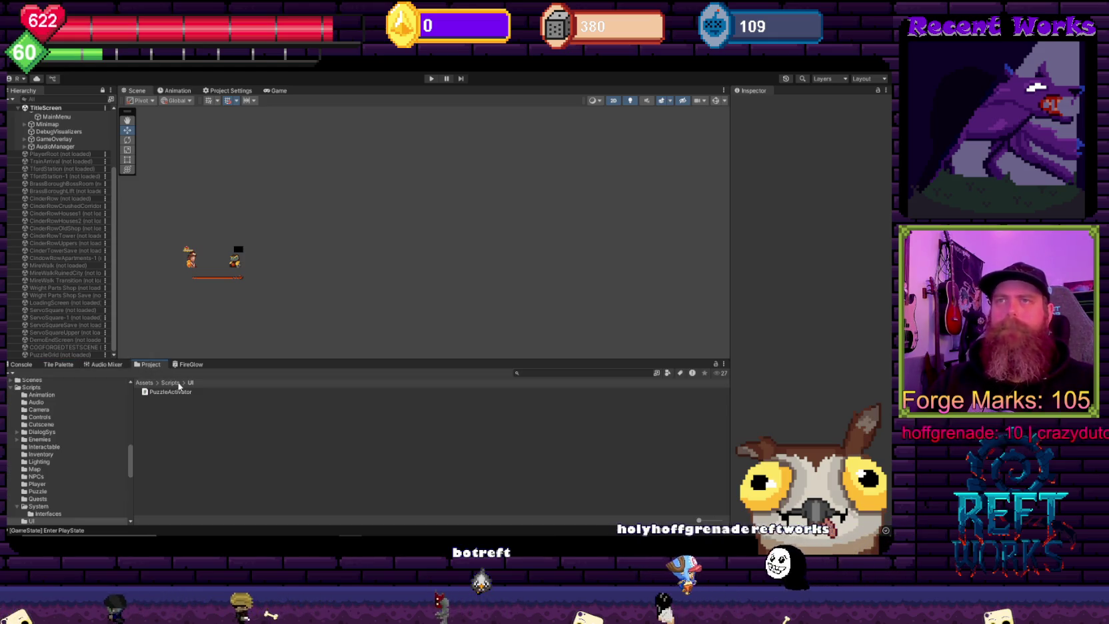
click(521, 373)
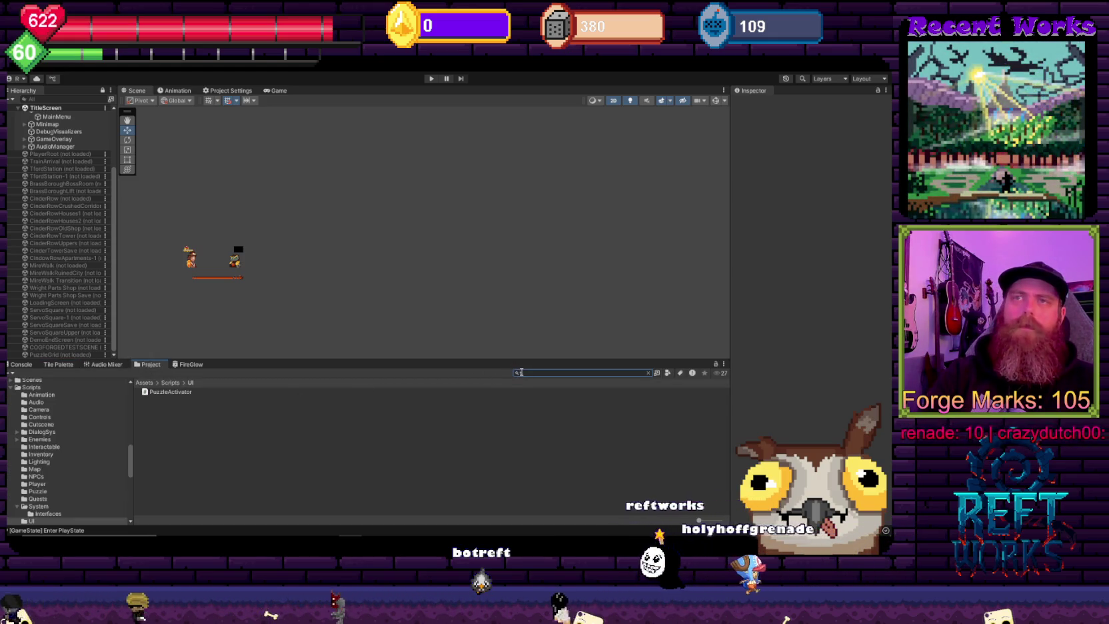
Step: Search for 'tile' and select the Tile prefab in the Prefabs/Puzzle folder
text(tile)
scroll(245, 418, down, 10)
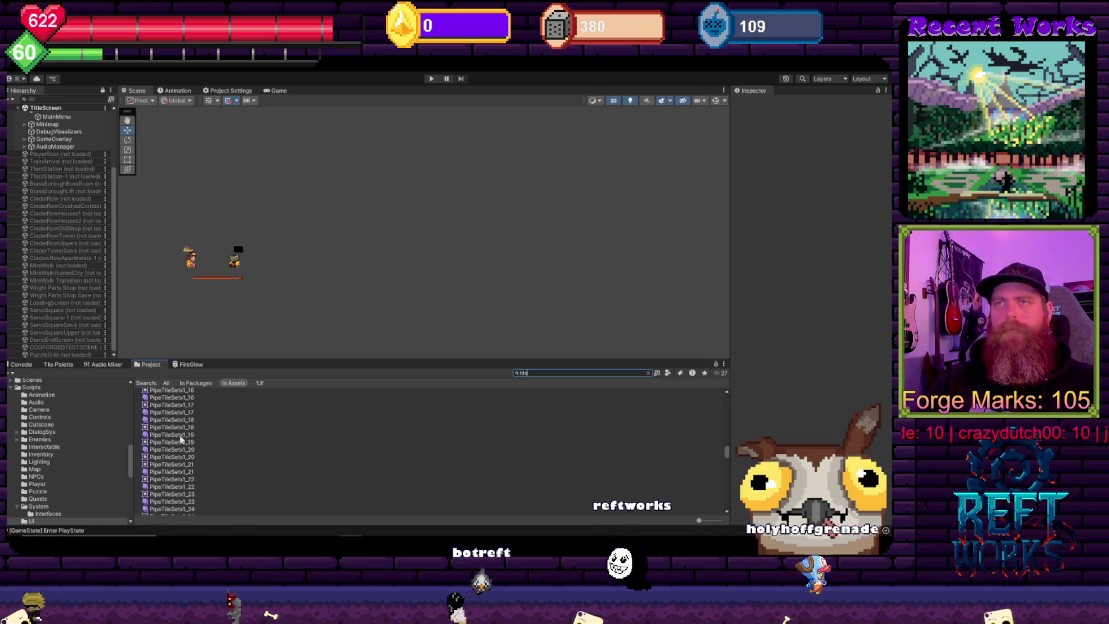
scroll(49, 477, down, 5)
scroll(53, 484, down, 3)
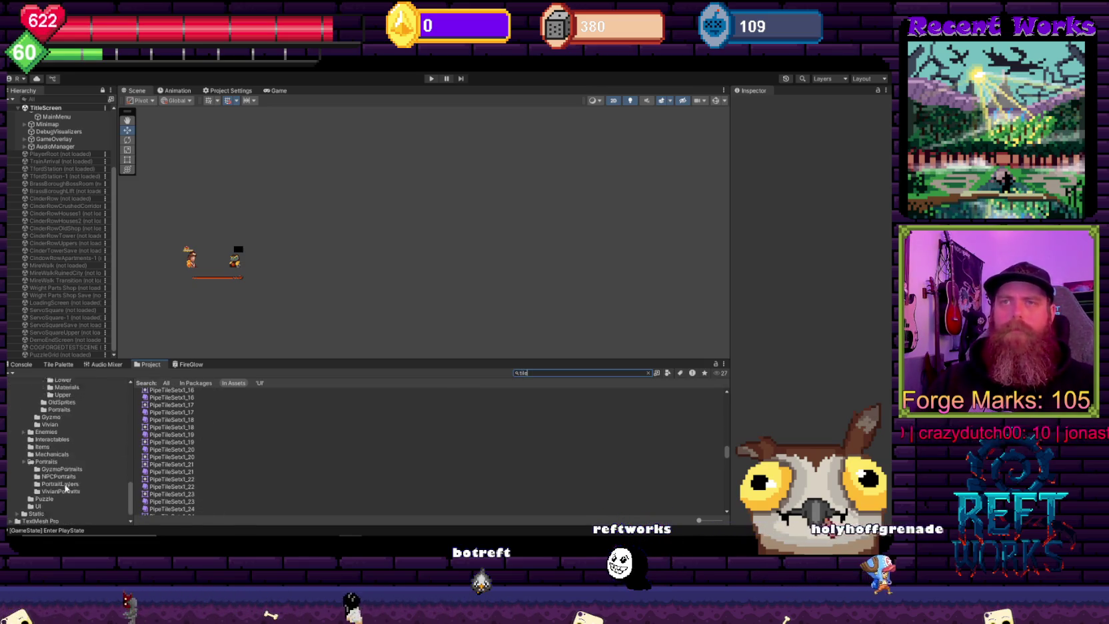
scroll(48, 490, up, 10)
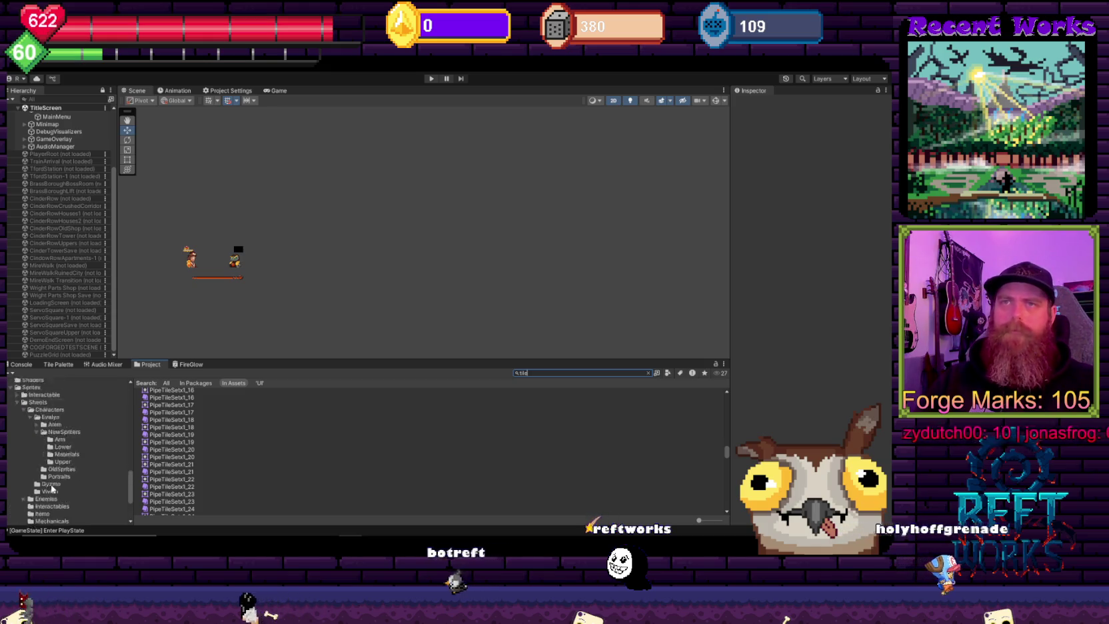
scroll(45, 480, up, 4)
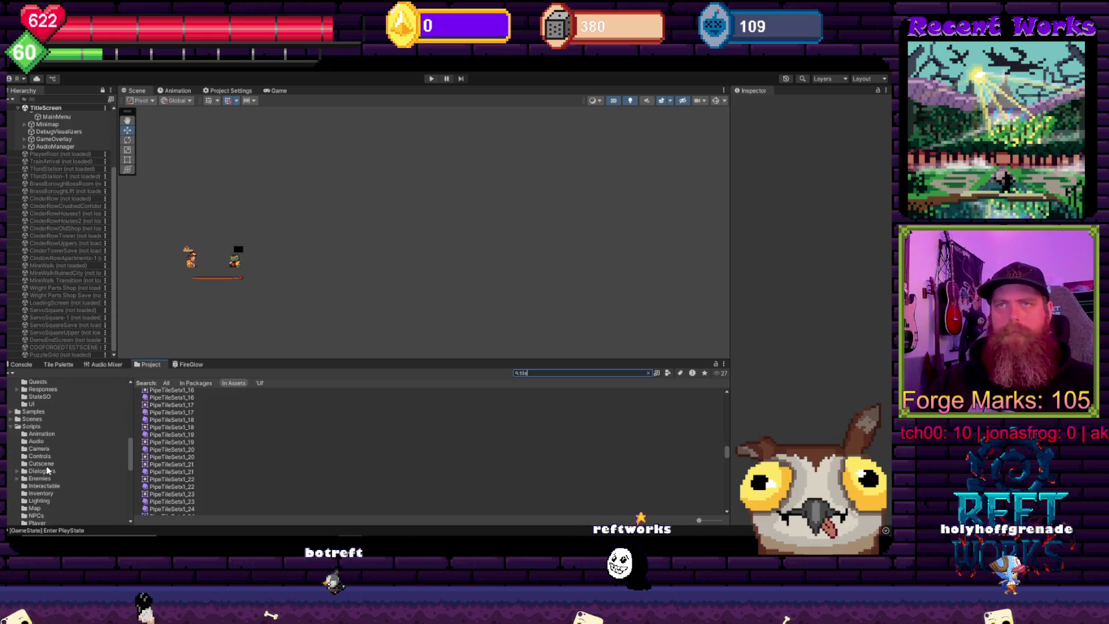
scroll(26, 436, up, 3)
click(50, 440)
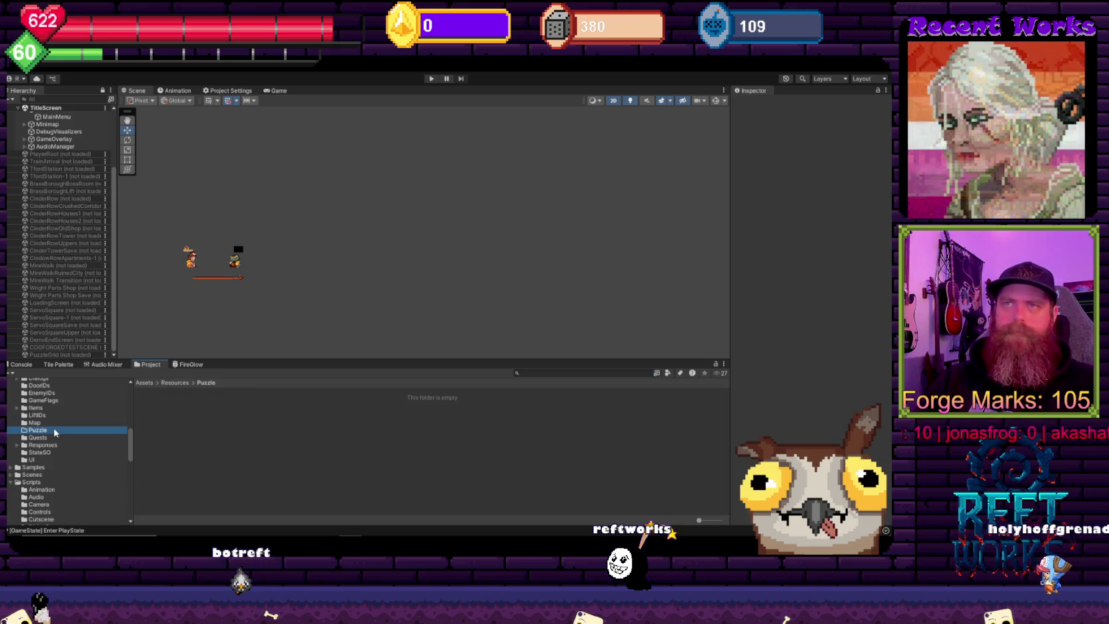
scroll(57, 440, up, 2)
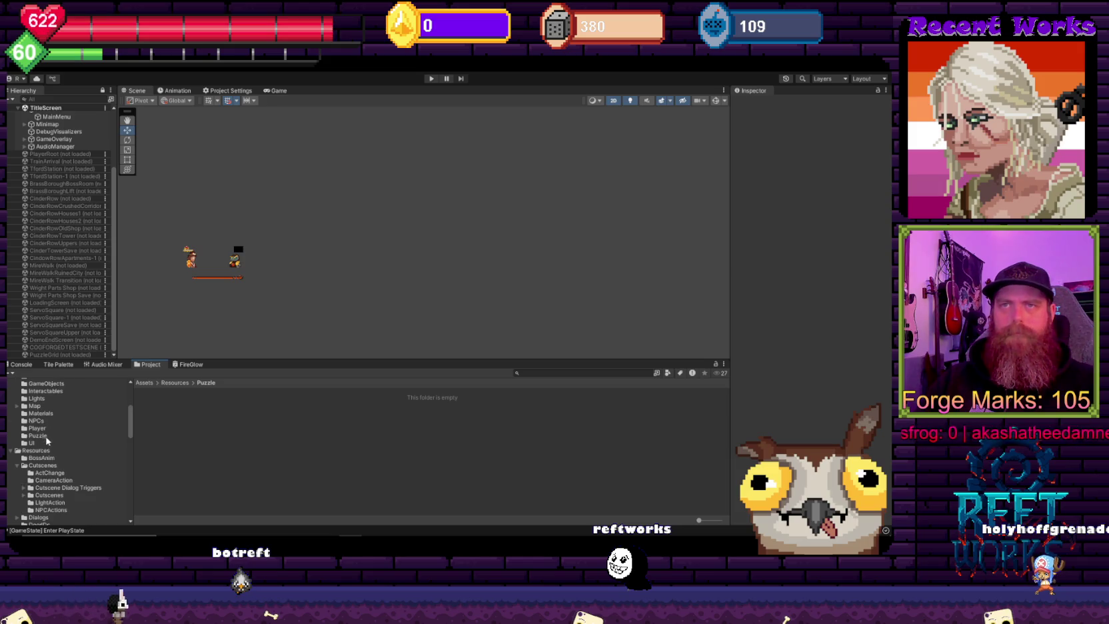
click(47, 437)
click(155, 414)
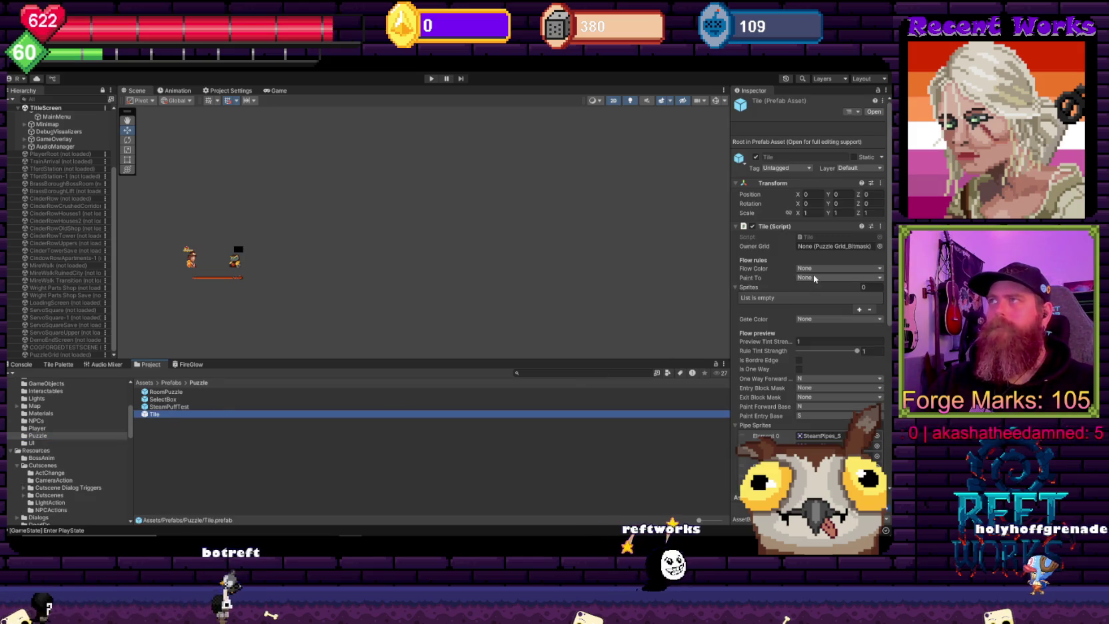
Step: Add a Sprite Renderer component to the Tile prefab, then run the game
click(775, 226)
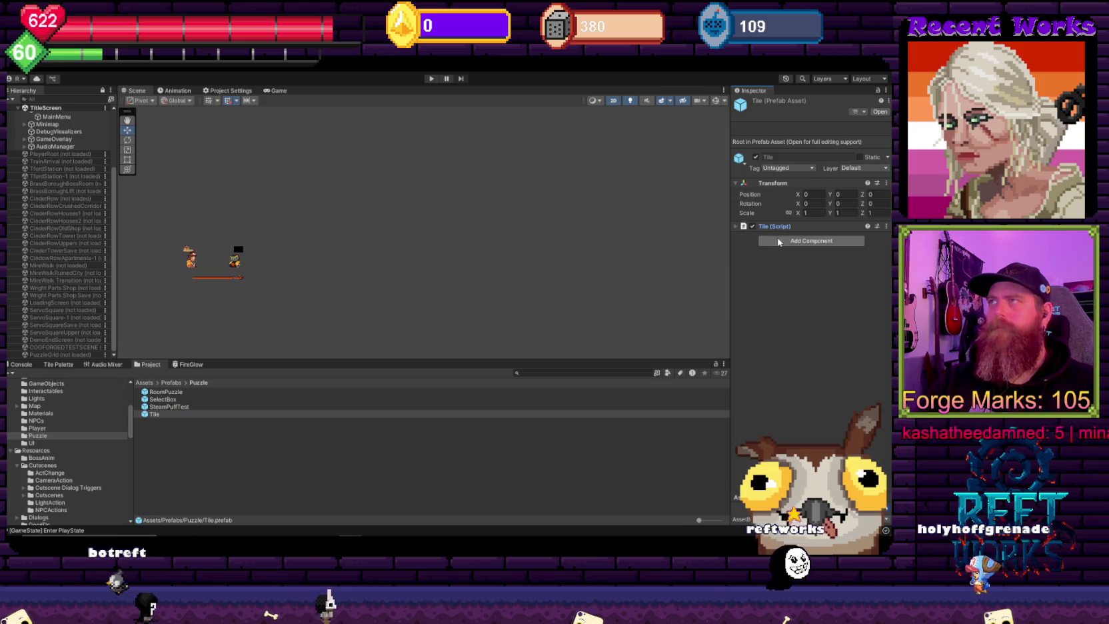
click(779, 240)
text(sprite)
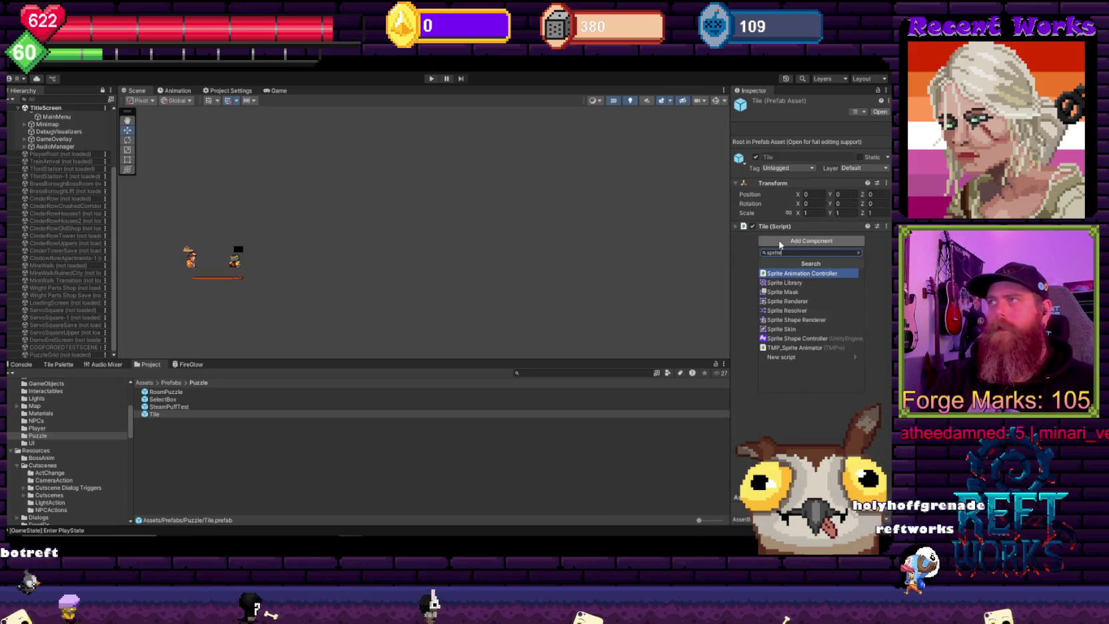
text( rend)
key(Return)
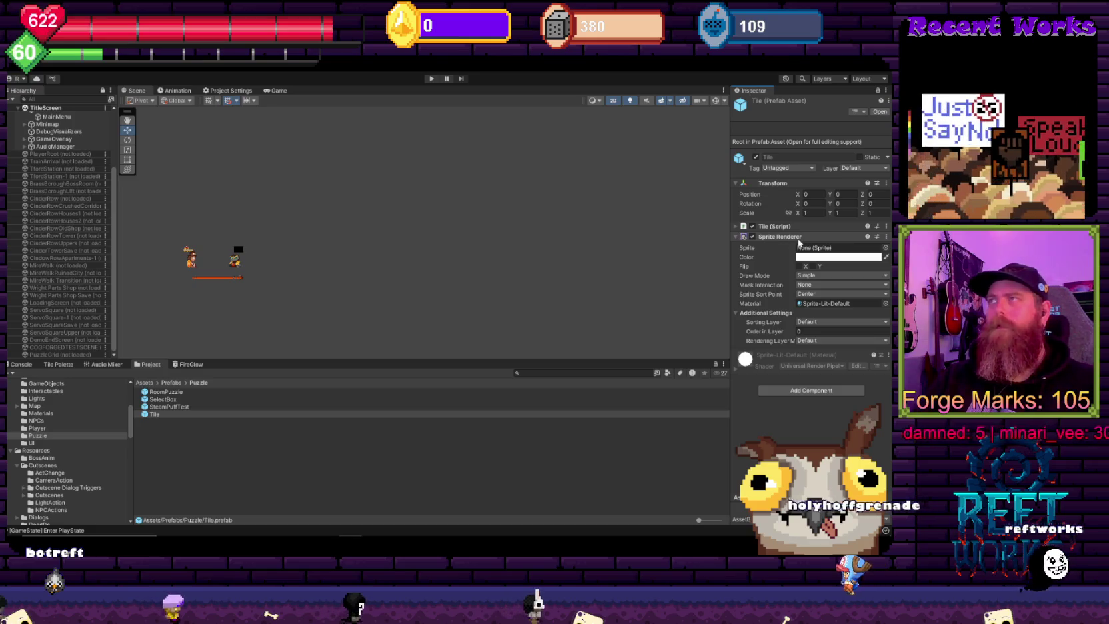
click(799, 225)
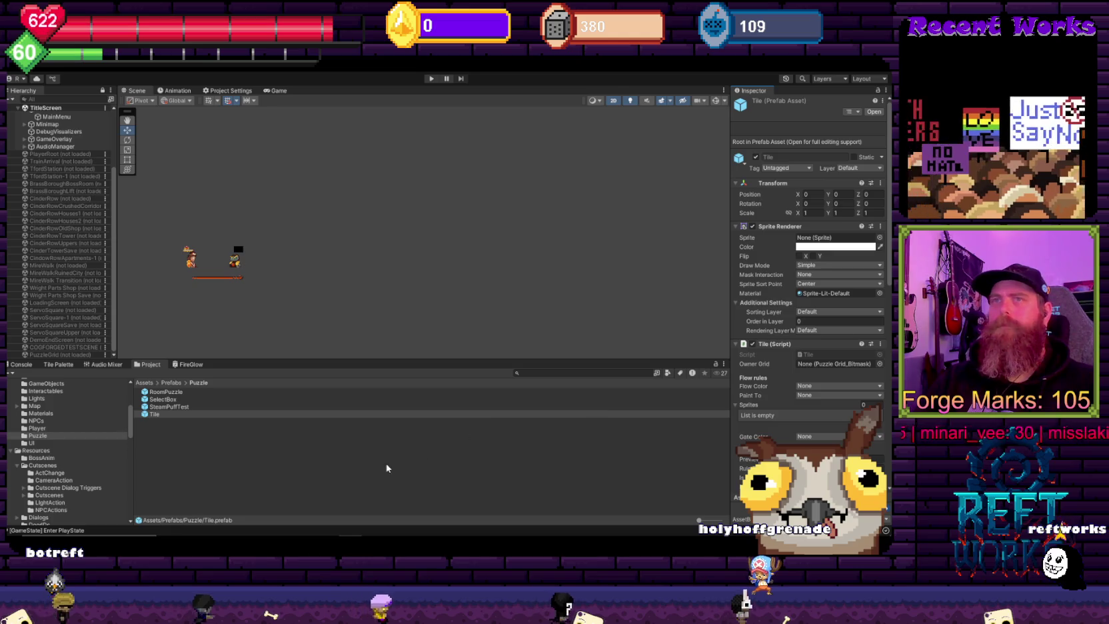
click(430, 78)
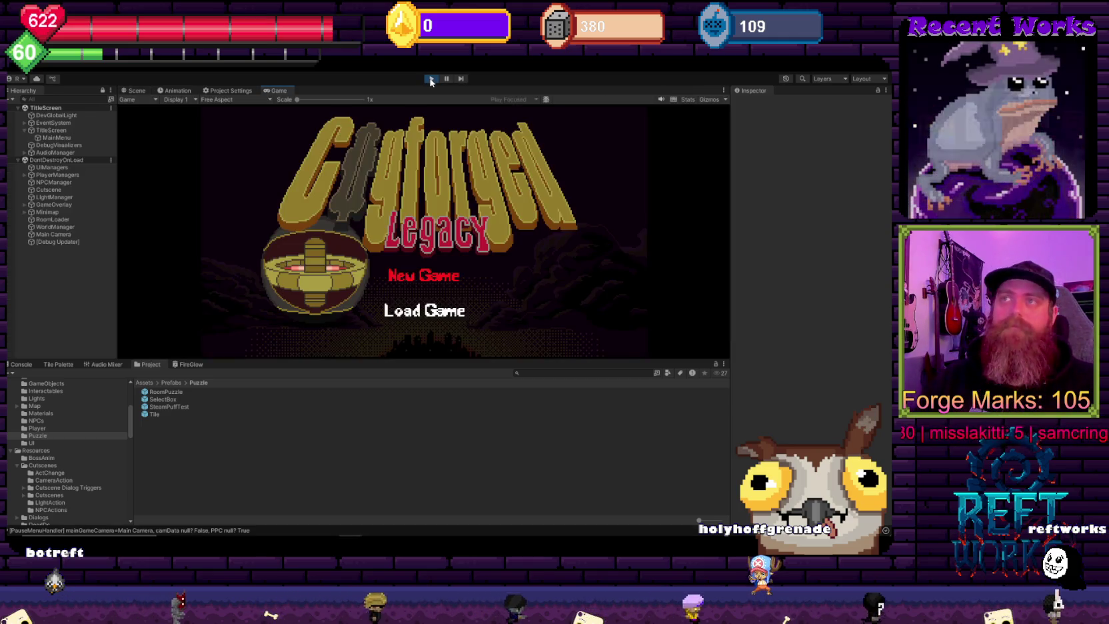
Step: Load the saved game, walk right through CinderRow, and pause at the System menu
key(Down)
key(Return)
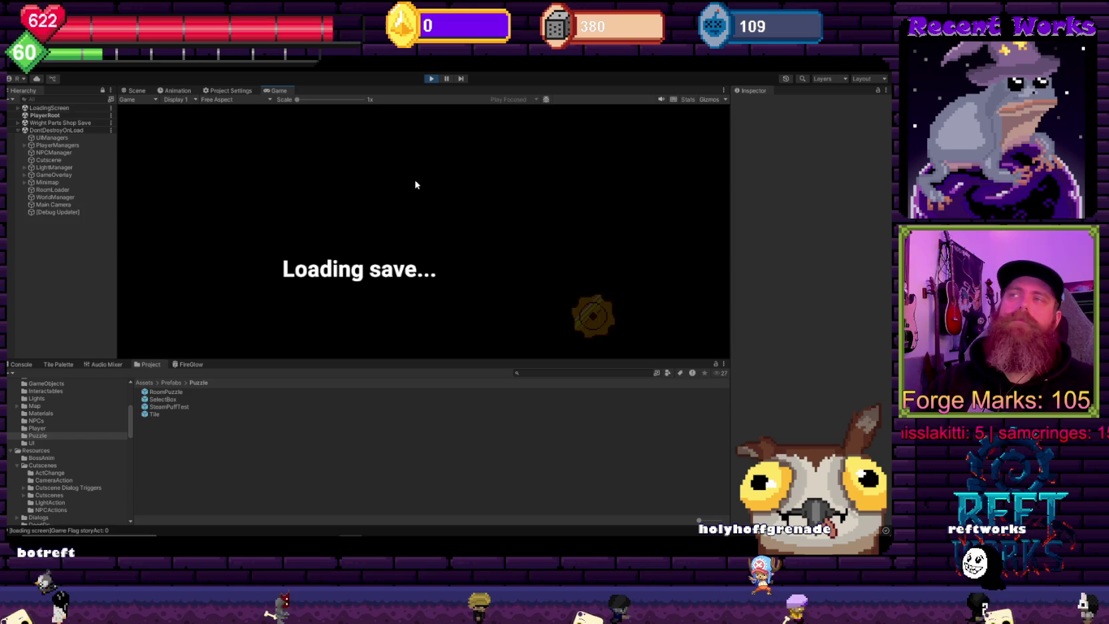
key(Right)
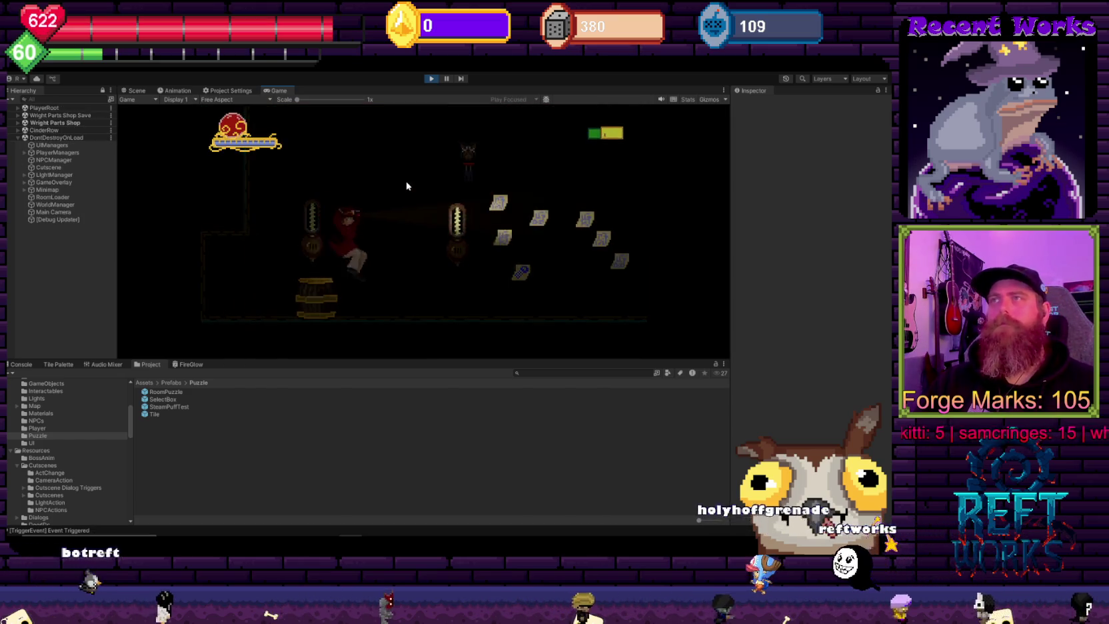
key(Right)
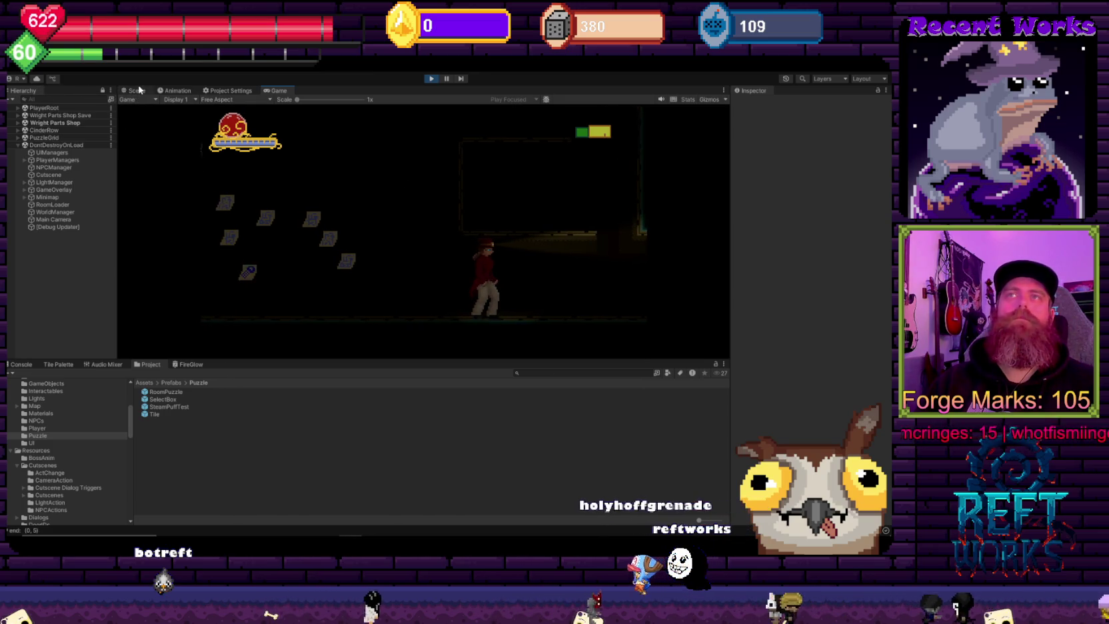
key(Escape)
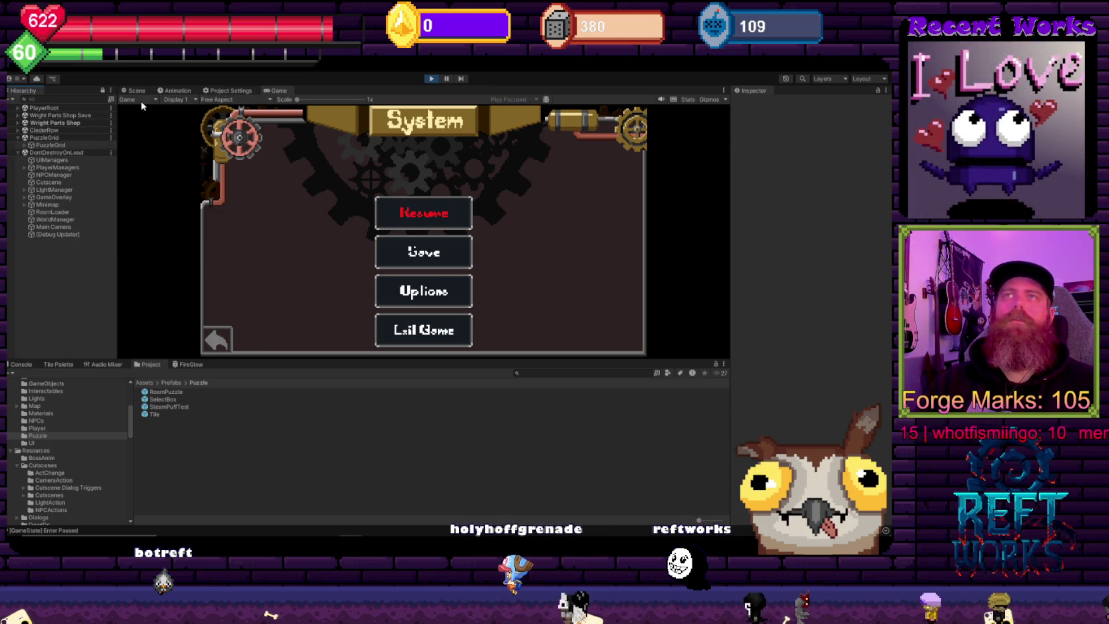
Step: Switch to the Scene view and pan and zoom around the puzzle grid's dark square
click(136, 90)
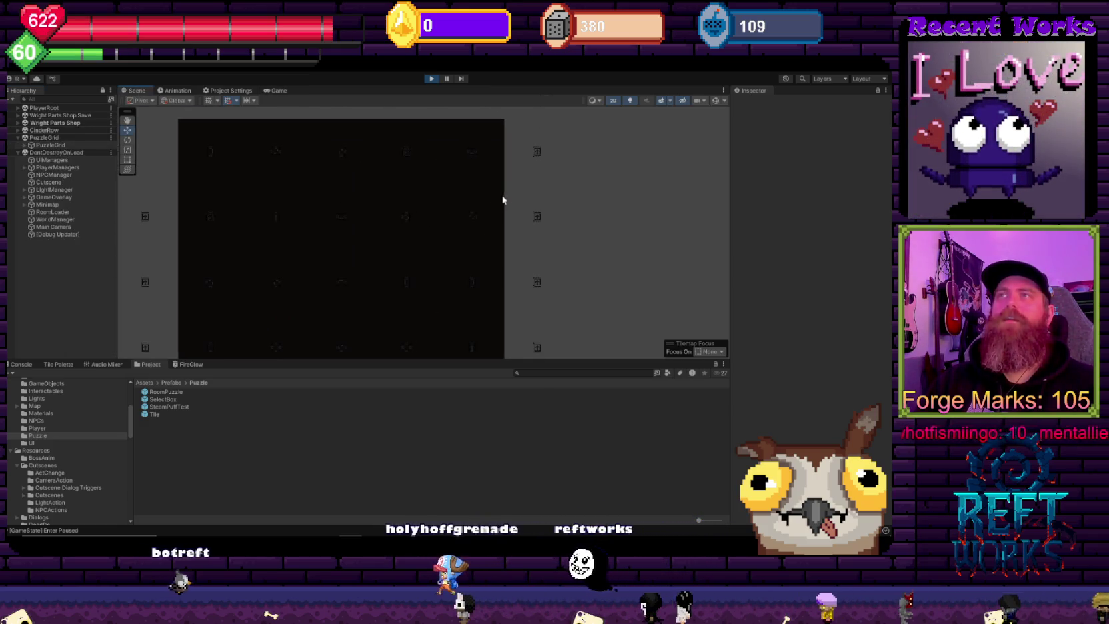
scroll(340, 216, up, 3)
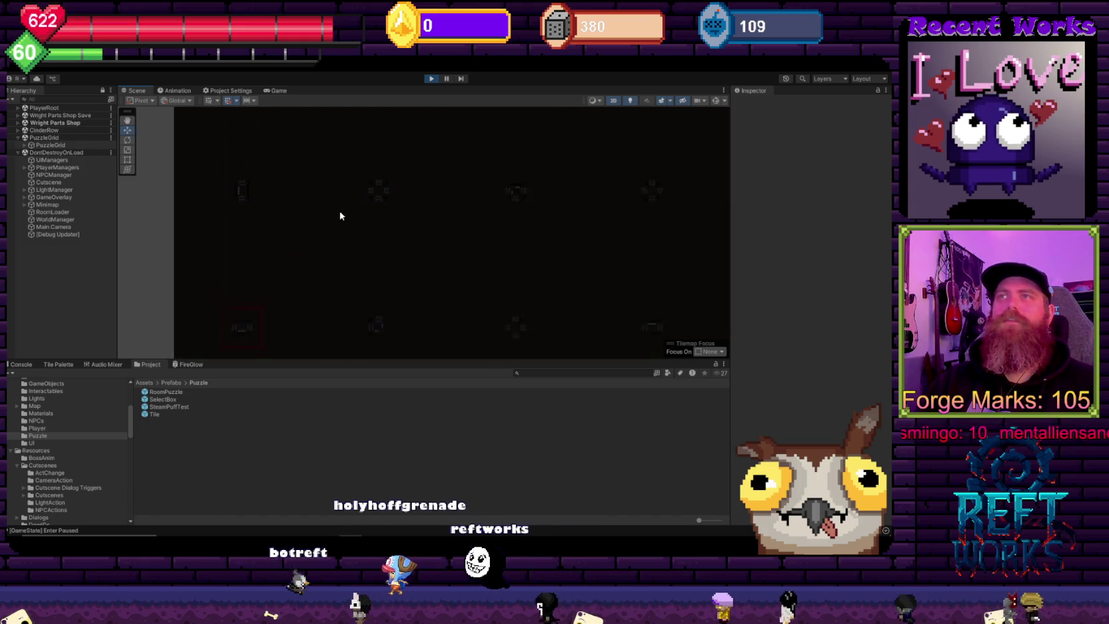
scroll(340, 215, down, 3)
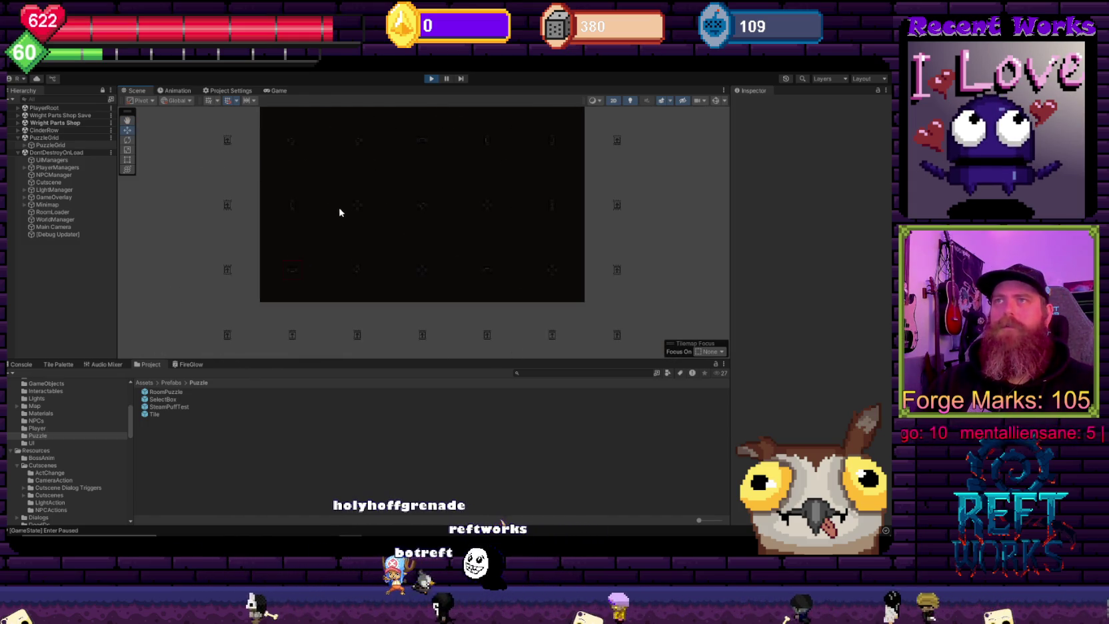
drag(337, 337, 325, 342)
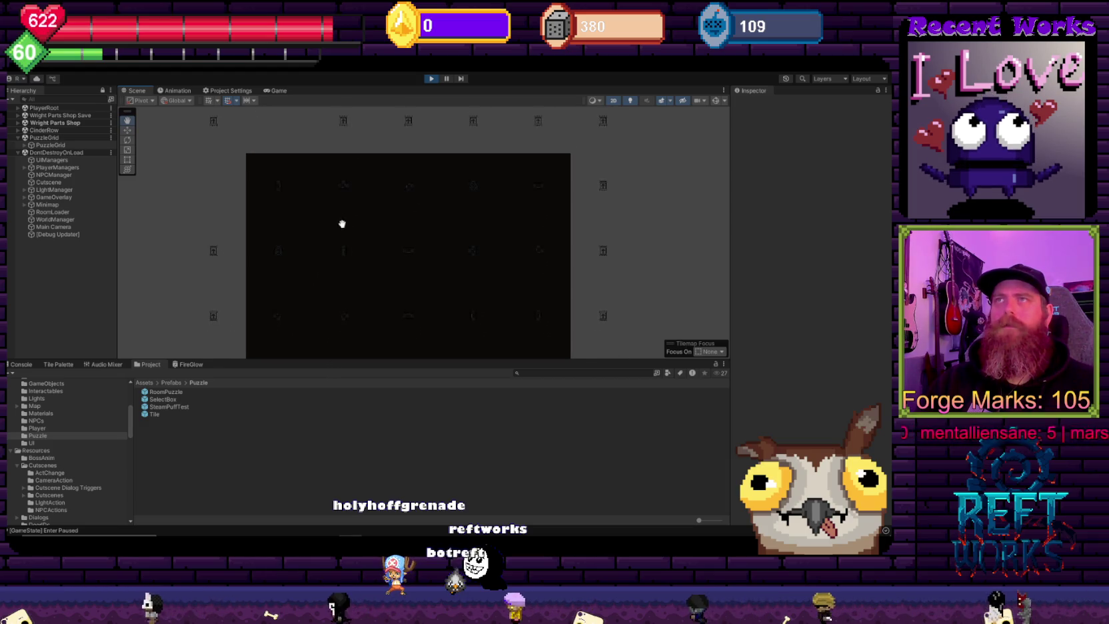
mouse_move(342, 224)
mouse_down()
mouse_move(315, 277)
mouse_move(325, 166)
mouse_up()
scroll(327, 287, down, 2)
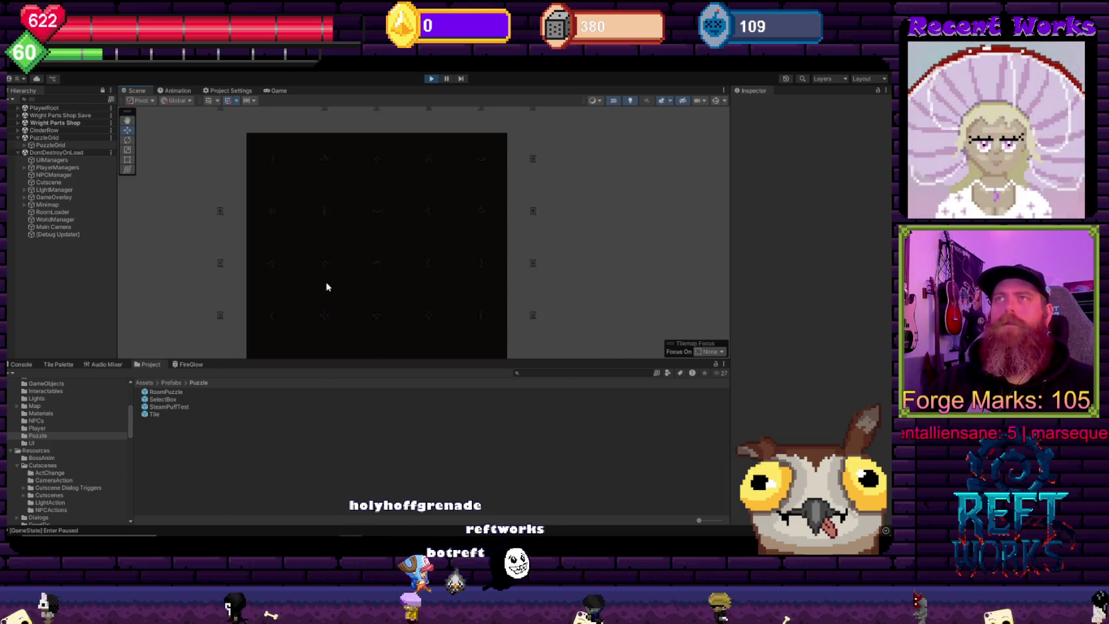
drag(327, 287, 337, 126)
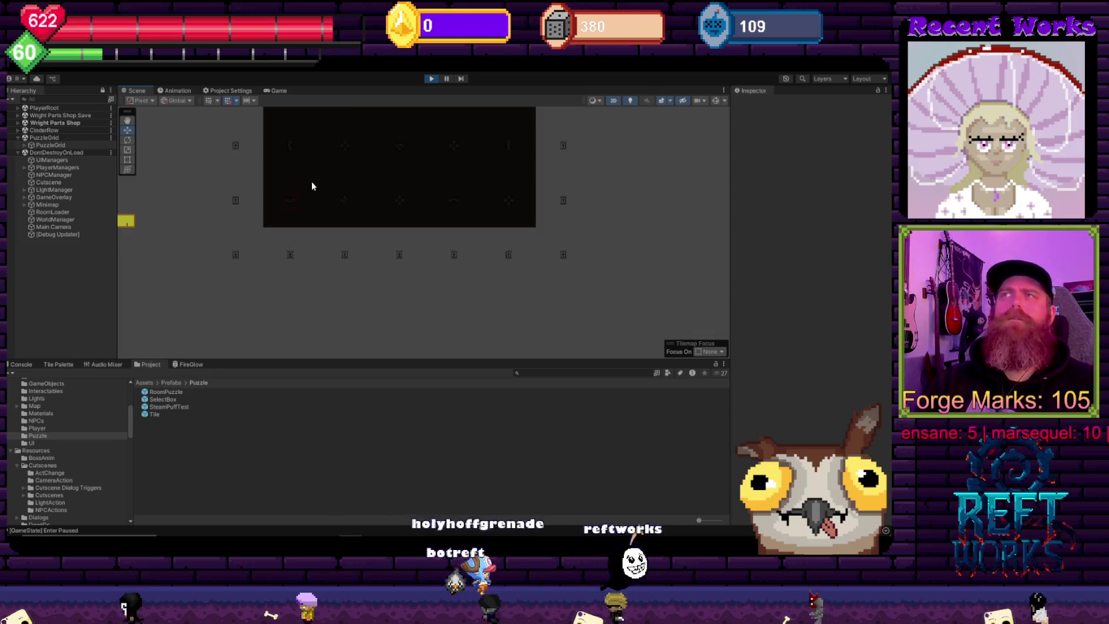
scroll(306, 200, up, 3)
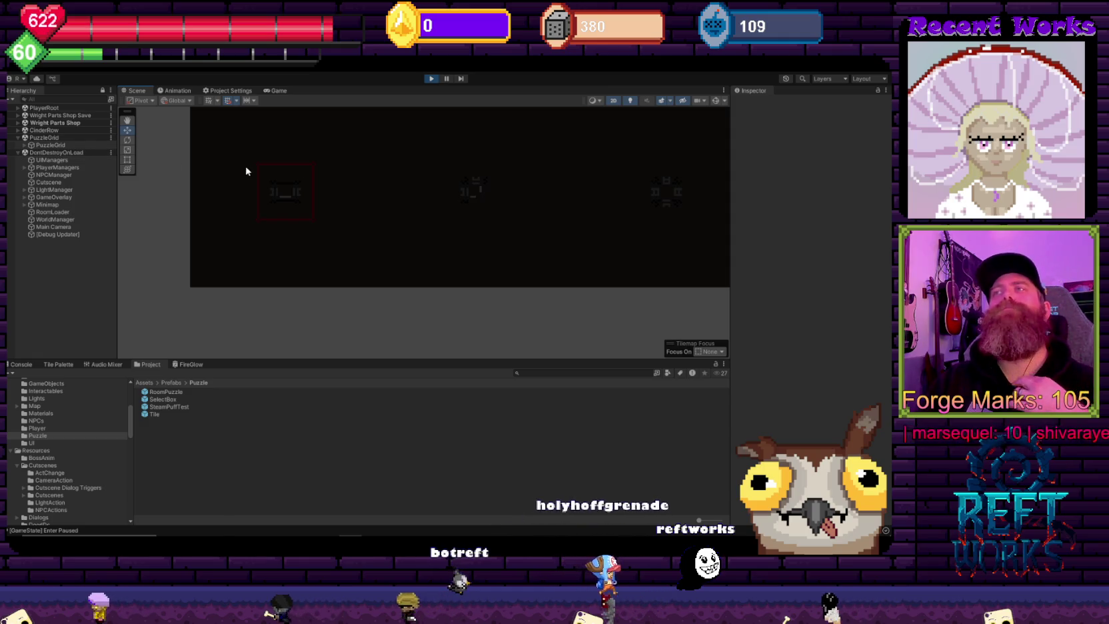
scroll(294, 230, down, 5)
drag(299, 225, 332, 260)
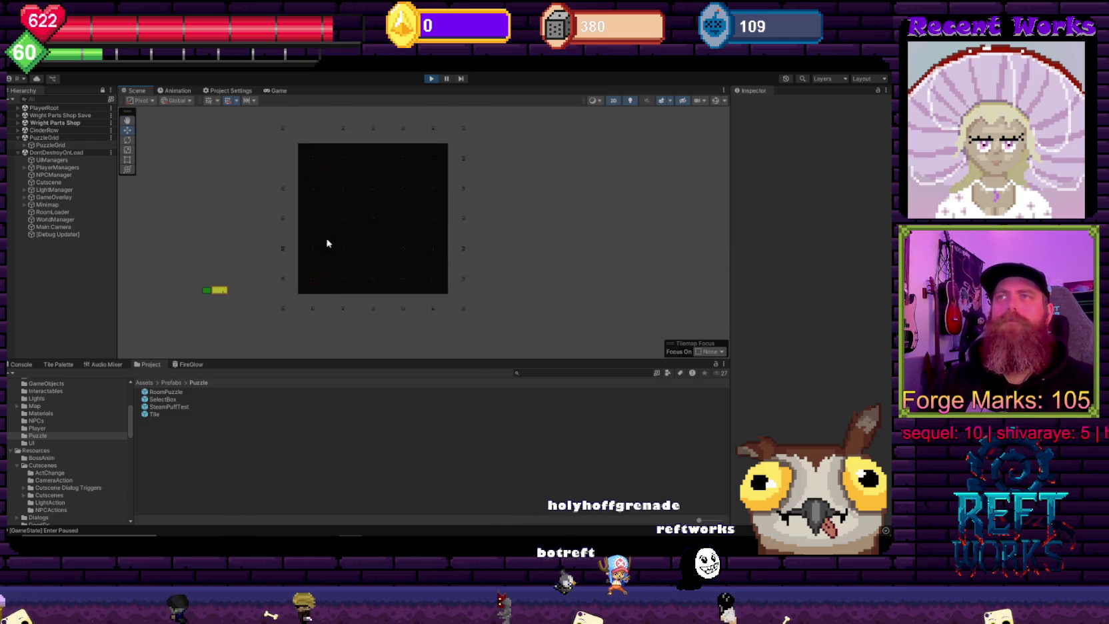
scroll(297, 265, up, 3)
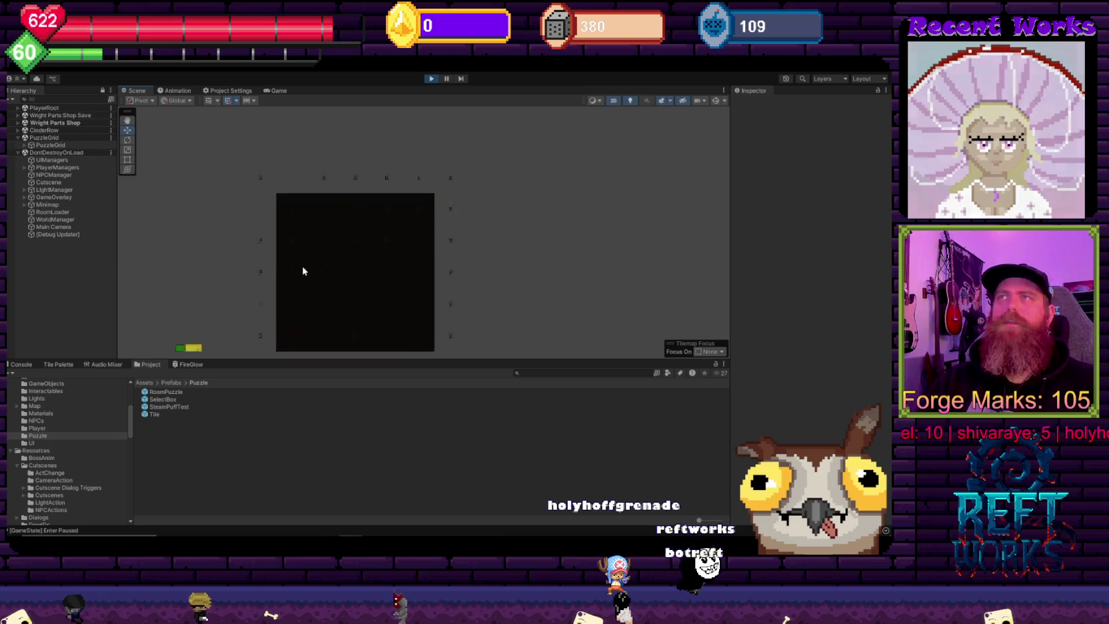
drag(289, 292, 279, 198)
scroll(278, 220, up, 3)
mouse_move(278, 240)
mouse_down()
mouse_move(218, 223)
mouse_move(396, 223)
mouse_move(293, 176)
mouse_move(359, 322)
mouse_up()
scroll(293, 176, down, 3)
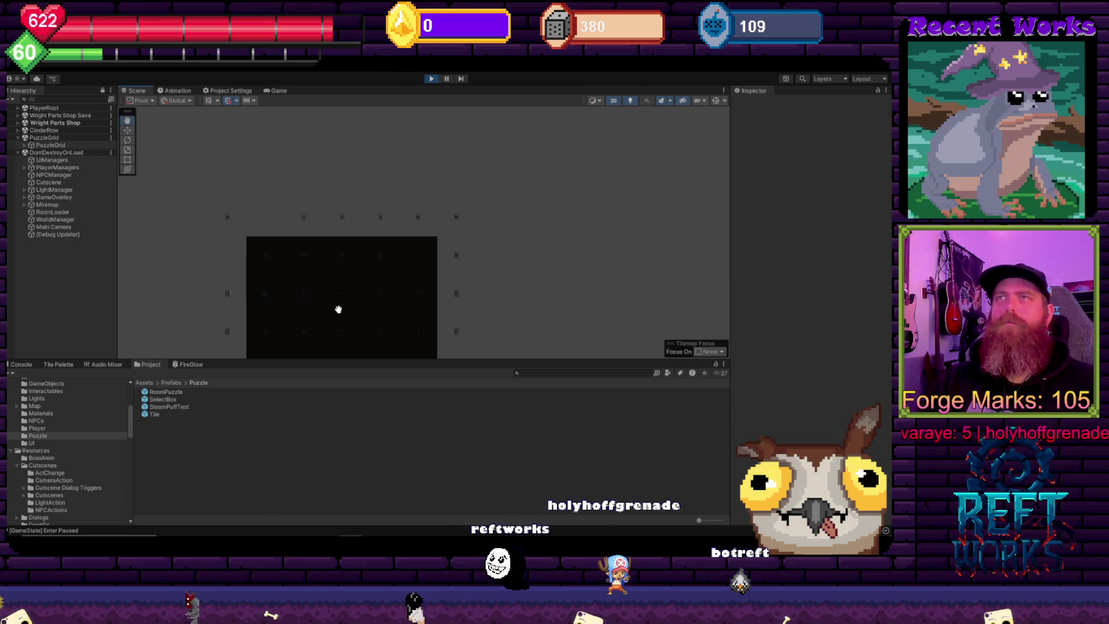
scroll(311, 257, up, 3)
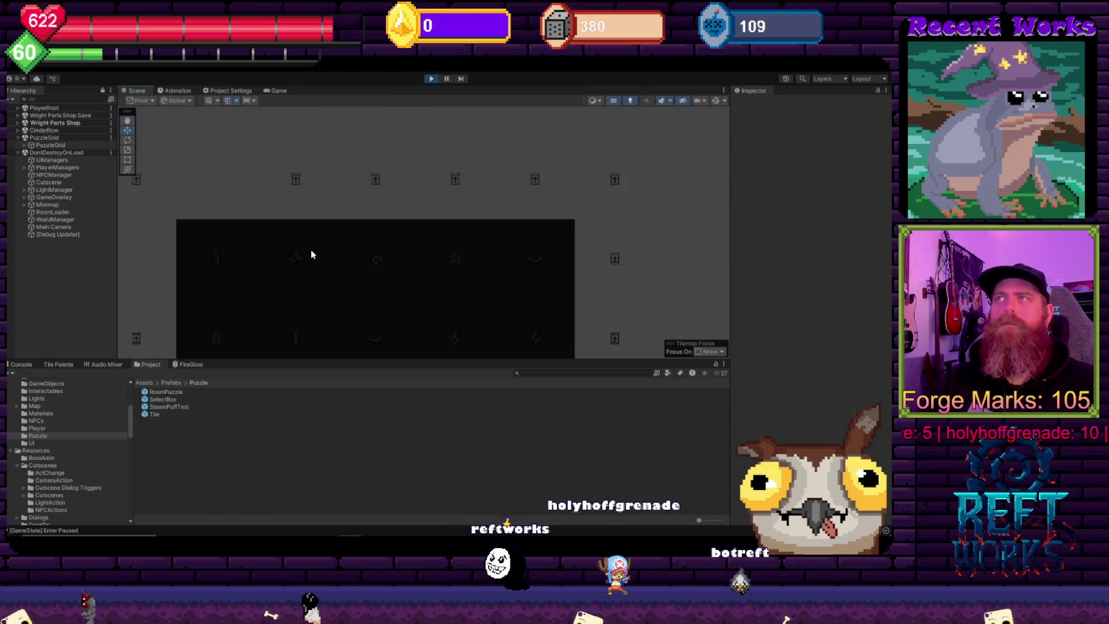
scroll(396, 257, down, 5)
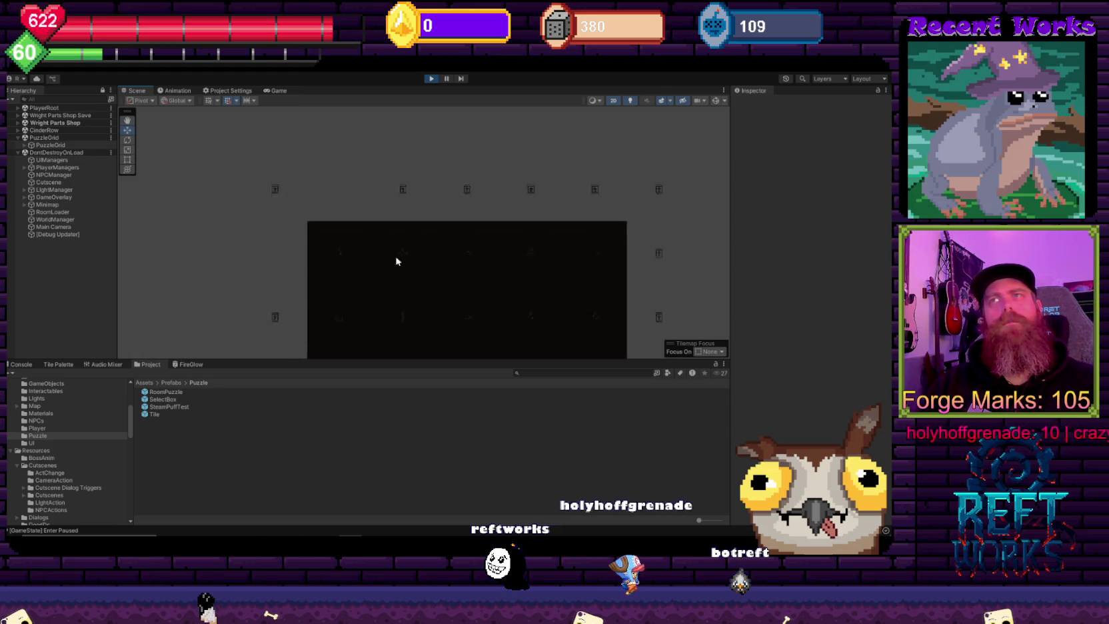
Step: Step through PuzzleGrid's Tile(Clone) children, check the empty Border Sprites list, and stop play mode
click(42, 146)
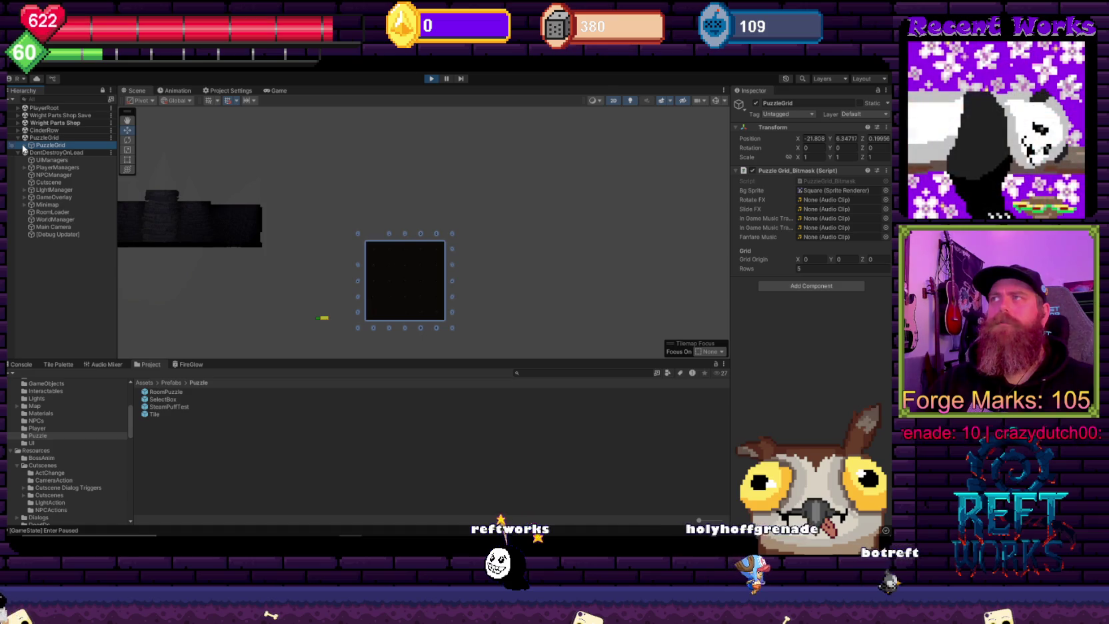
click(24, 145)
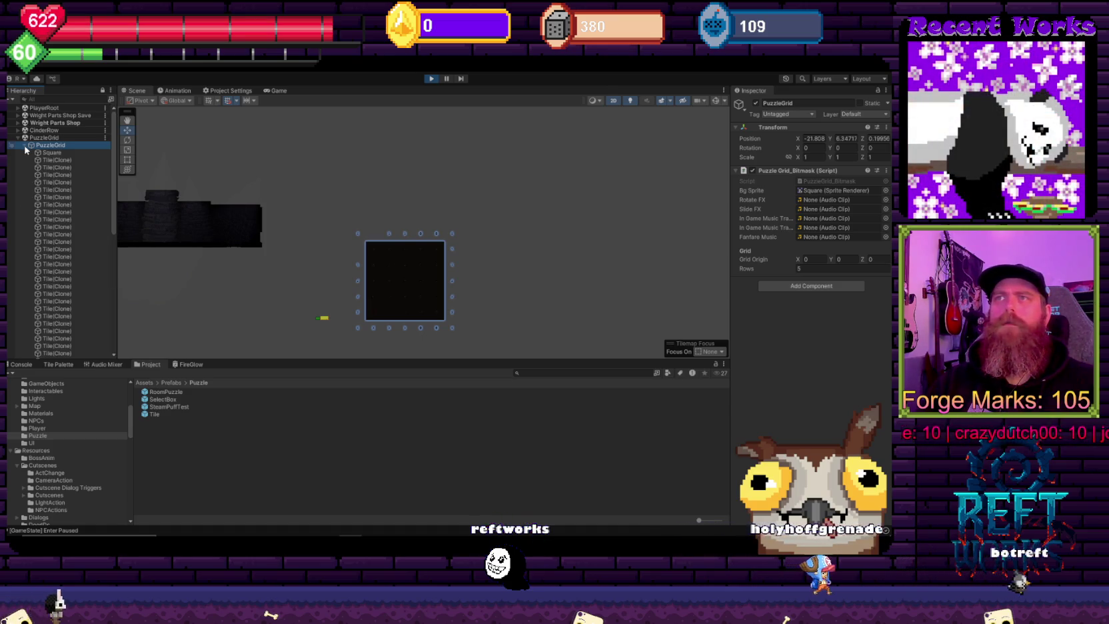
scroll(71, 231, down, 5)
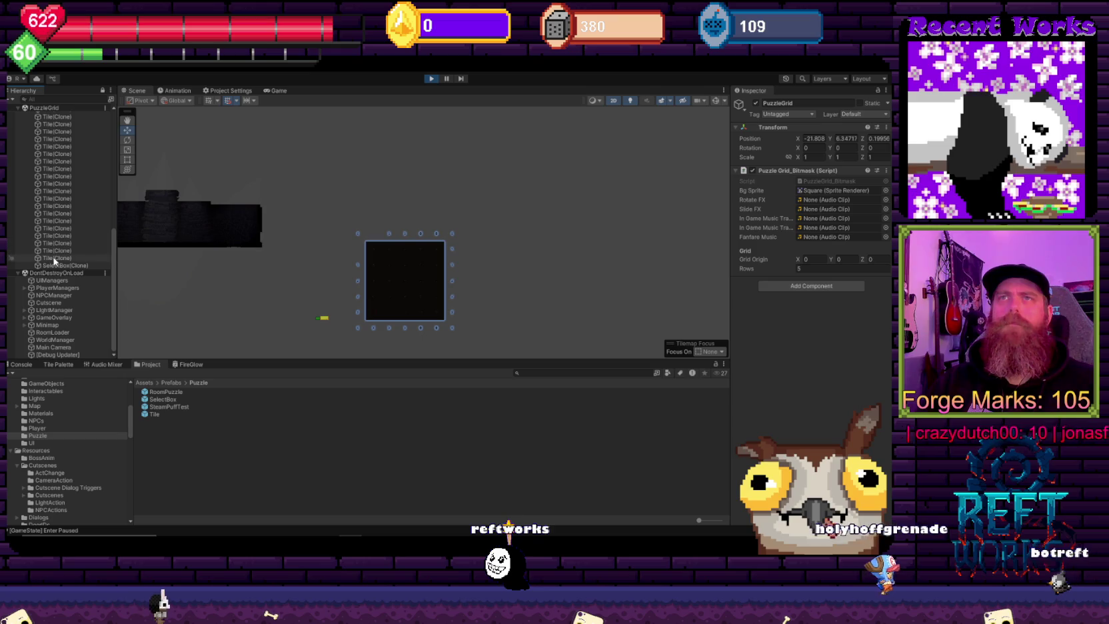
key(Up)
key(Up)
key(Up)
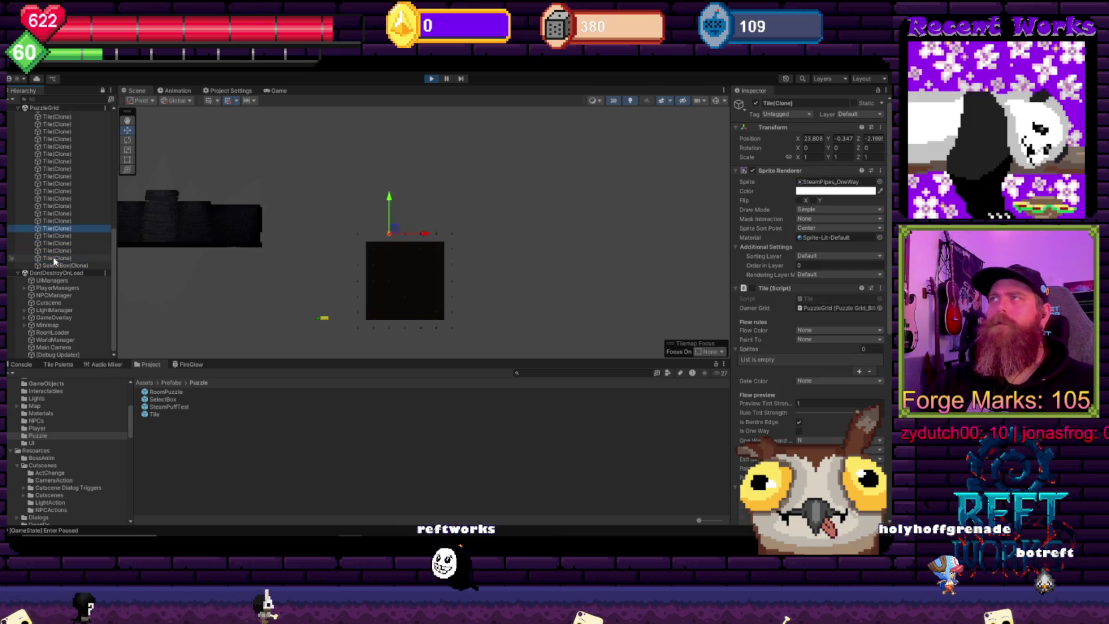
key(Down)
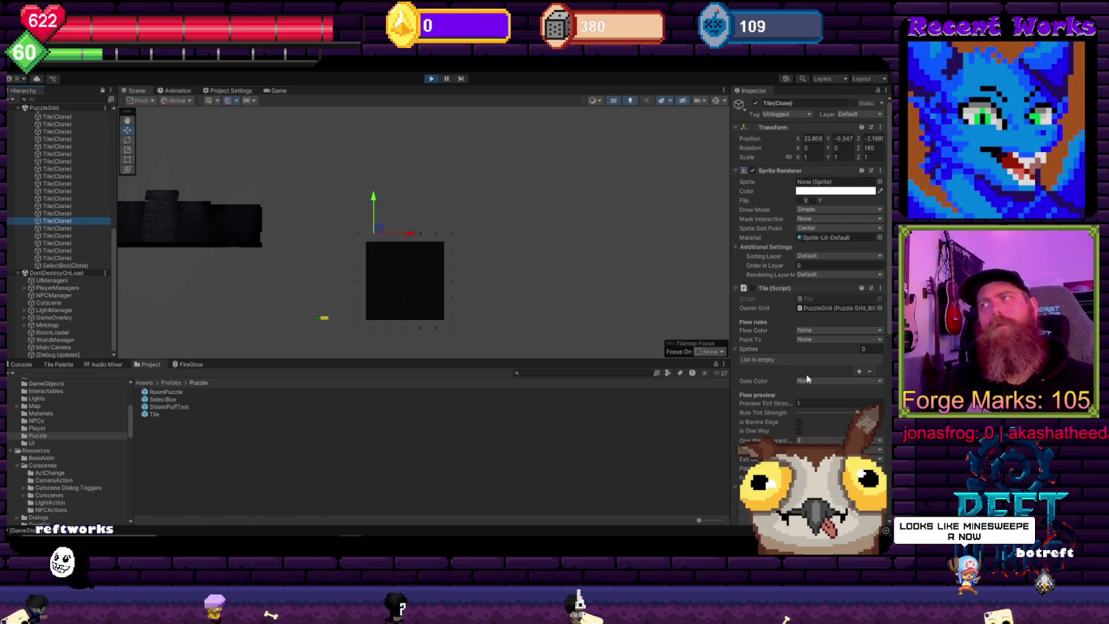
scroll(807, 378, down, 10)
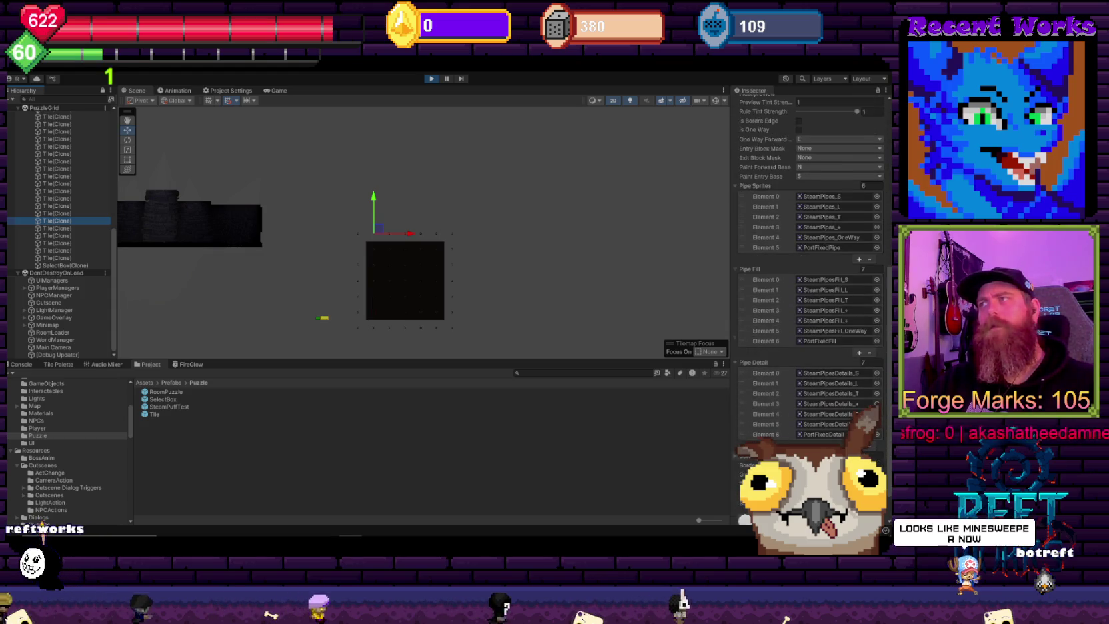
scroll(810, 267, down, 1)
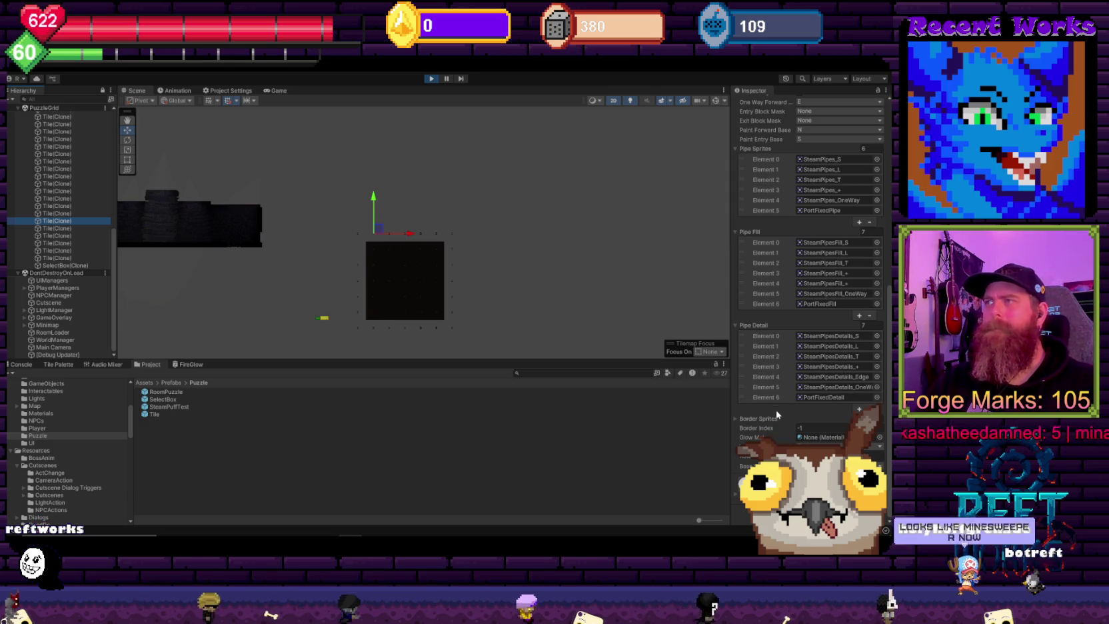
click(760, 419)
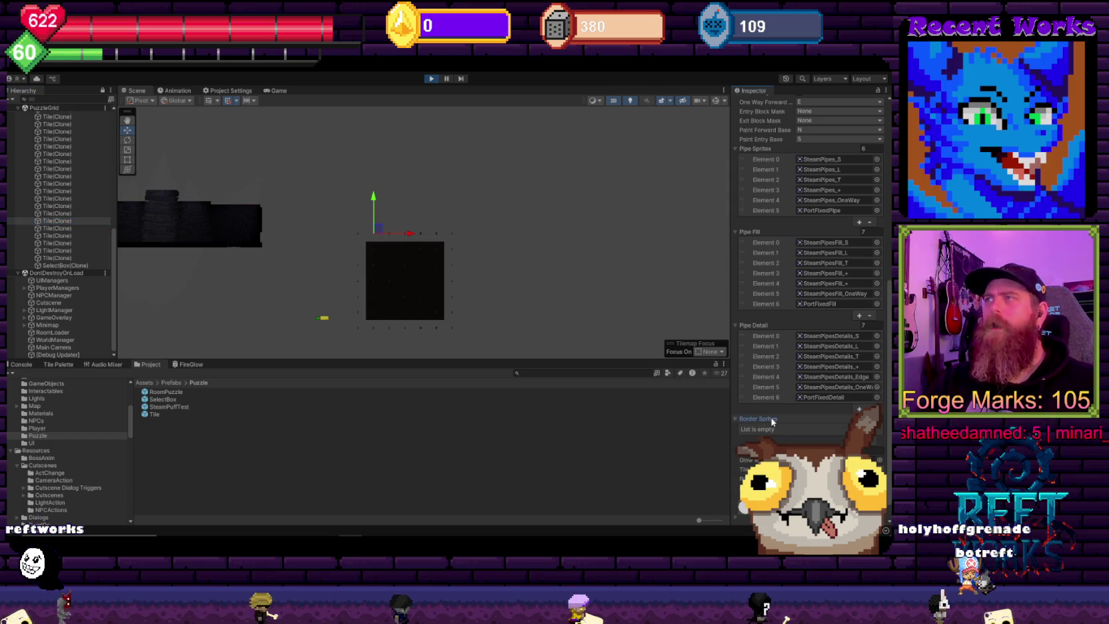
click(432, 78)
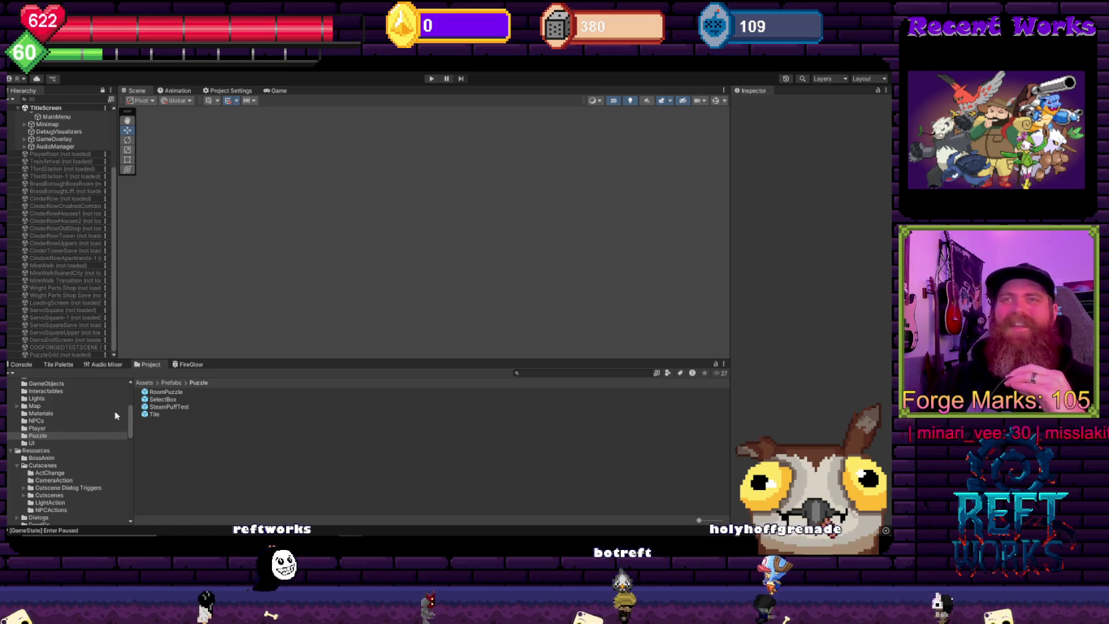
Step: Inspect the Tile prefab down to its empty Border Sprites list, then launch FlowPuzzle from Unity Hub
click(154, 414)
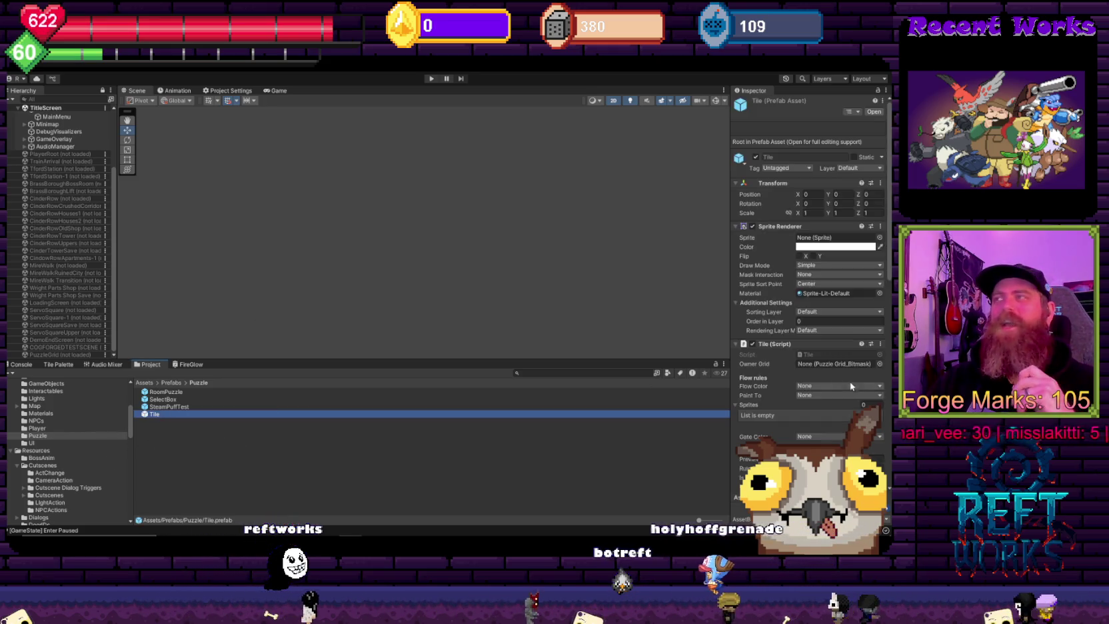
scroll(834, 400, down, 10)
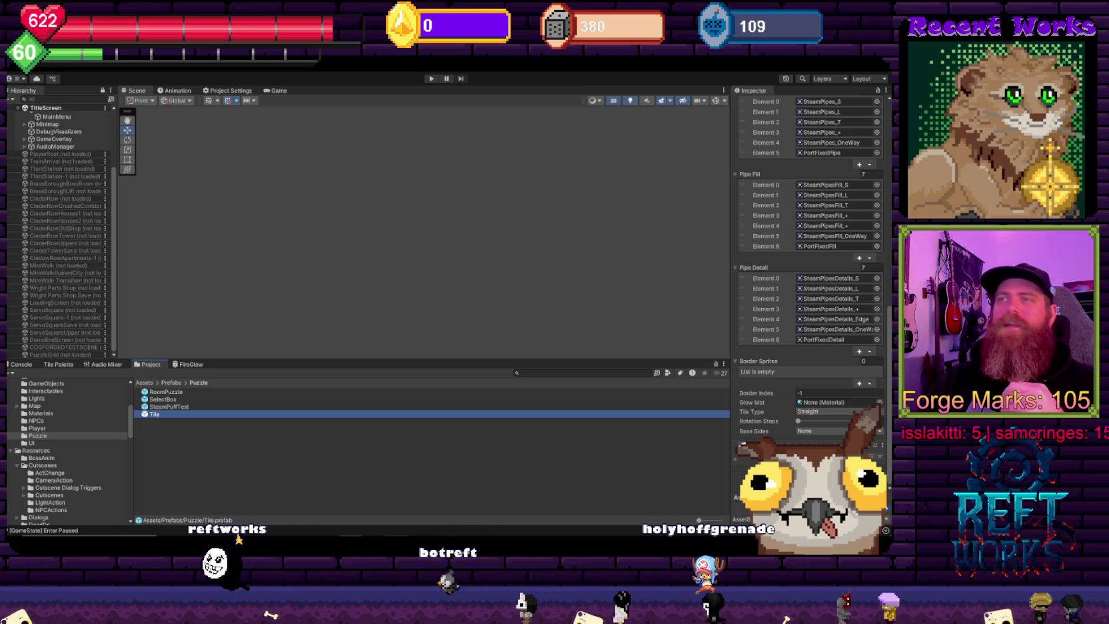
click(463, 534)
click(408, 254)
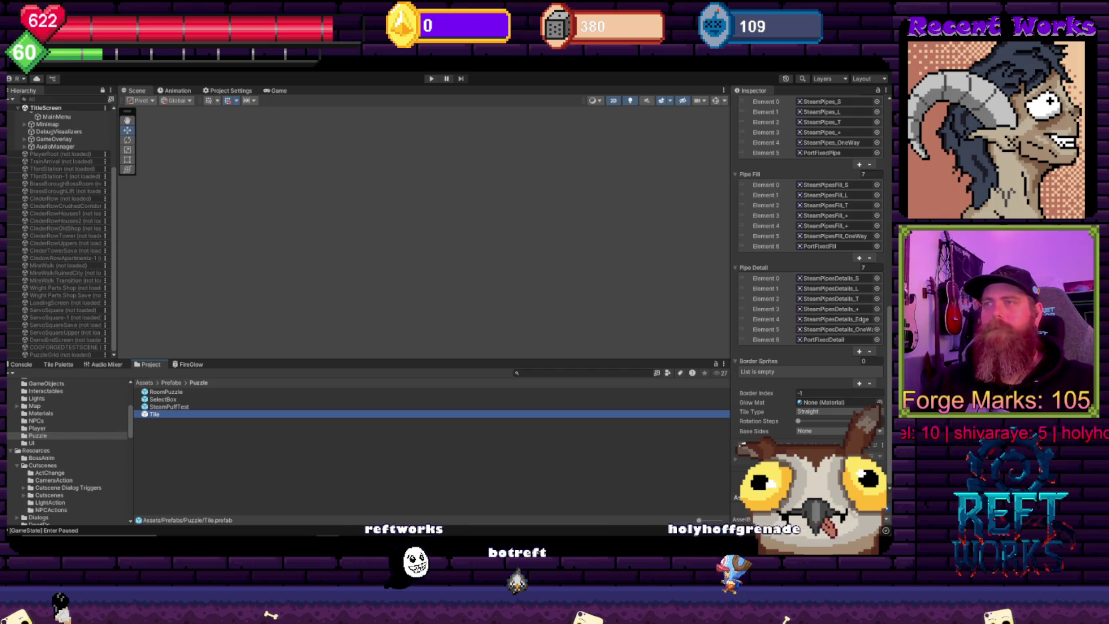
mouse_move(358, 536)
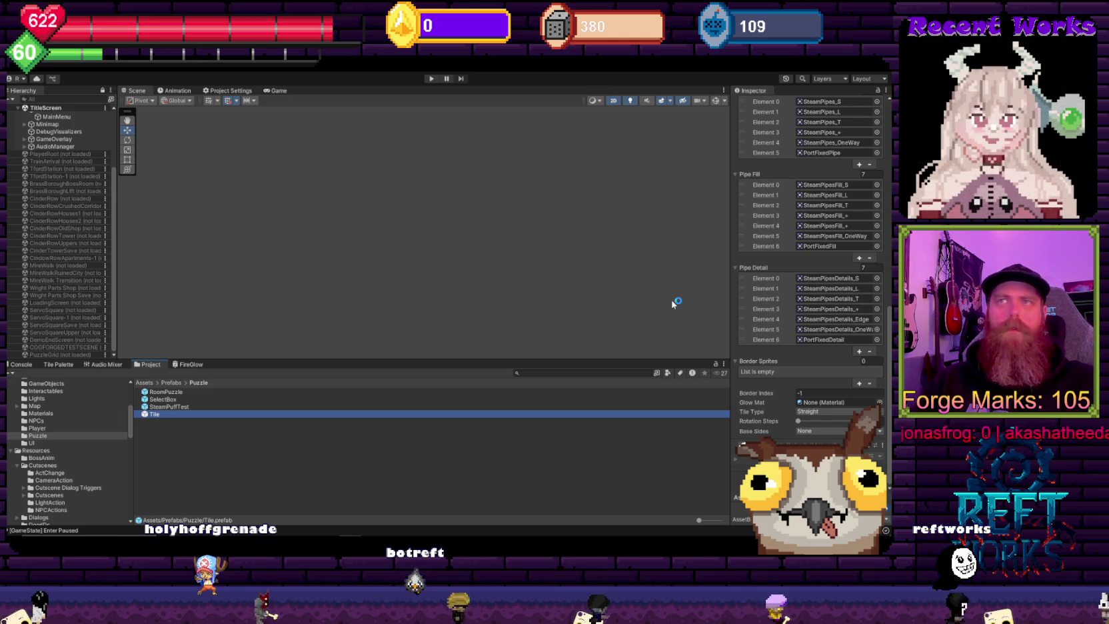
Step: Add the first Border Sprites slots and assign SteamPipesBorderPieces_TopLeftCorner and the next border pieces
click(861, 383)
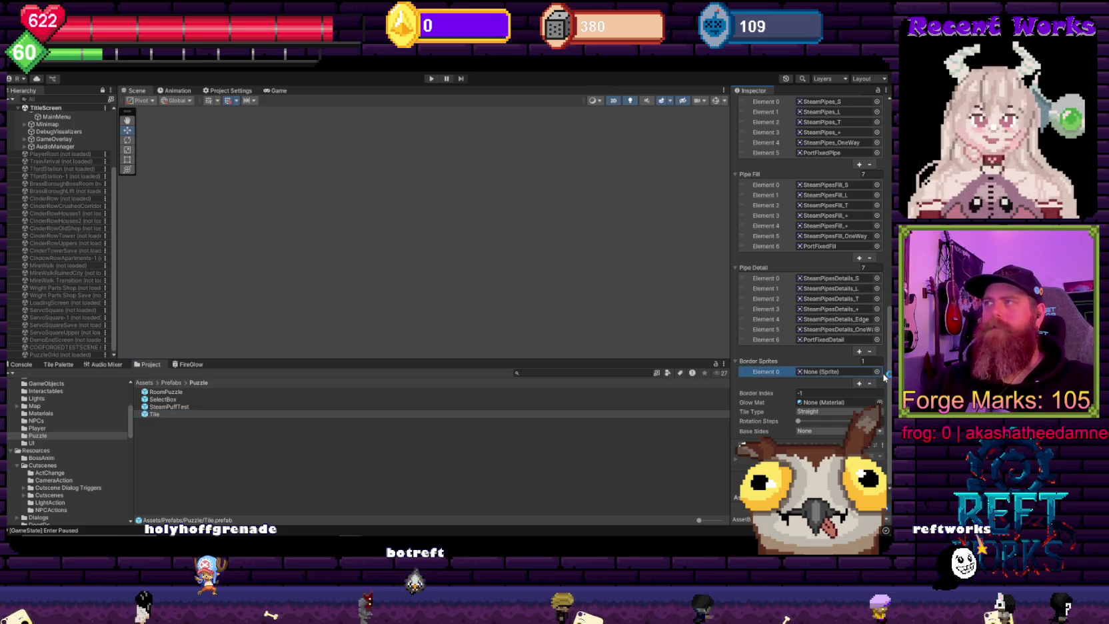
click(877, 372)
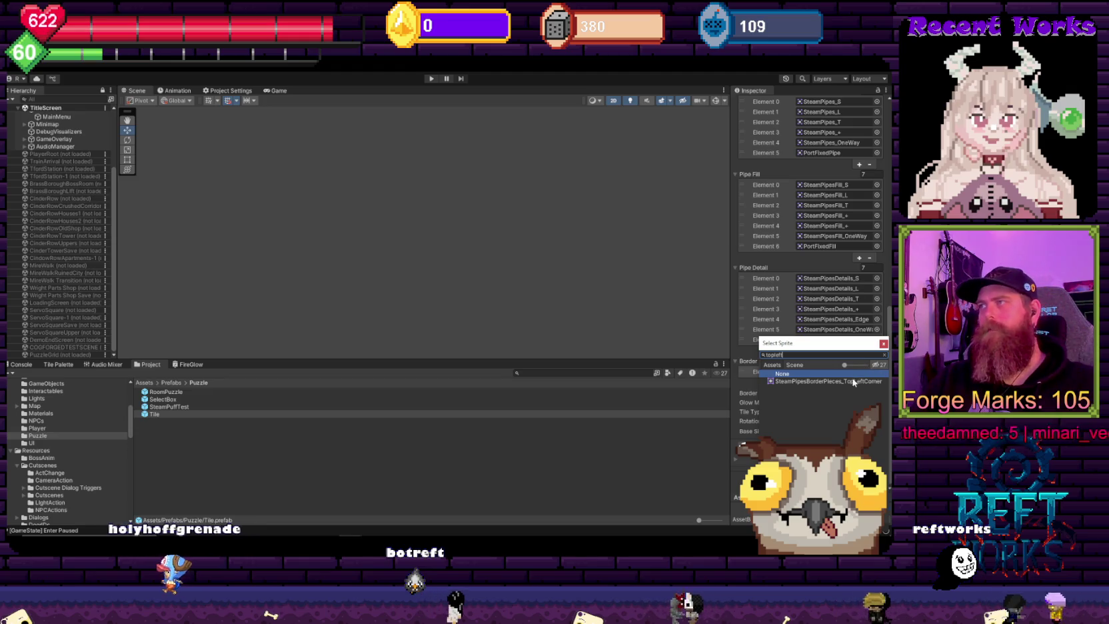
double_click(853, 381)
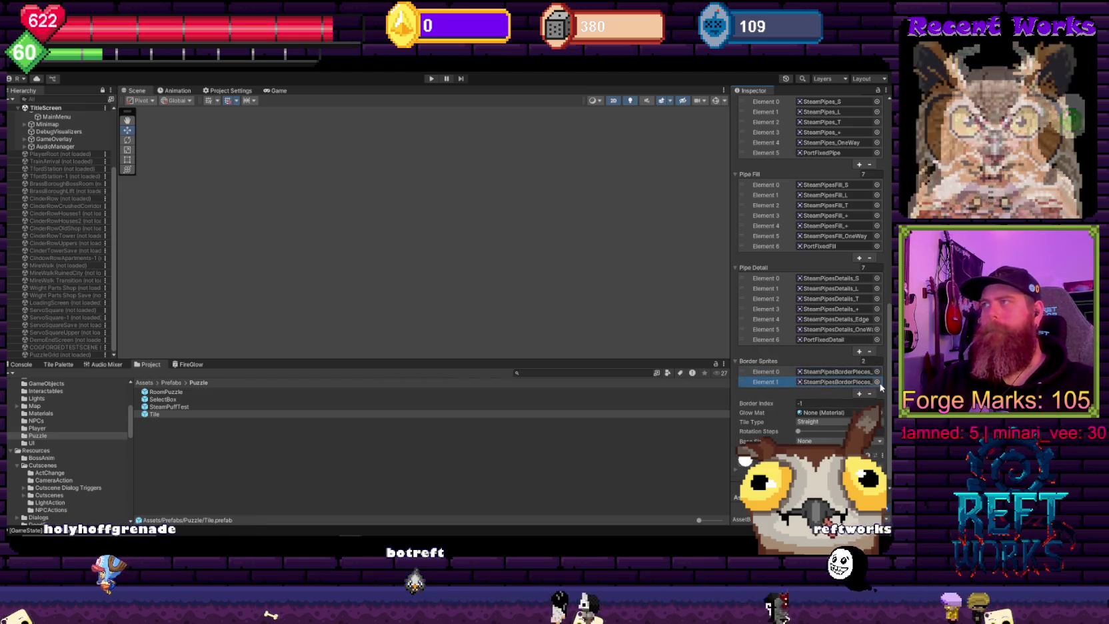
click(877, 382)
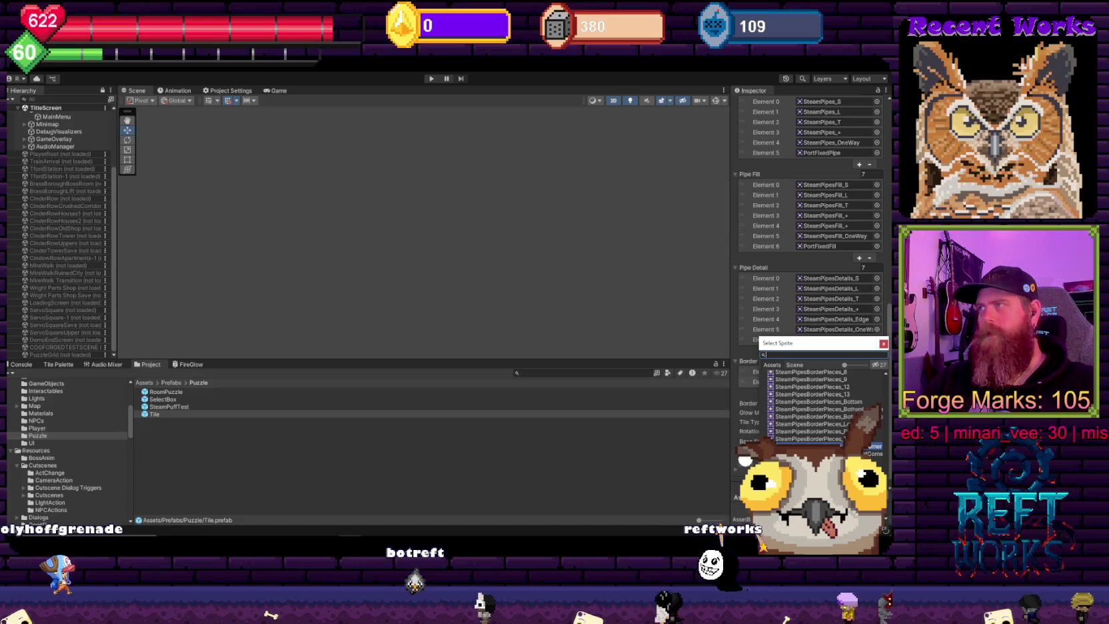
scroll(810, 300, up, 6)
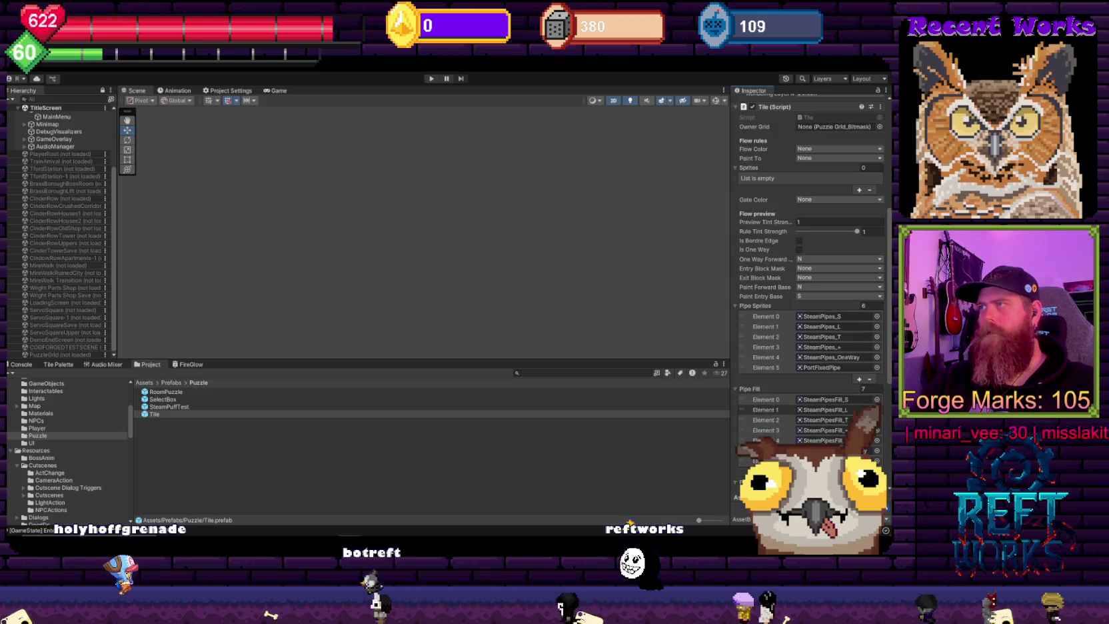
scroll(810, 300, down, 6)
click(877, 382)
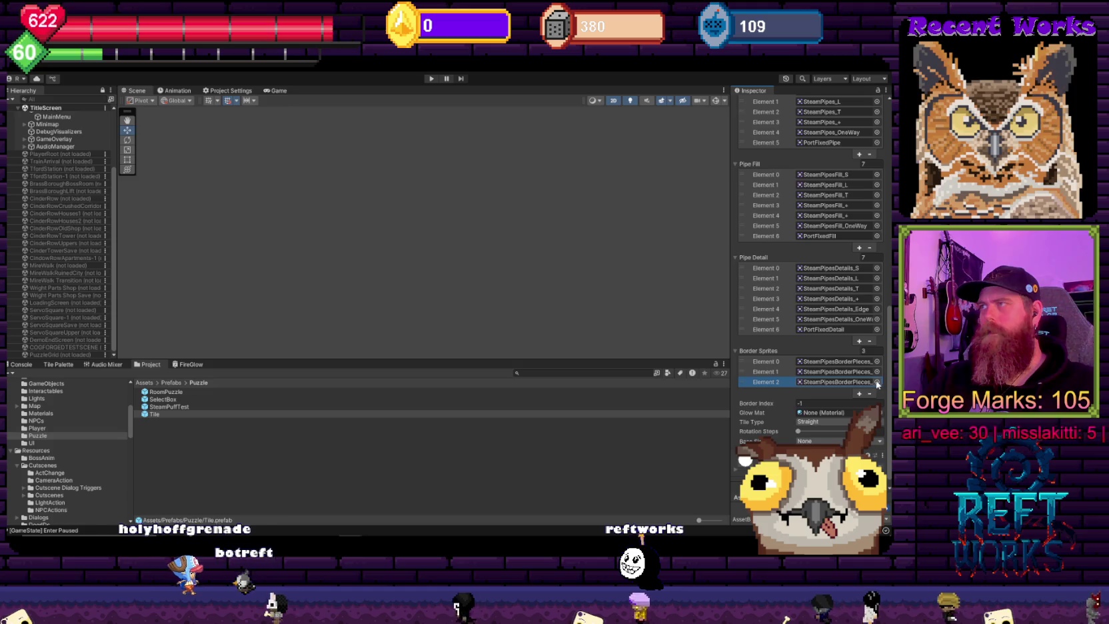
click(878, 382)
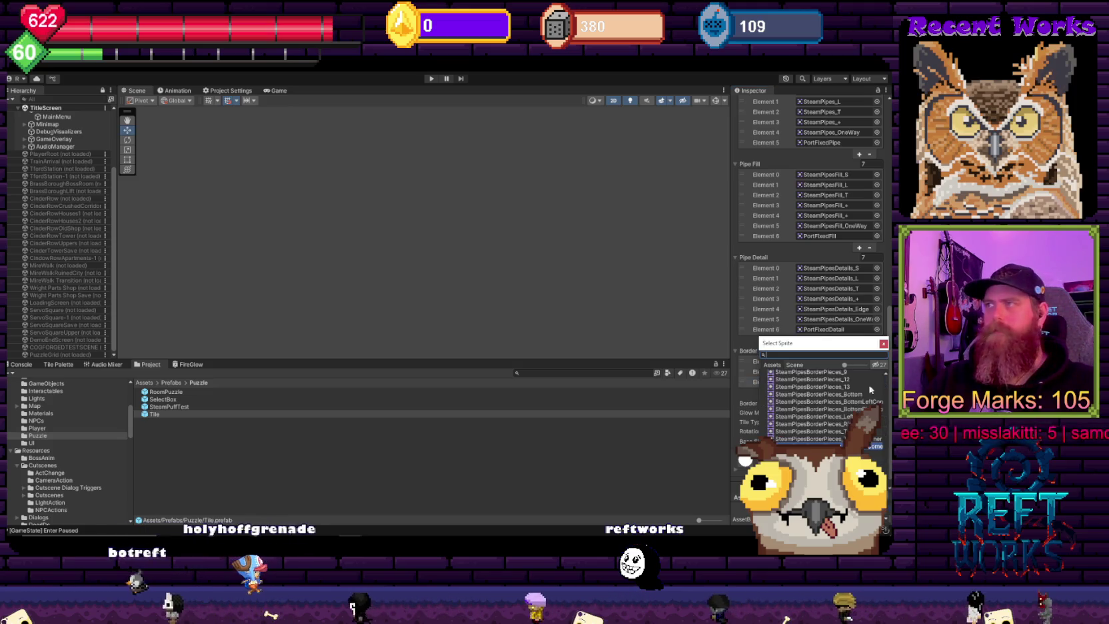
double_click(848, 409)
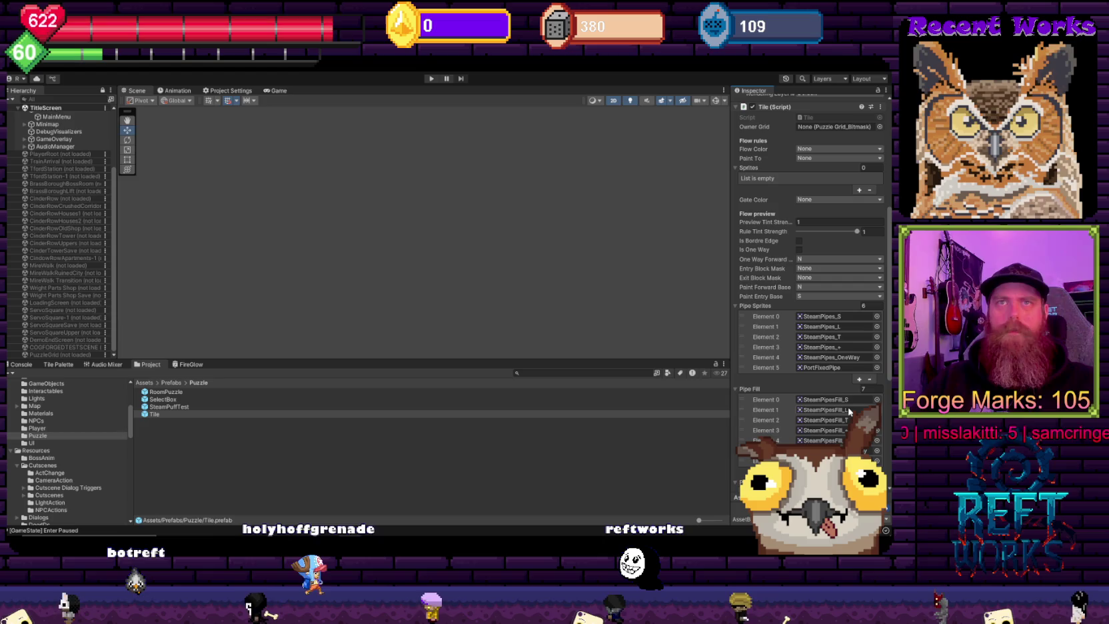
Step: Assign SteamPipesBorderPieces sprites to Element 3 and a newly added Element 4
scroll(849, 409, down, 3)
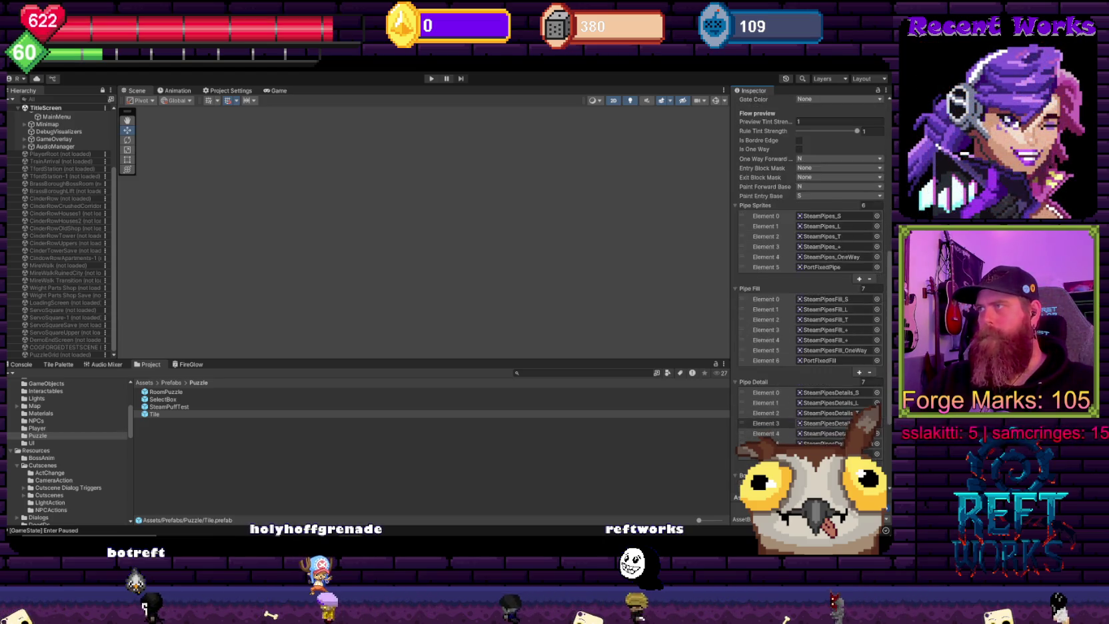
scroll(848, 410, down, 3)
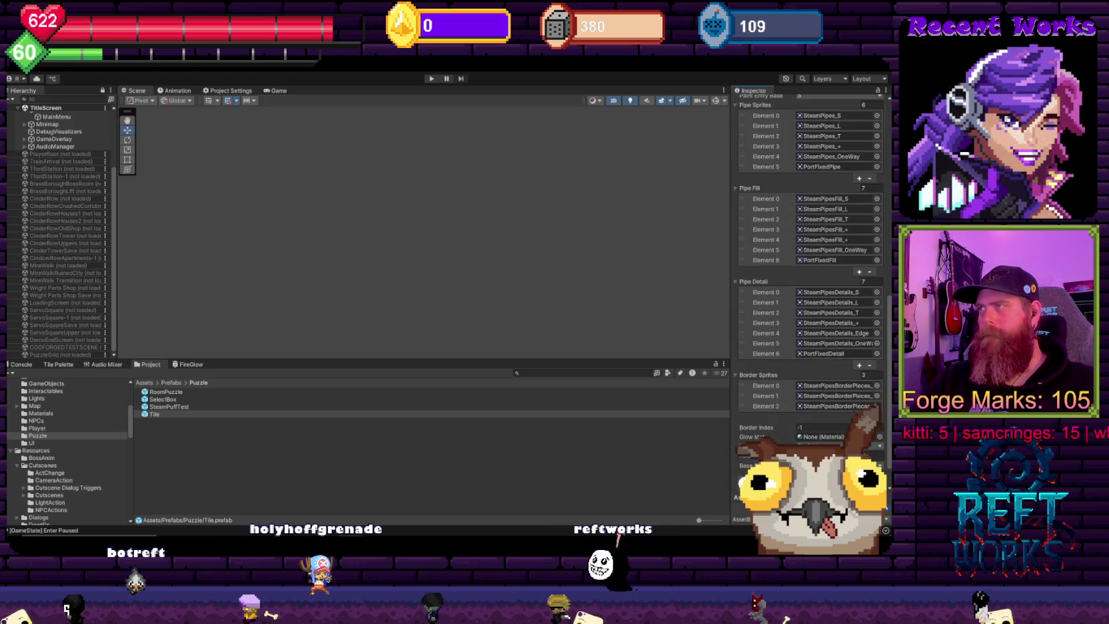
click(878, 406)
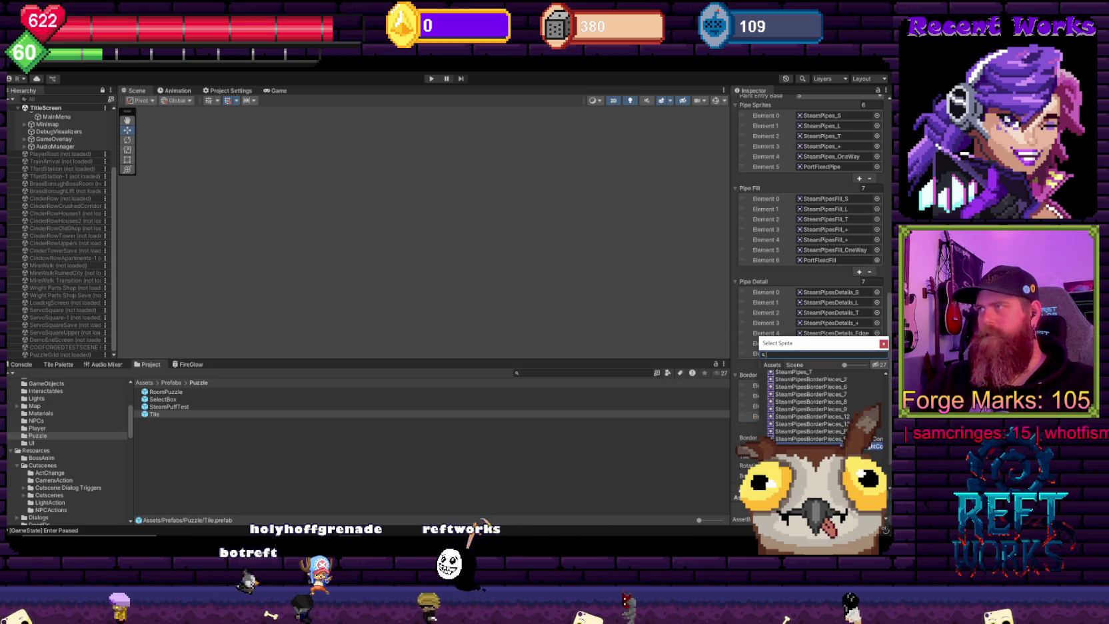
scroll(811, 300, up, 6)
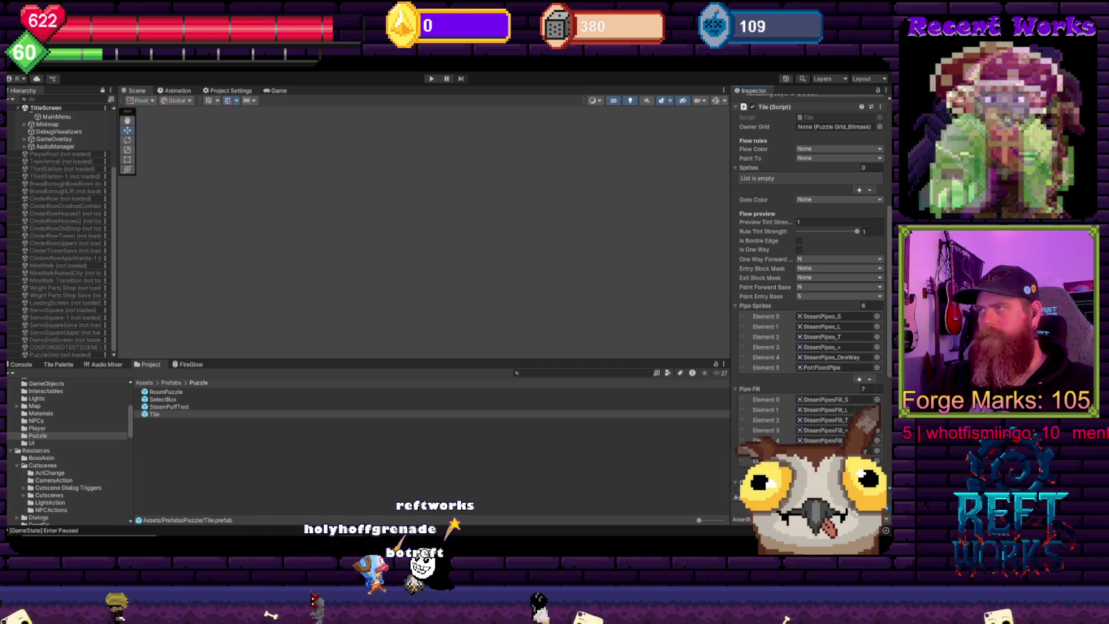
scroll(811, 300, down, 7)
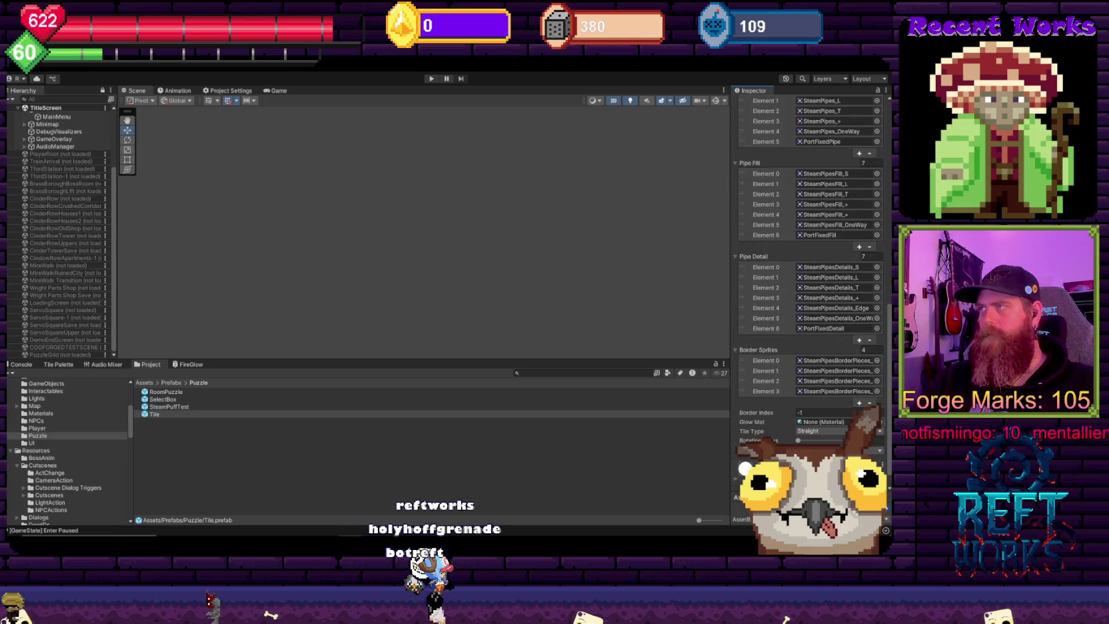
click(859, 405)
click(877, 402)
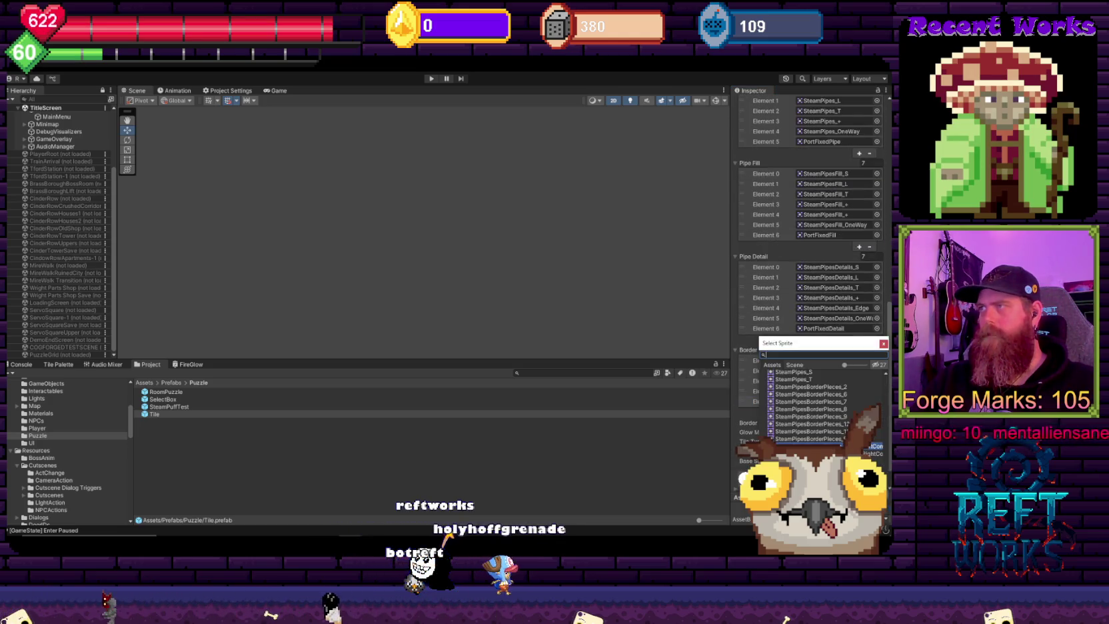
double_click(810, 440)
scroll(861, 397, down, 2)
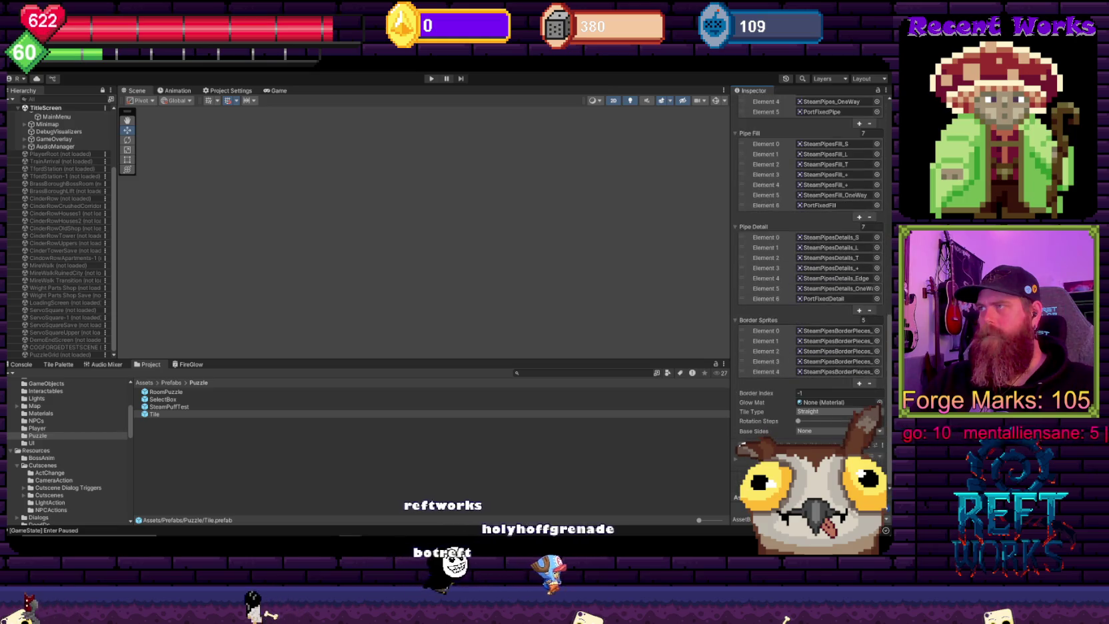
Step: Add Elements 5–7 to Border Sprites, each with a SteamPipesBorderPieces sprite
click(859, 384)
click(878, 381)
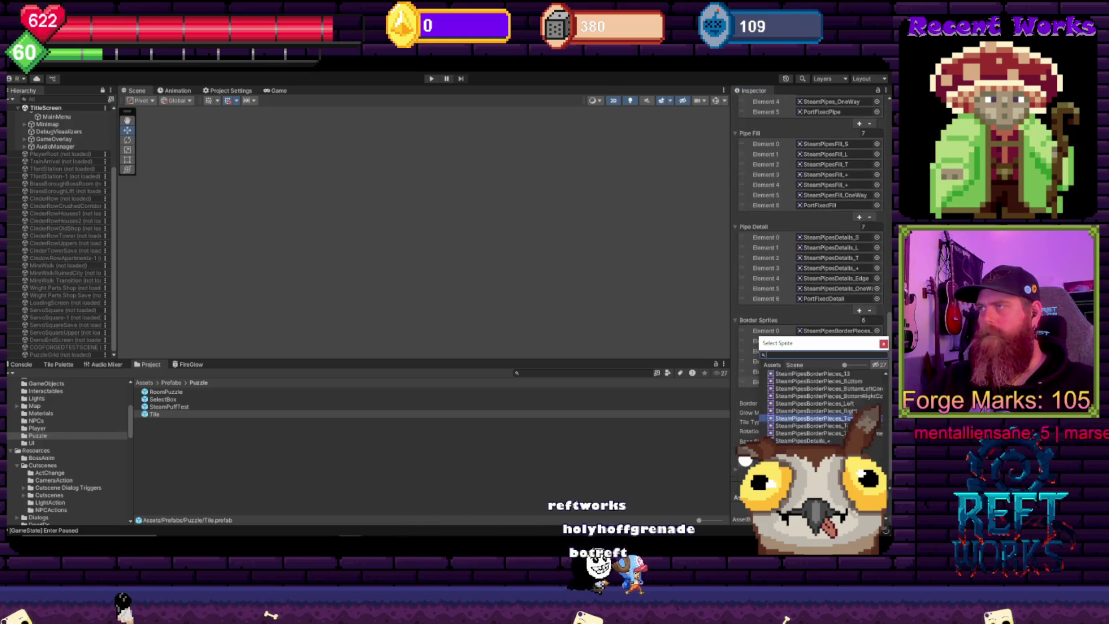
scroll(814, 407, up, 5)
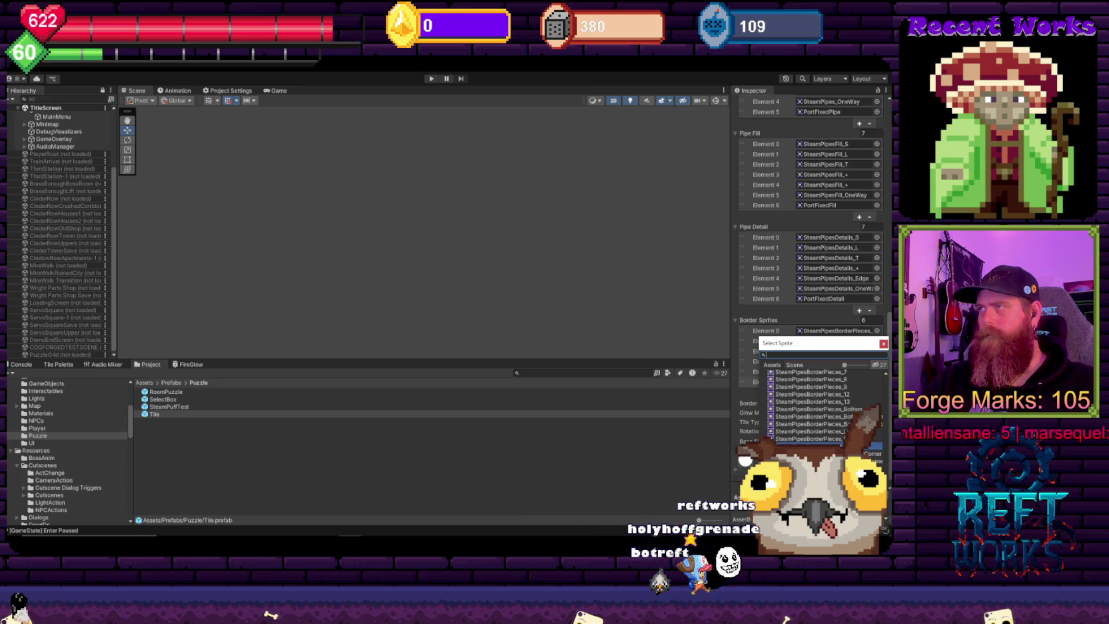
double_click(810, 437)
scroll(864, 453, up, 10)
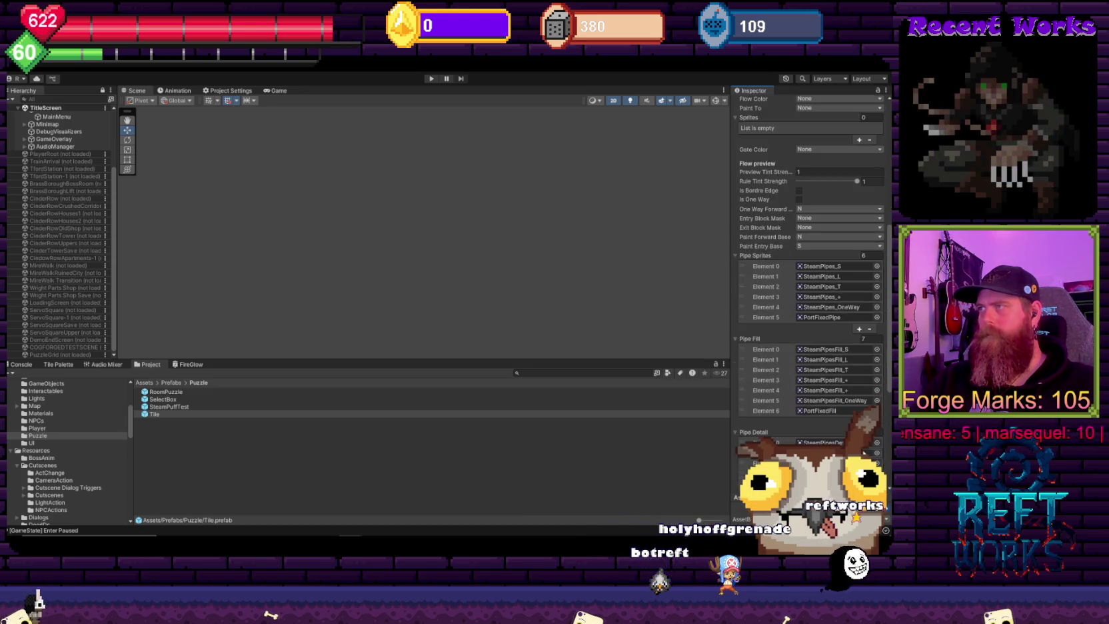
scroll(865, 452, down, 6)
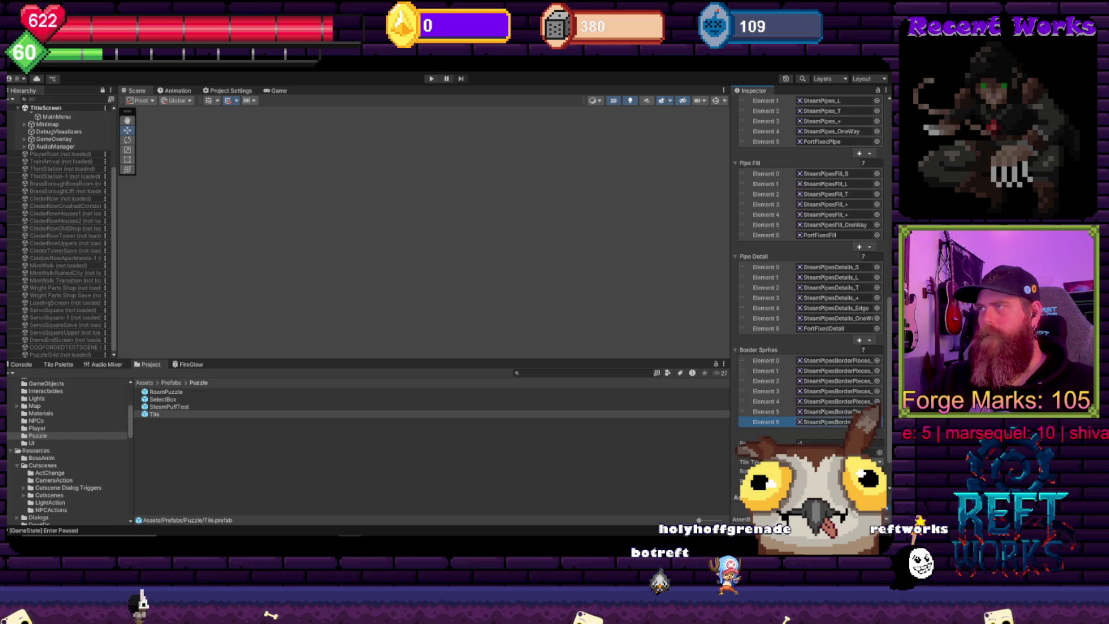
click(877, 424)
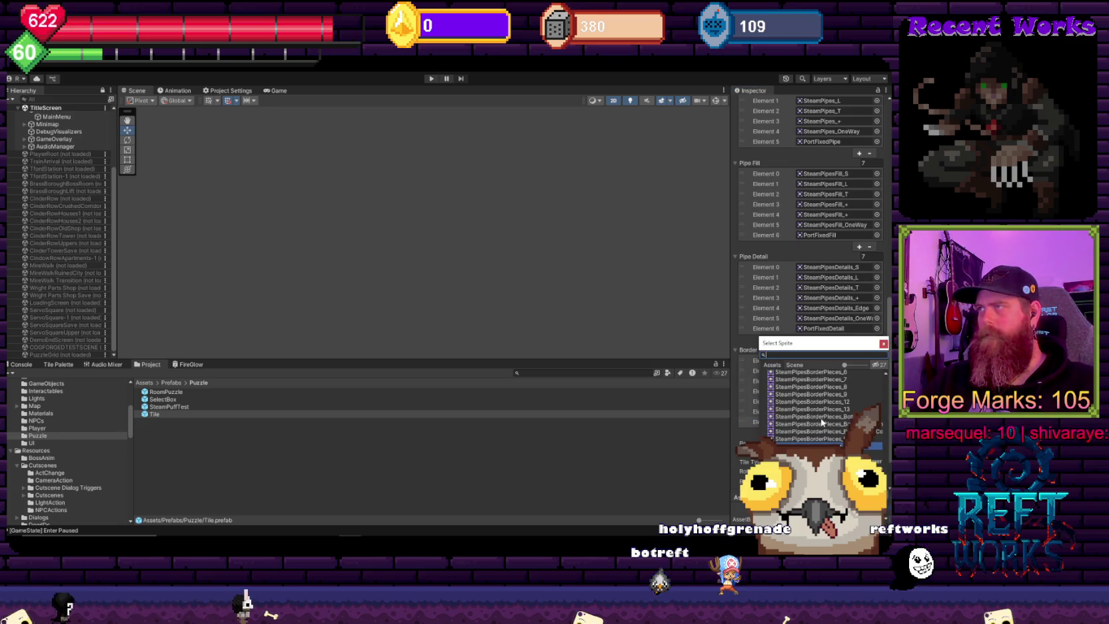
double_click(816, 420)
scroll(820, 420, up, 8)
scroll(810, 300, down, 3)
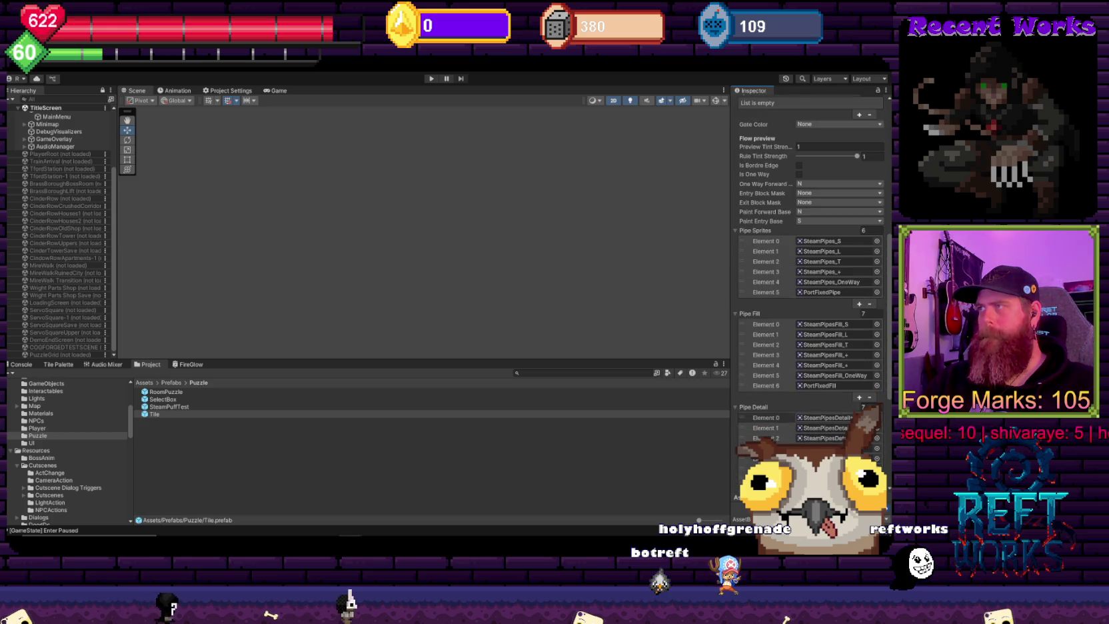
scroll(864, 406, down, 3)
scroll(810, 300, down, 3)
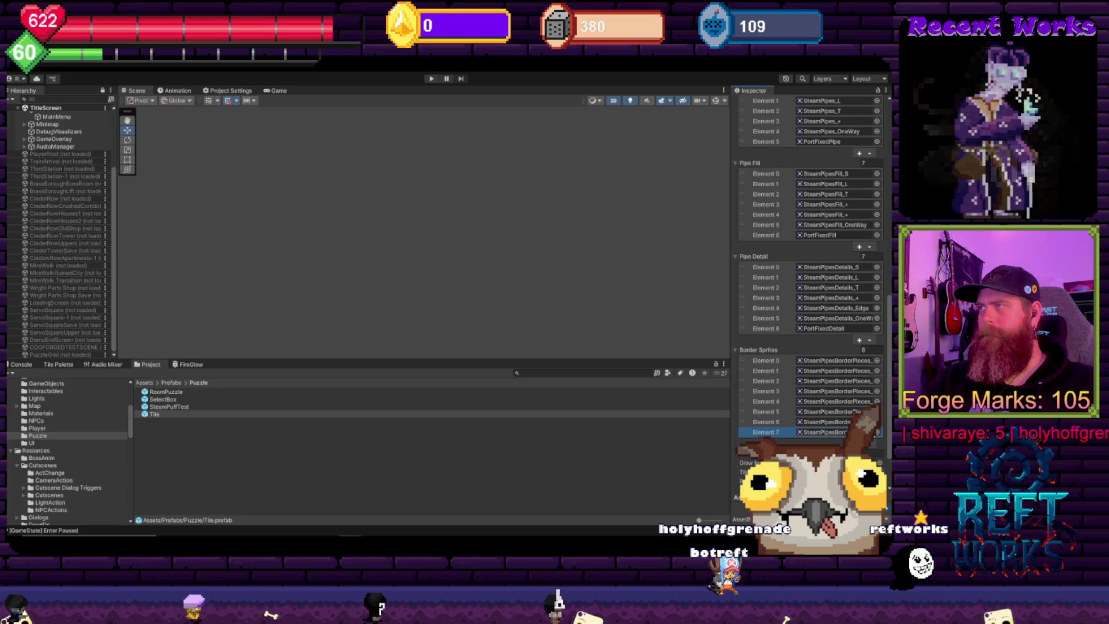
click(878, 433)
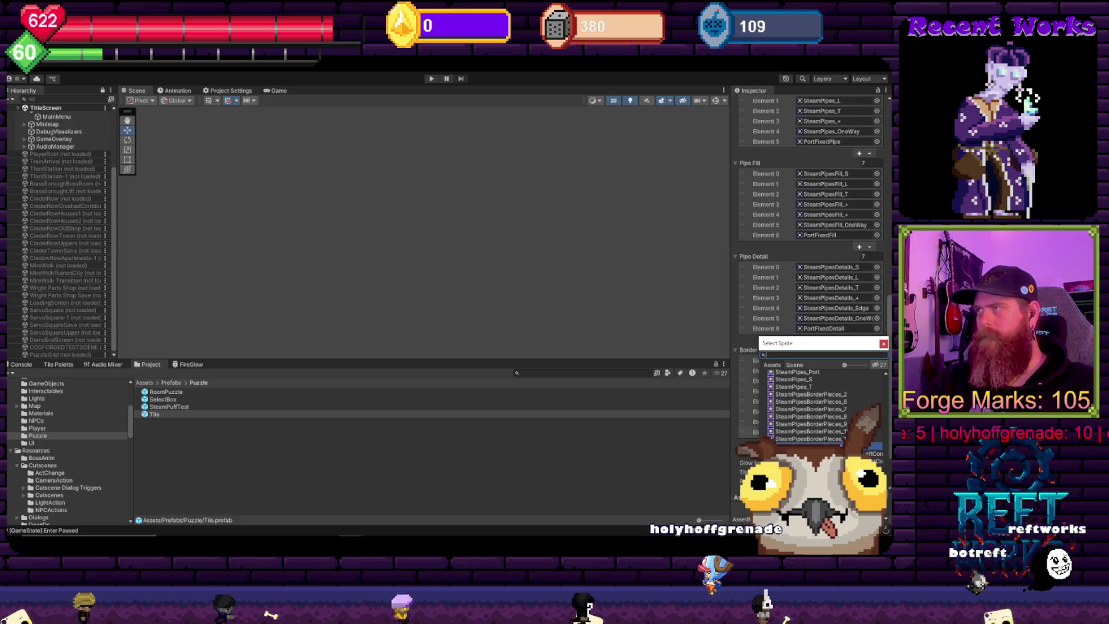
key(Escape)
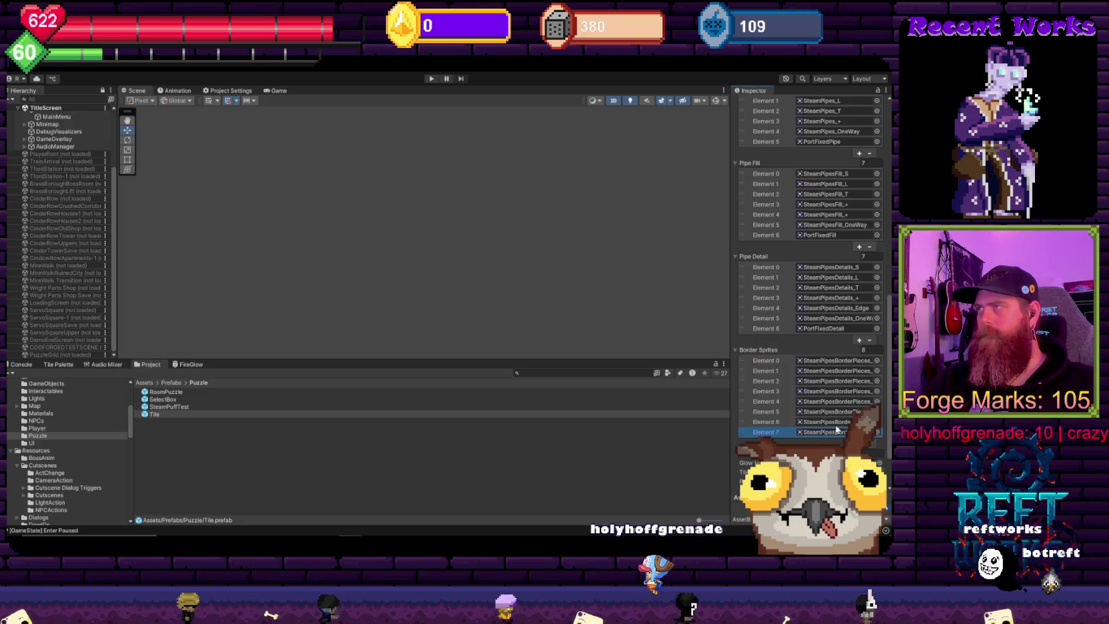
drag(731, 422, 672, 427)
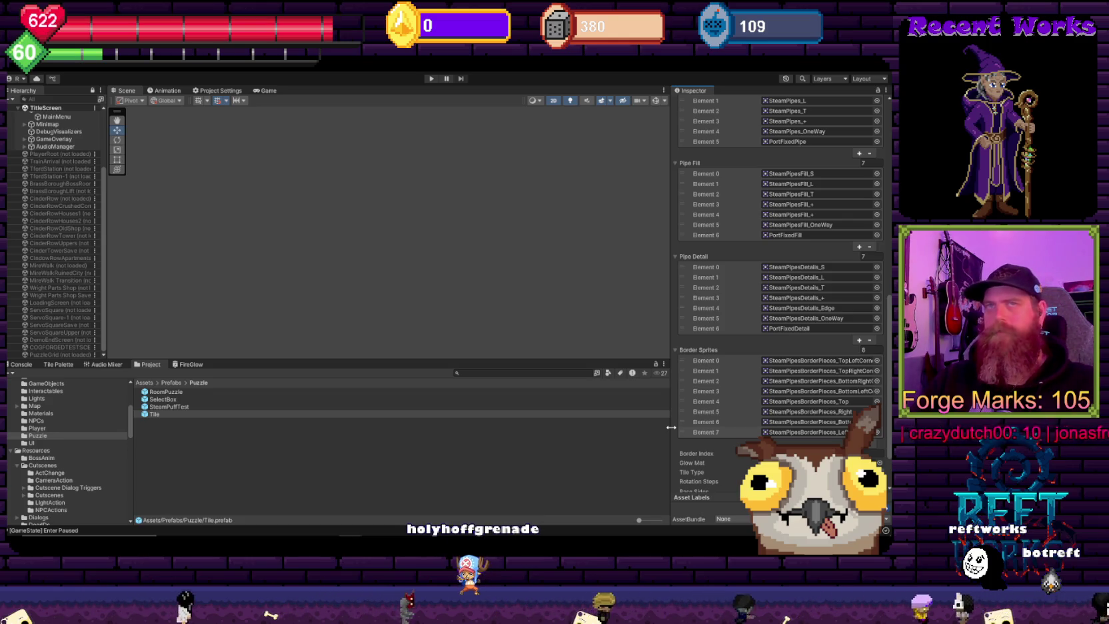
drag(671, 427, 736, 428)
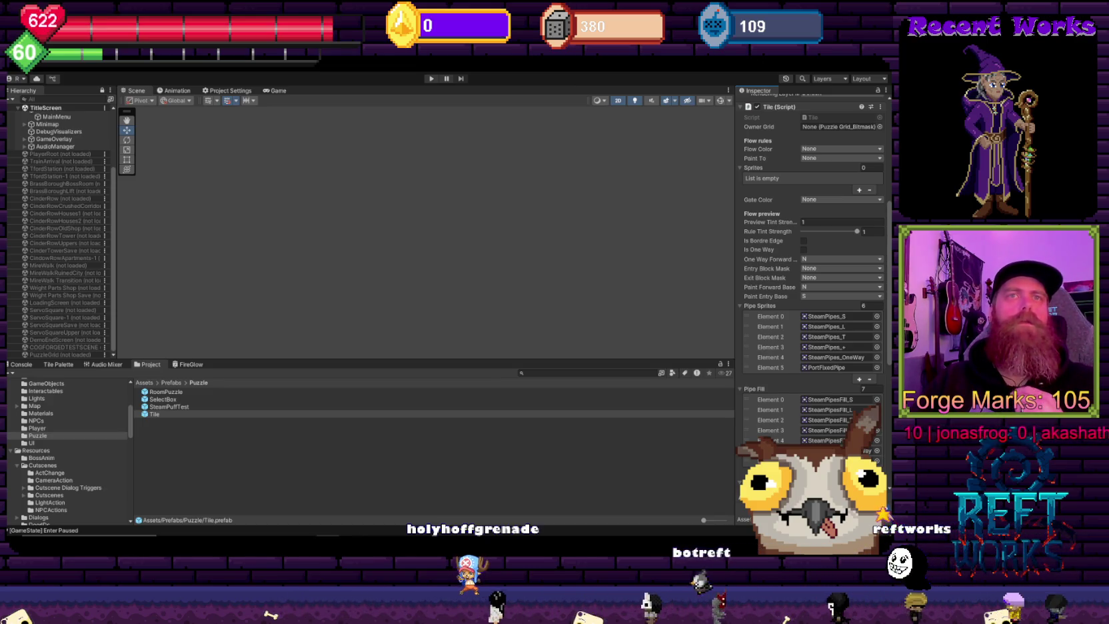
scroll(807, 385, down, 10)
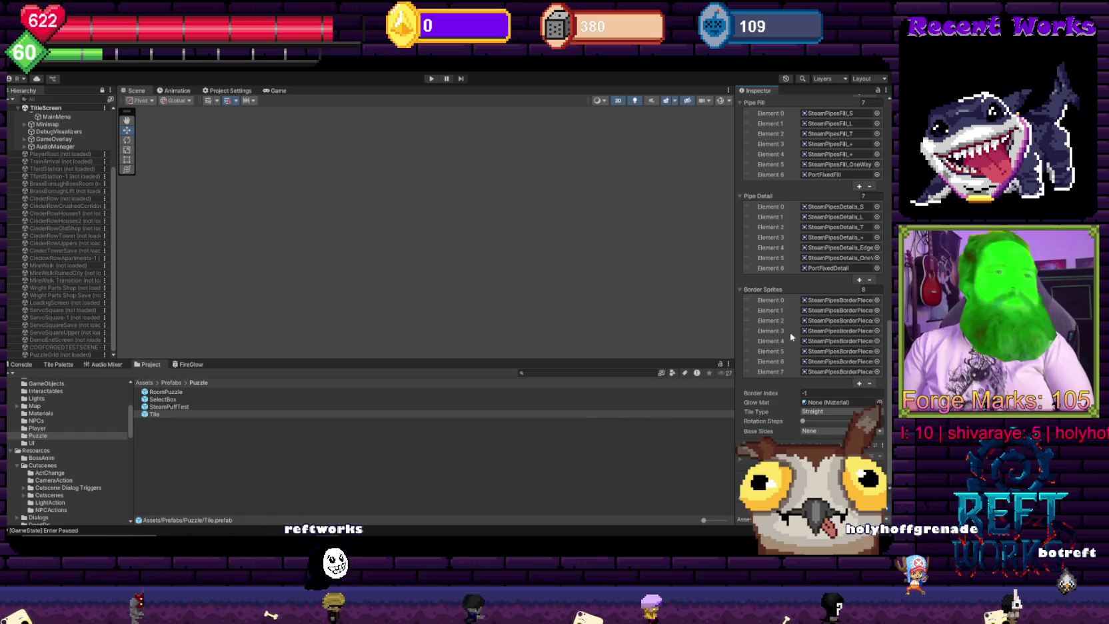
scroll(800, 340, up, 15)
scroll(825, 252, down, 3)
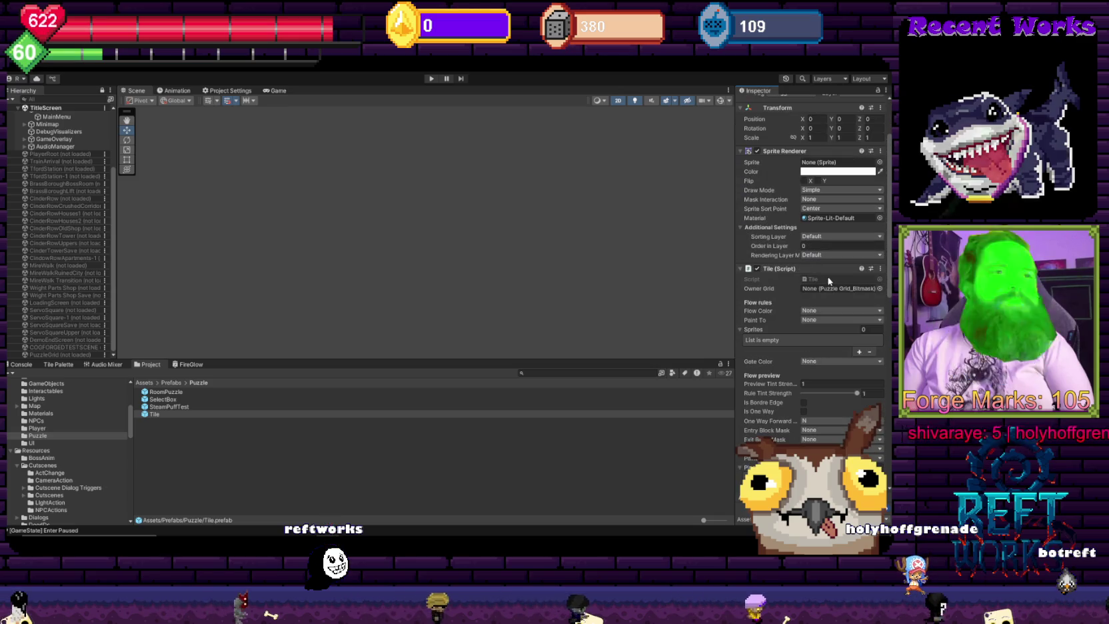
Step: Search the Tile script for 'gri' to find grid references
click(828, 279)
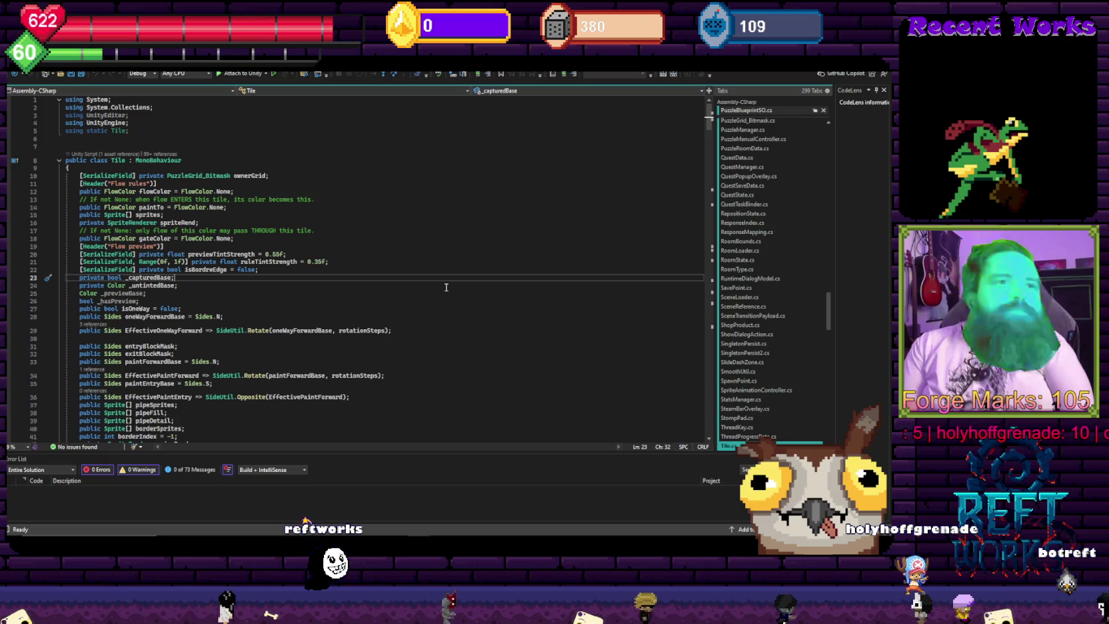
key(ctrl+f)
text(gri)
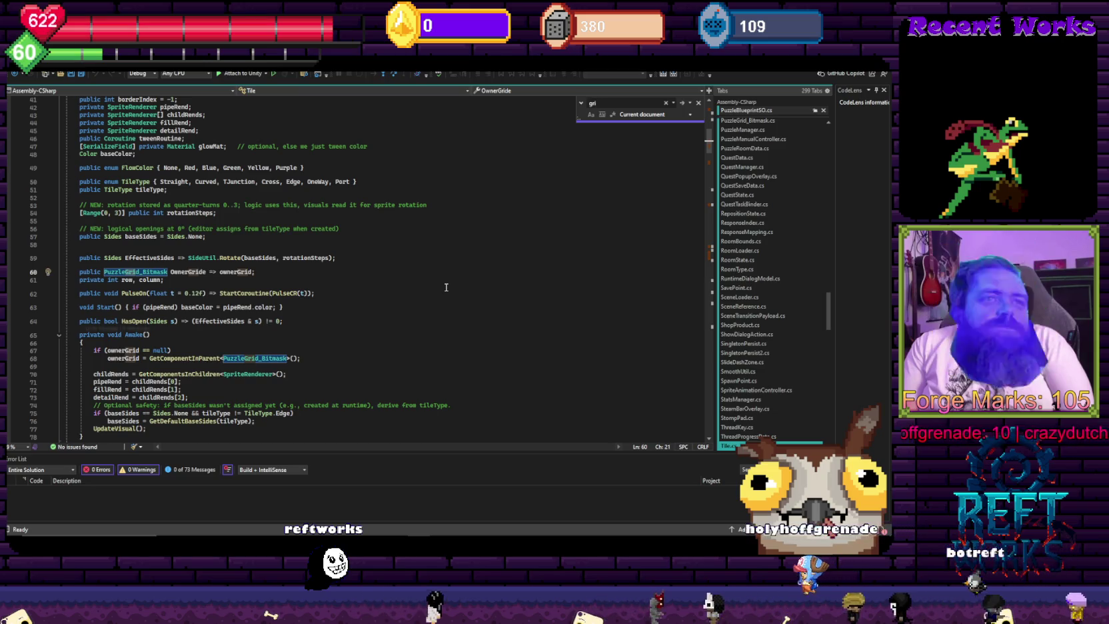
key(Escape)
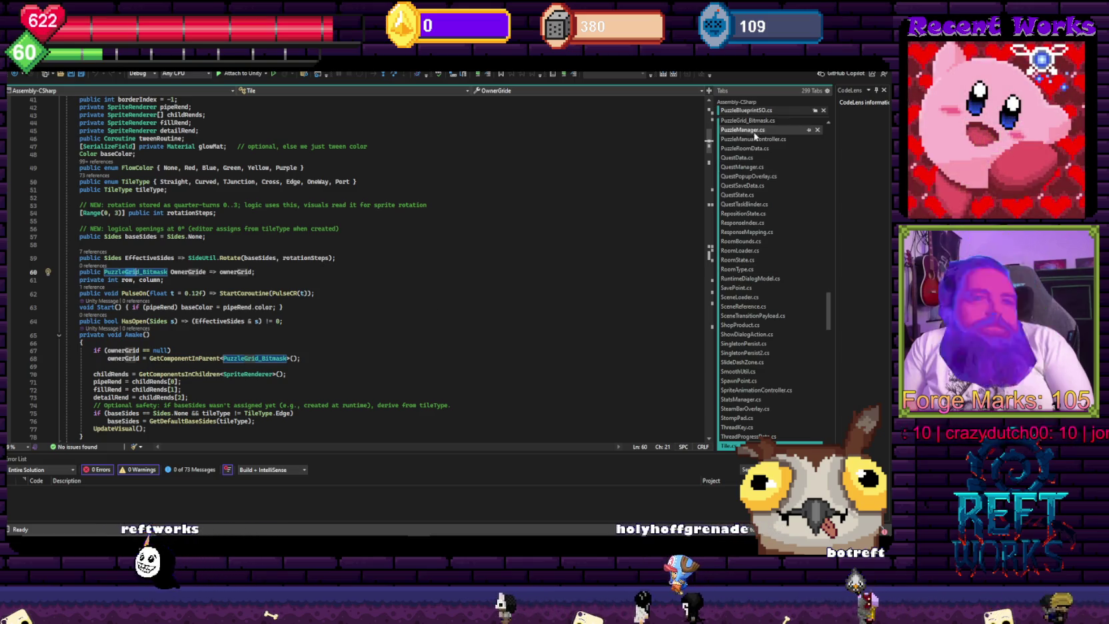
Step: Search PuzzleGrid_Bitmask for 'scale', select ppu in UpdateBackground, and bring up Unity Hub
key(ctrl+Tab)
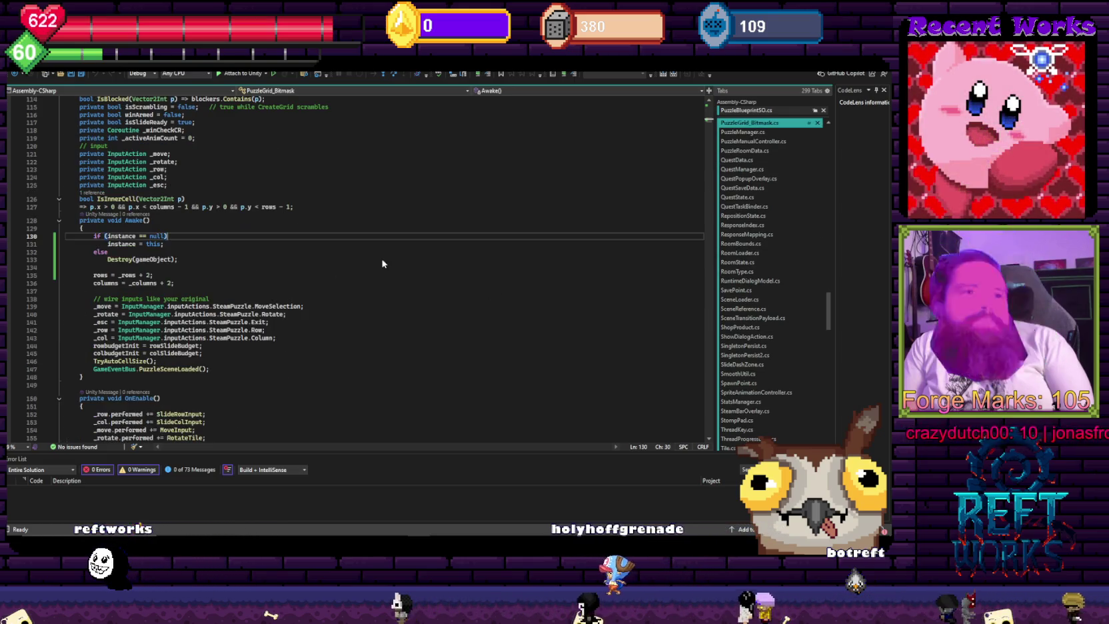
key(ctrl+minus)
key(ctrl+minus)
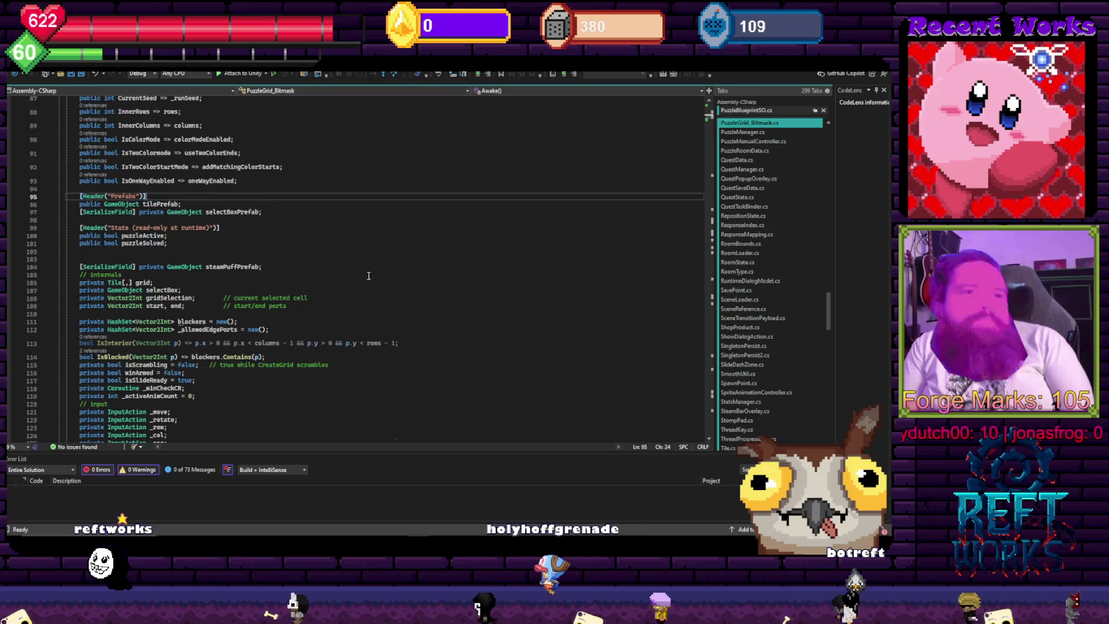
key(ctrl+f)
text(scale)
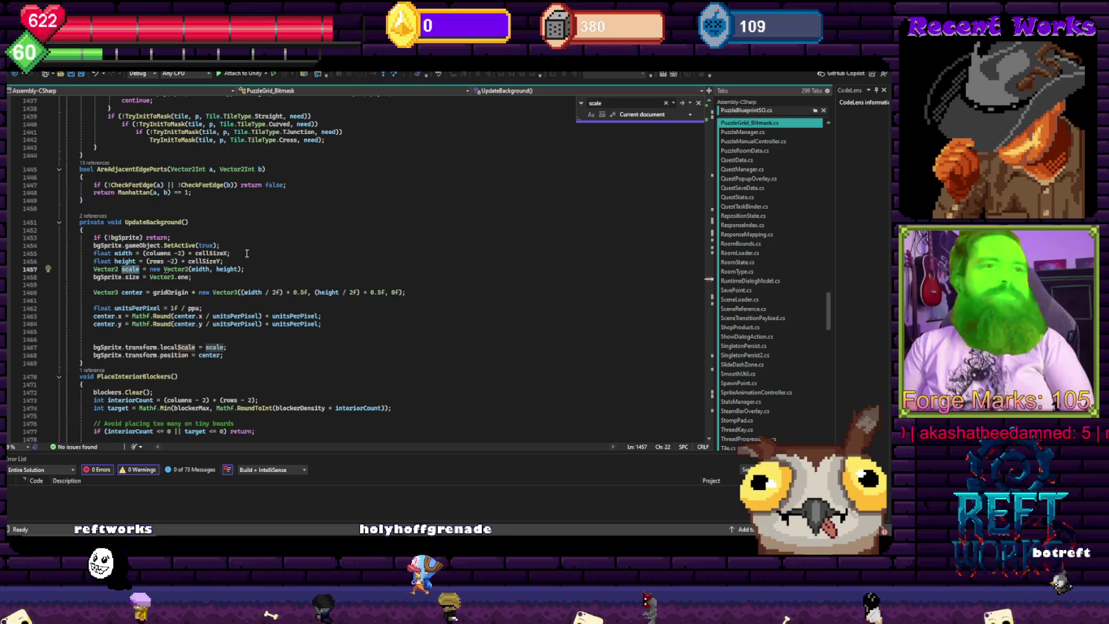
double_click(194, 308)
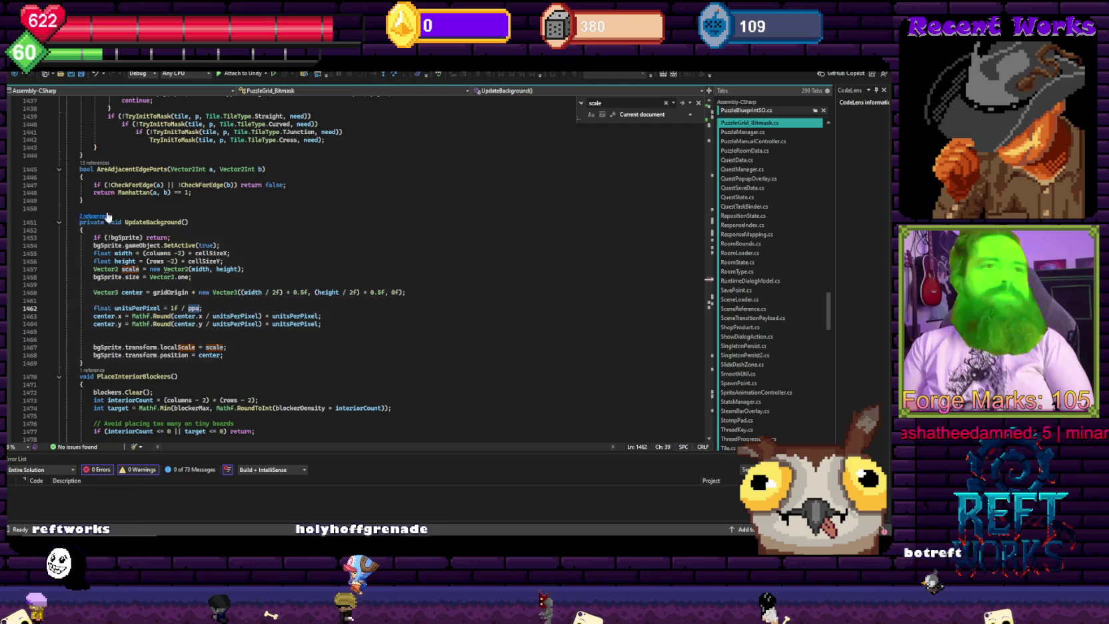
click(423, 533)
mouse_move(352, 533)
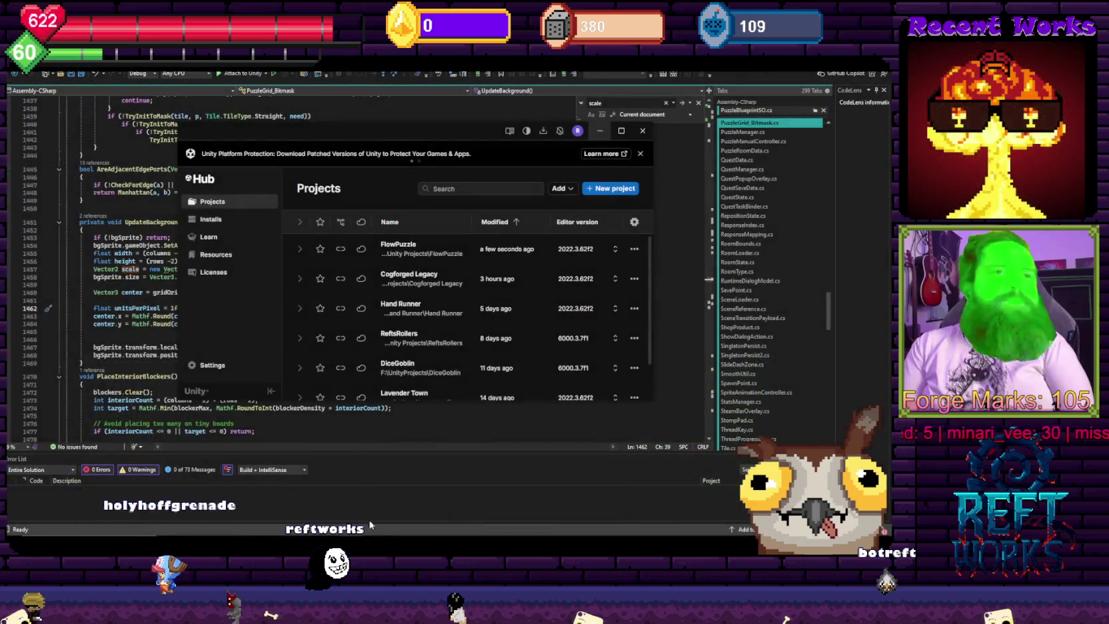
Step: Load the PuzzleGrid scene into the Hierarchy and review its 5×5 Bitmask grid settings
click(327, 485)
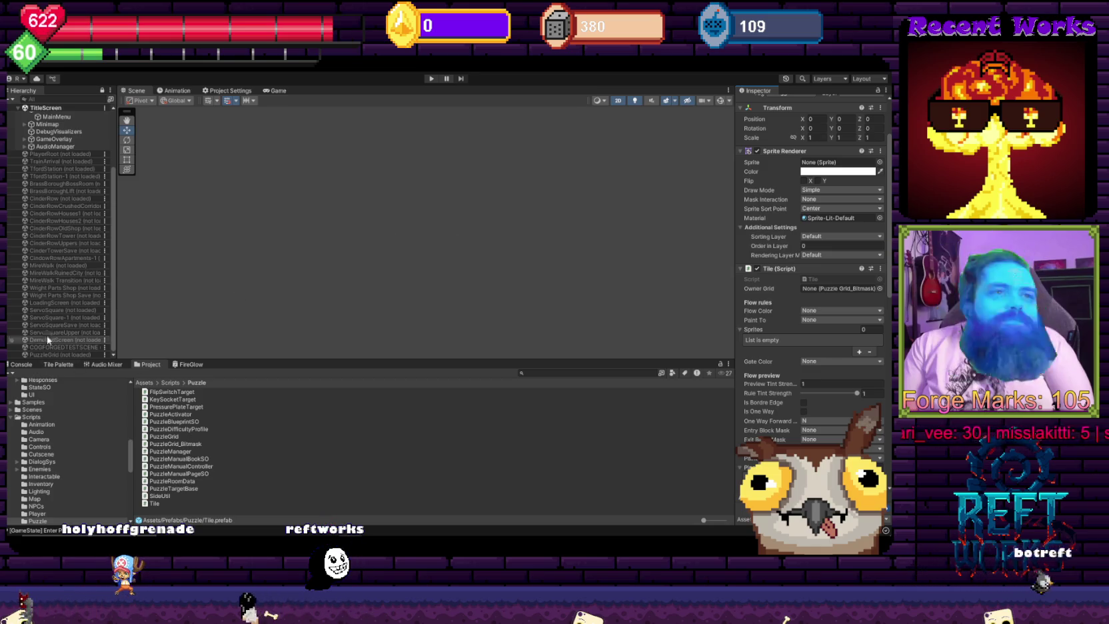
right_click(67, 356)
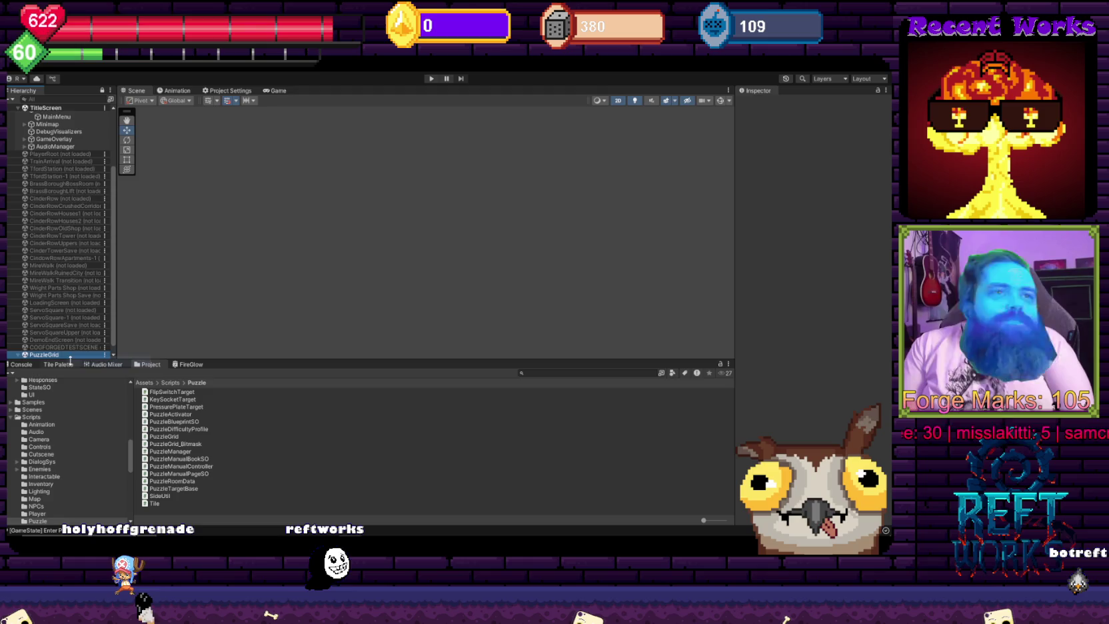
click(70, 355)
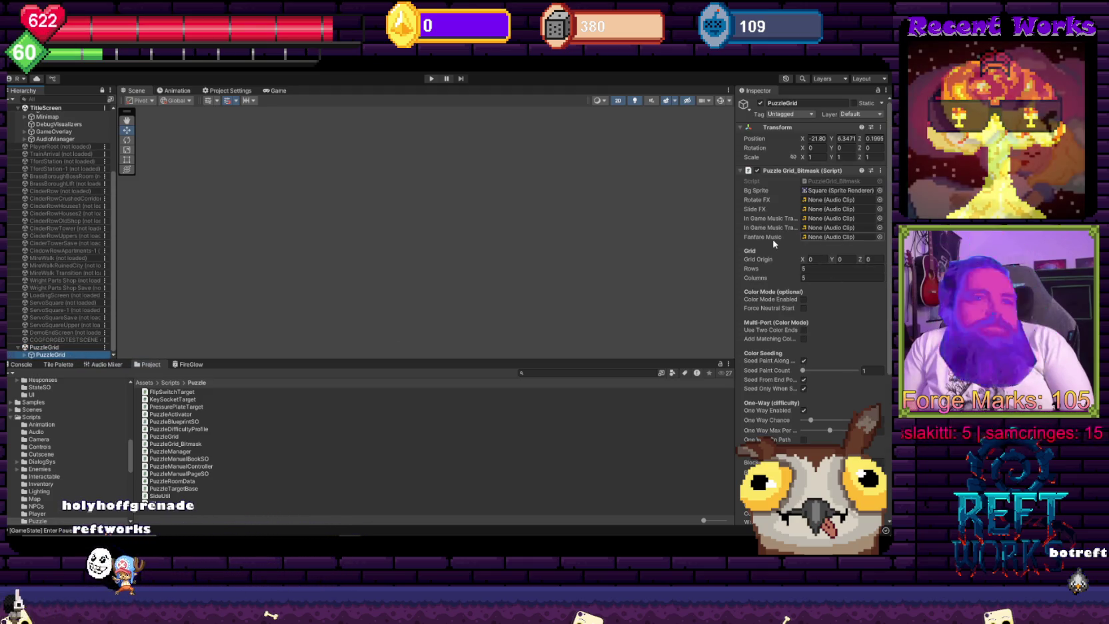
scroll(783, 220, down, 5)
scroll(771, 205, down, 2)
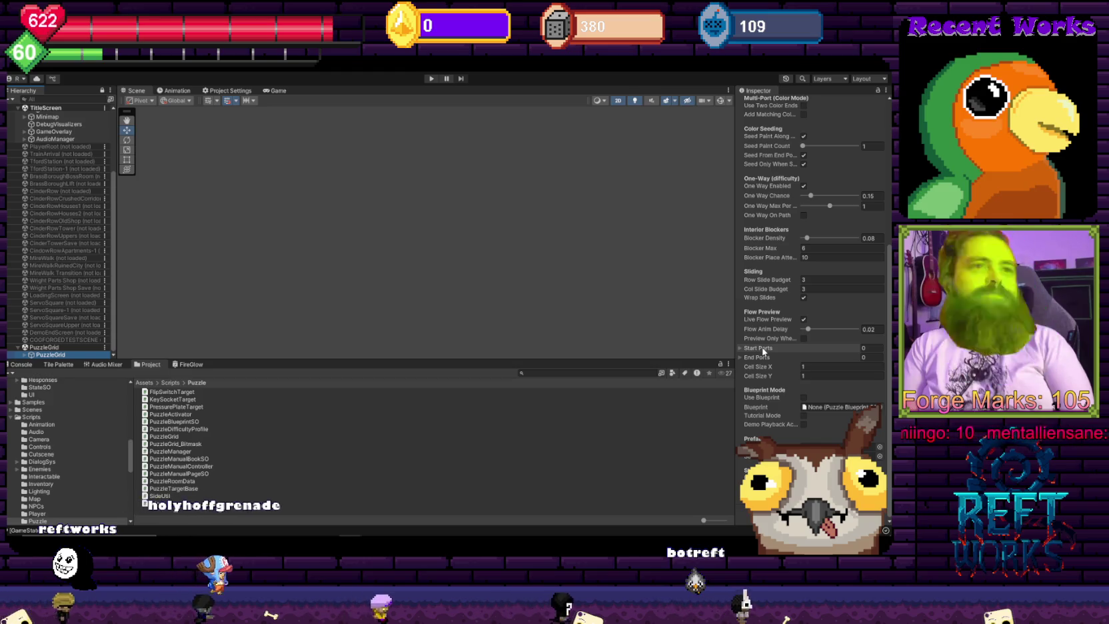
scroll(765, 355, up, 4)
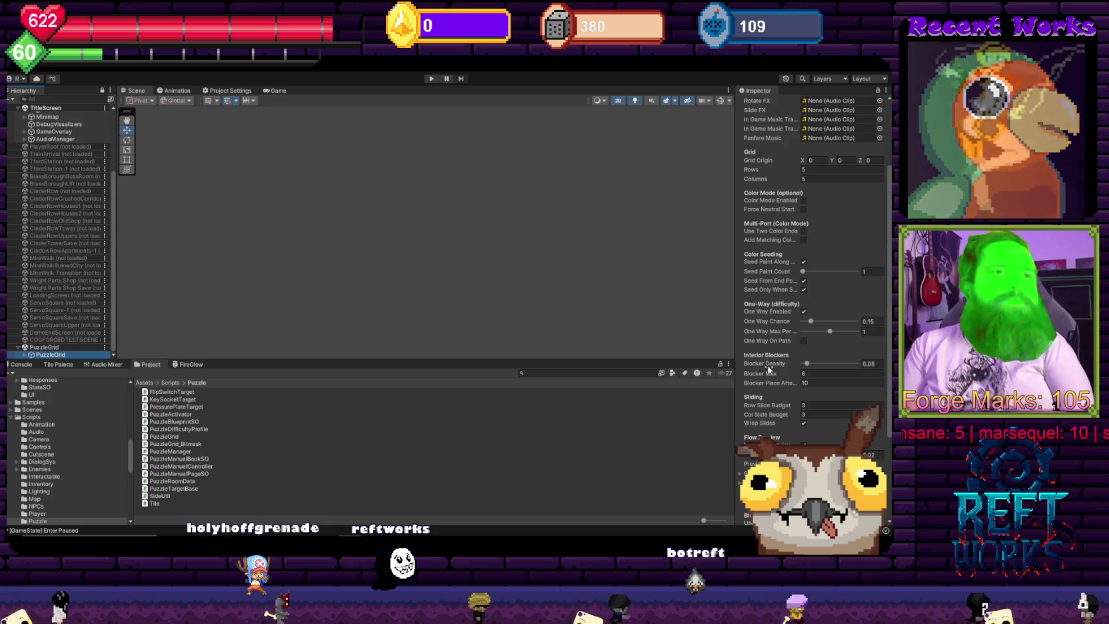
scroll(768, 368, up, 1)
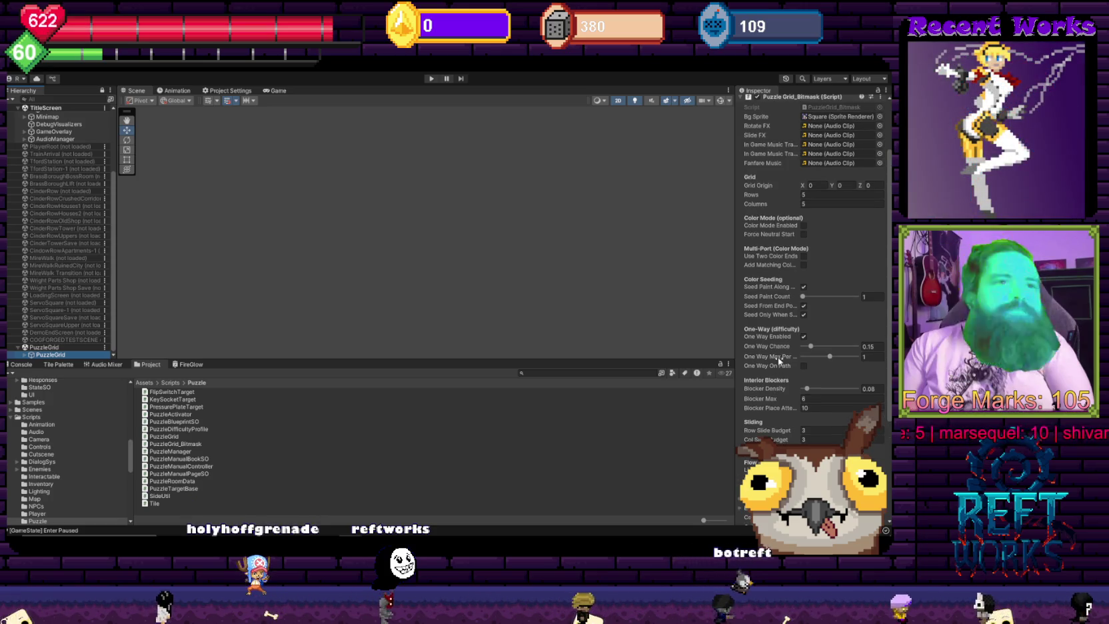
scroll(774, 368, up, 3)
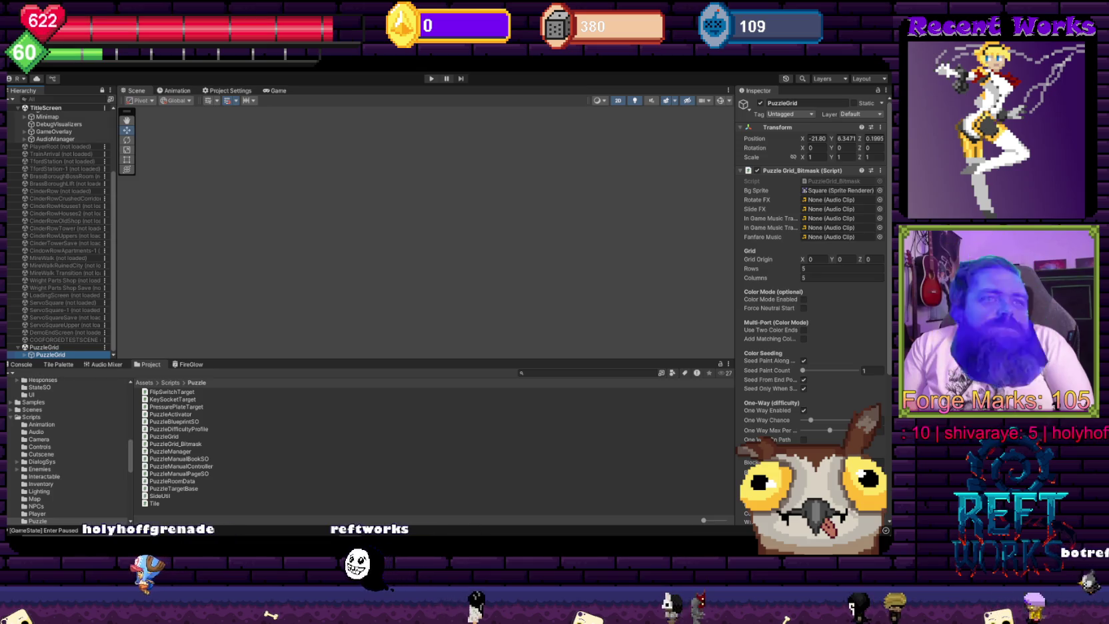
Step: Return to Visual Studio's PuzzleGrid_Bitmask script at the UpdateBackground method
key(alt+Tab)
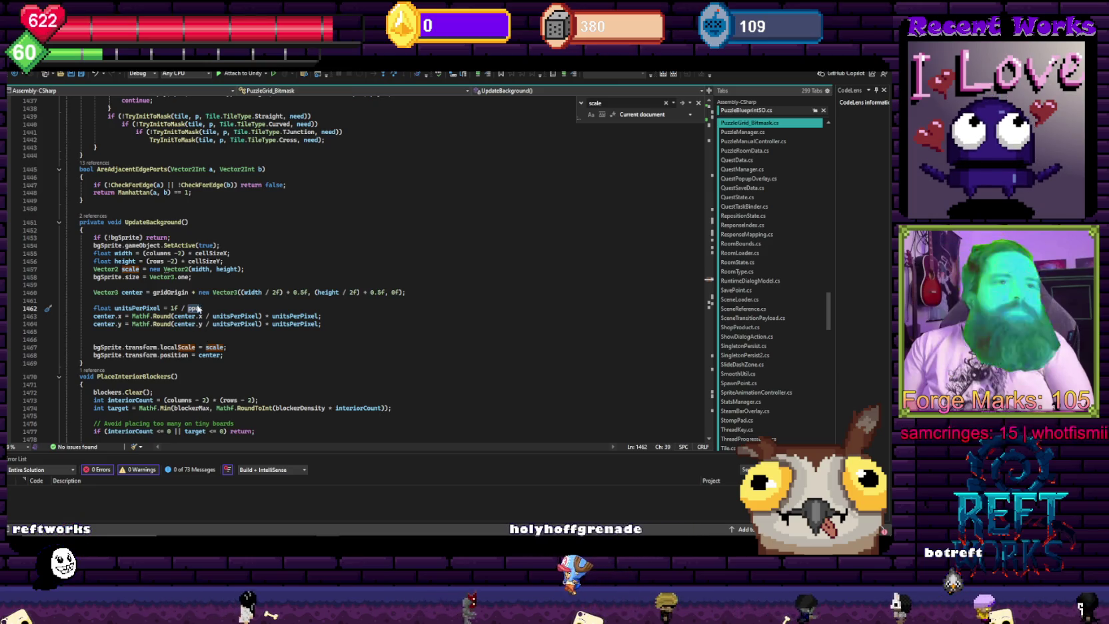
scroll(333, 376, up, 10)
scroll(333, 376, up, 20)
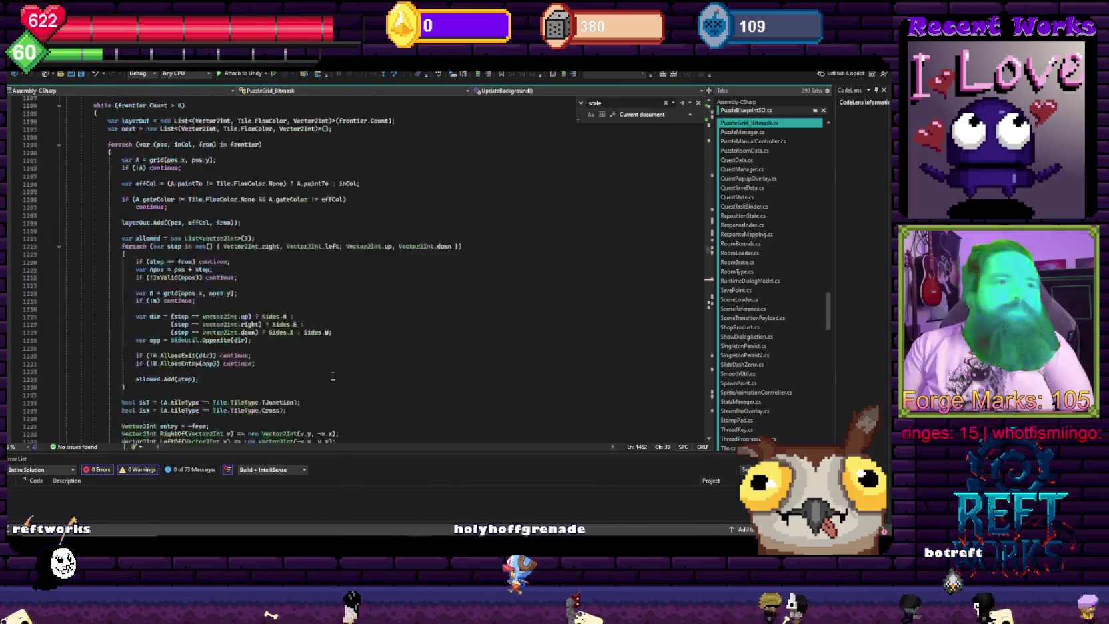
scroll(333, 376, up, 4)
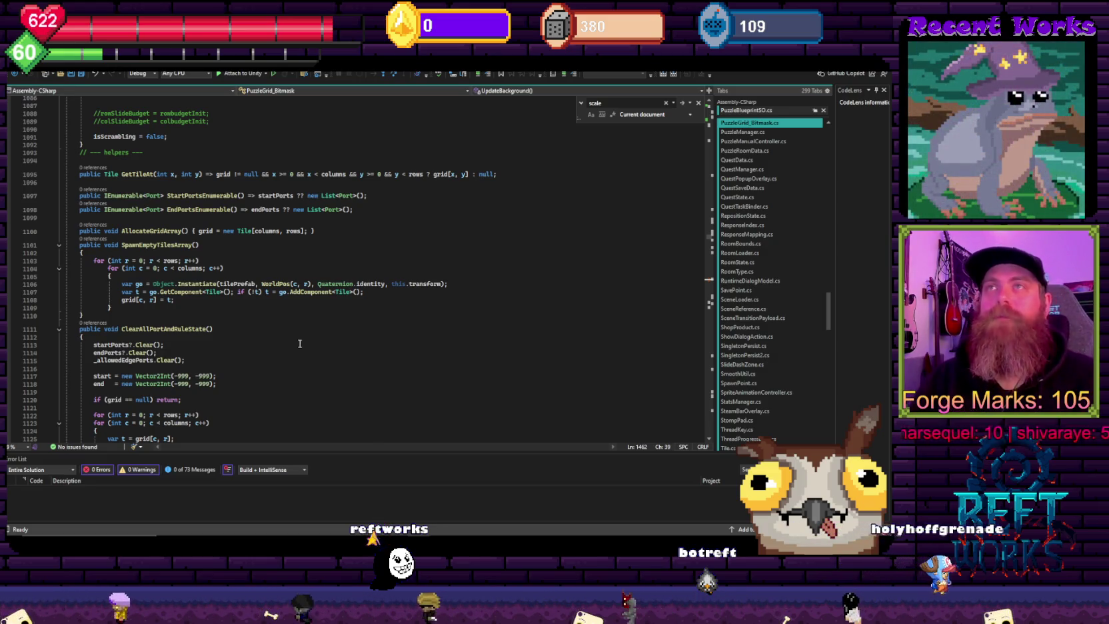
scroll(305, 345, up, 18)
scroll(304, 345, up, 20)
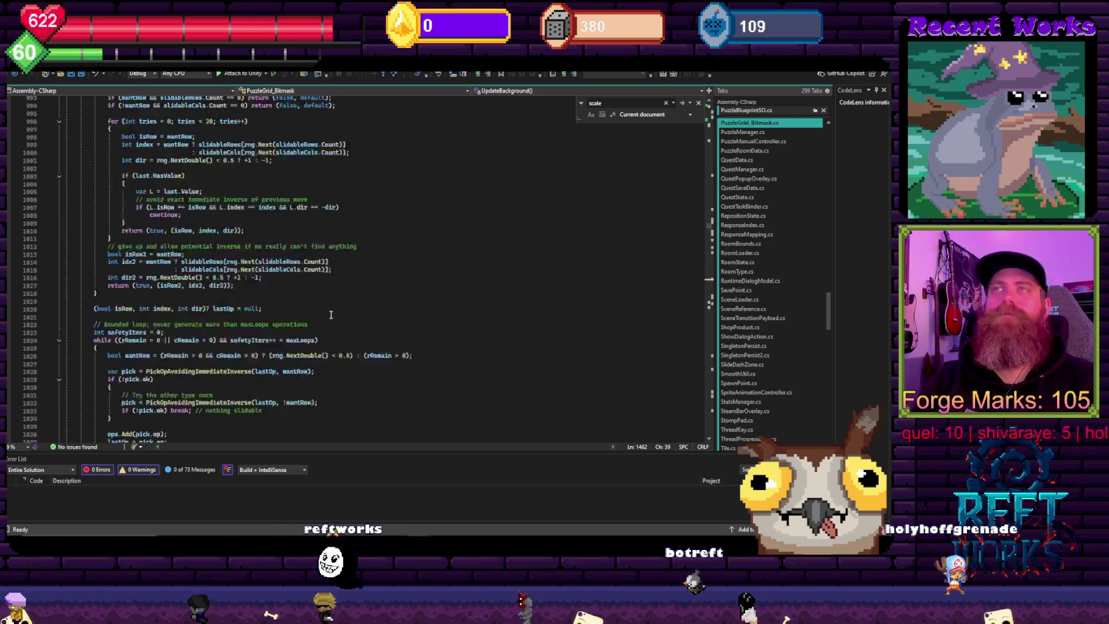
Step: Search ppu through CenterCameraOnGrid until reaching its class-level declaration, int ppu = 16
scroll(437, 307, up, 10)
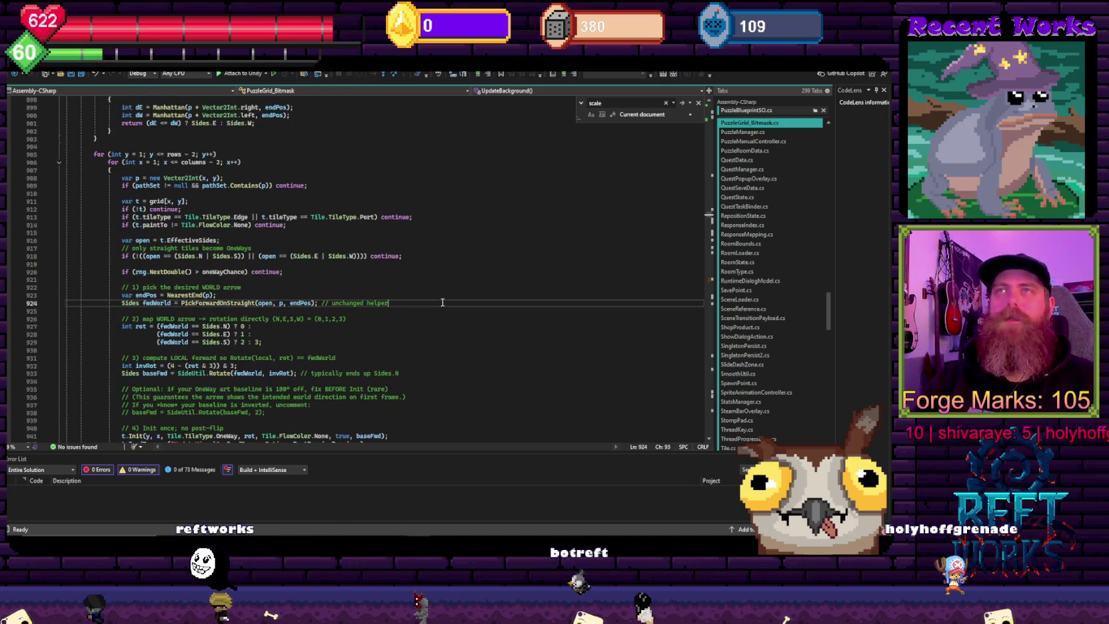
text(ppu)
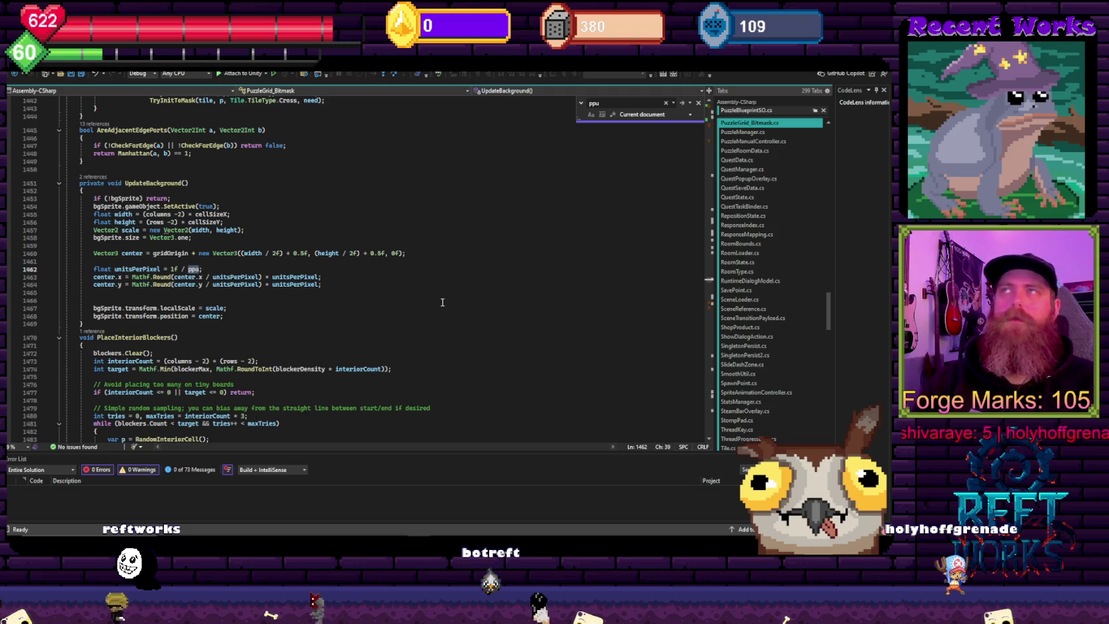
key(Return)
key(Return)
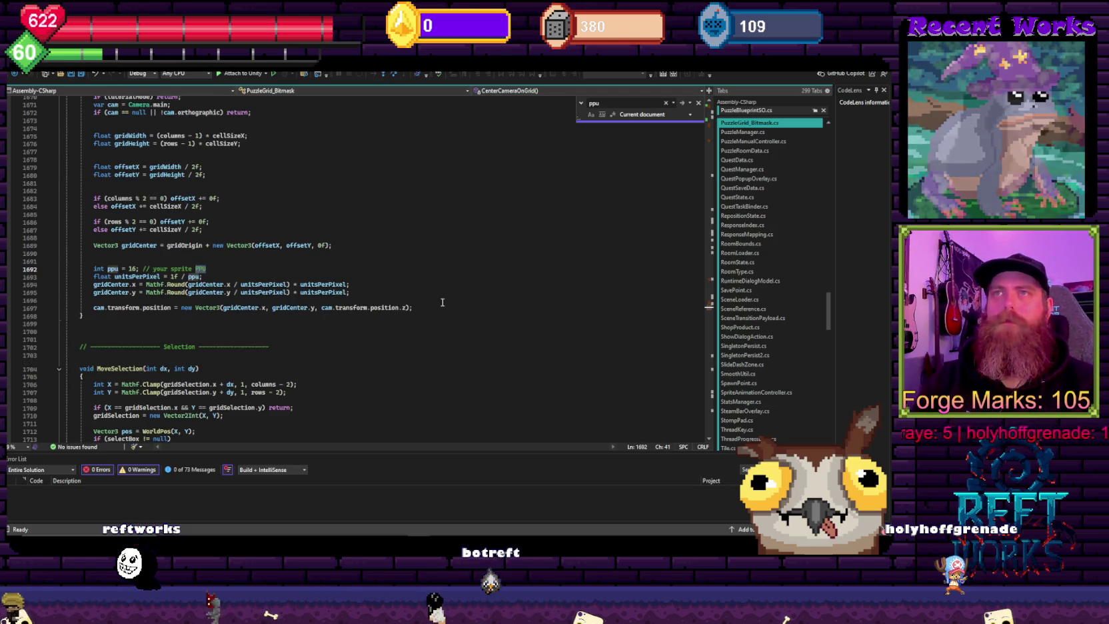
scroll(137, 285, up, 2)
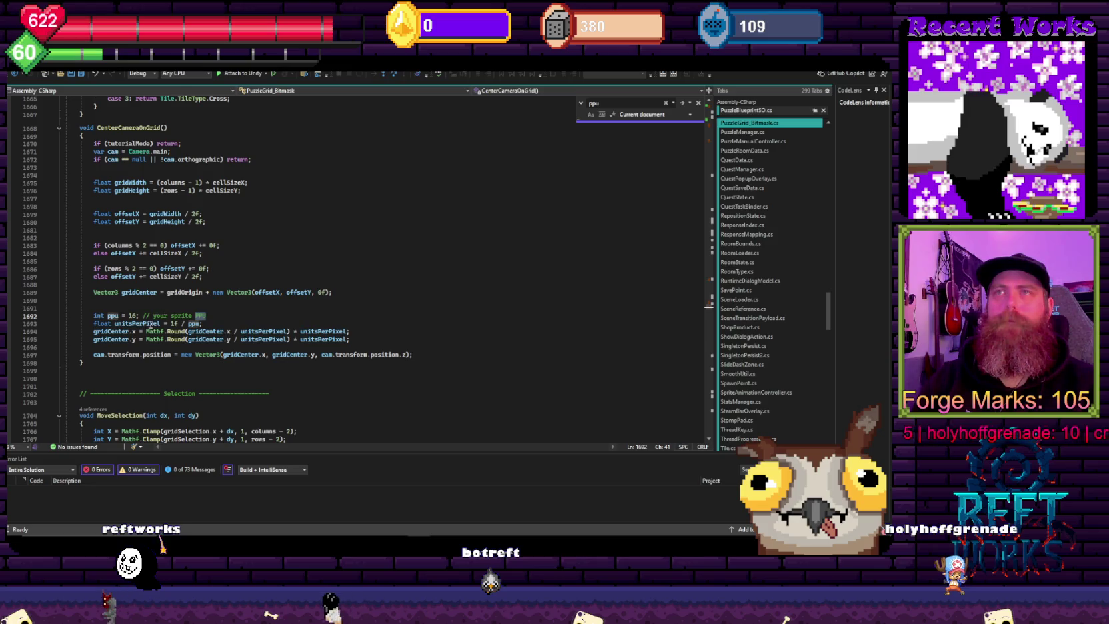
mouse_move(68, 128)
mouse_down()
mouse_move(133, 135)
mouse_move(287, 326)
mouse_up()
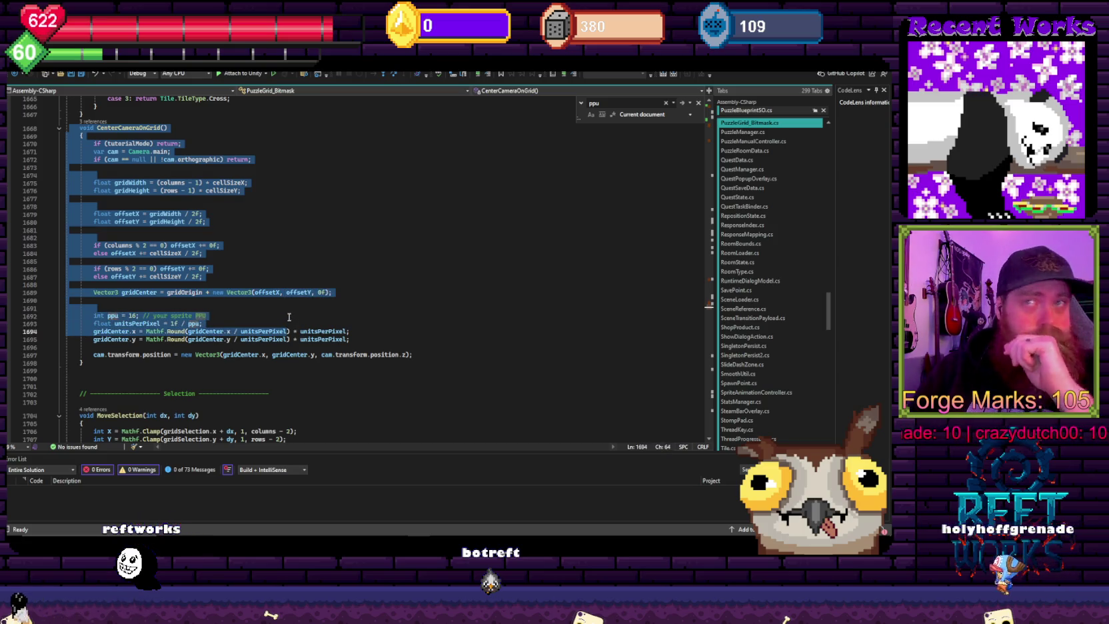
click(244, 317)
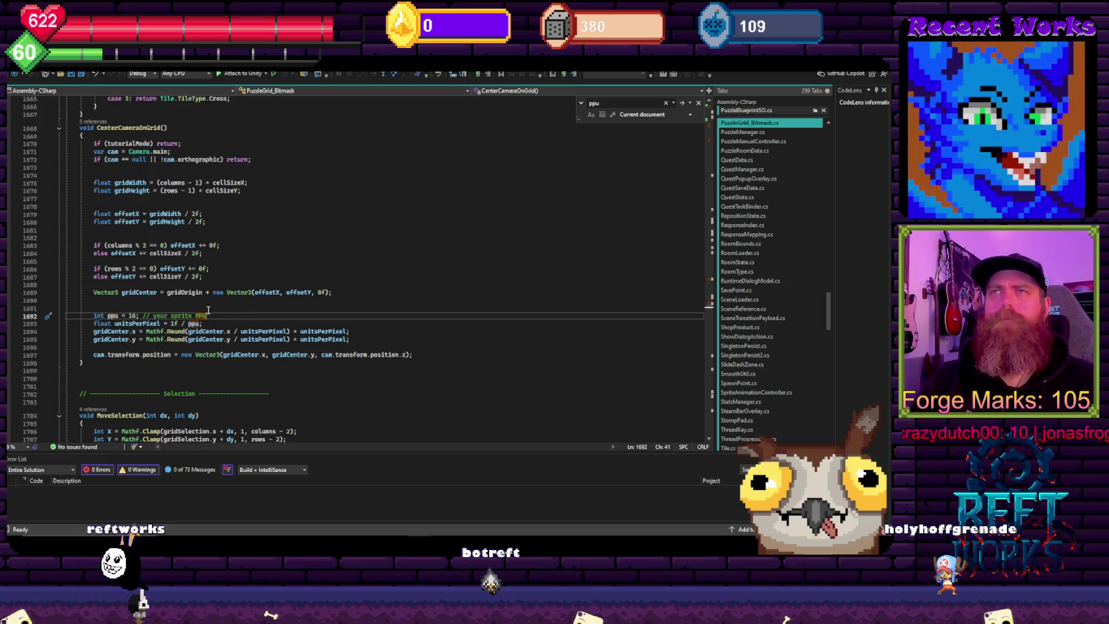
double_click(133, 316)
click(311, 280)
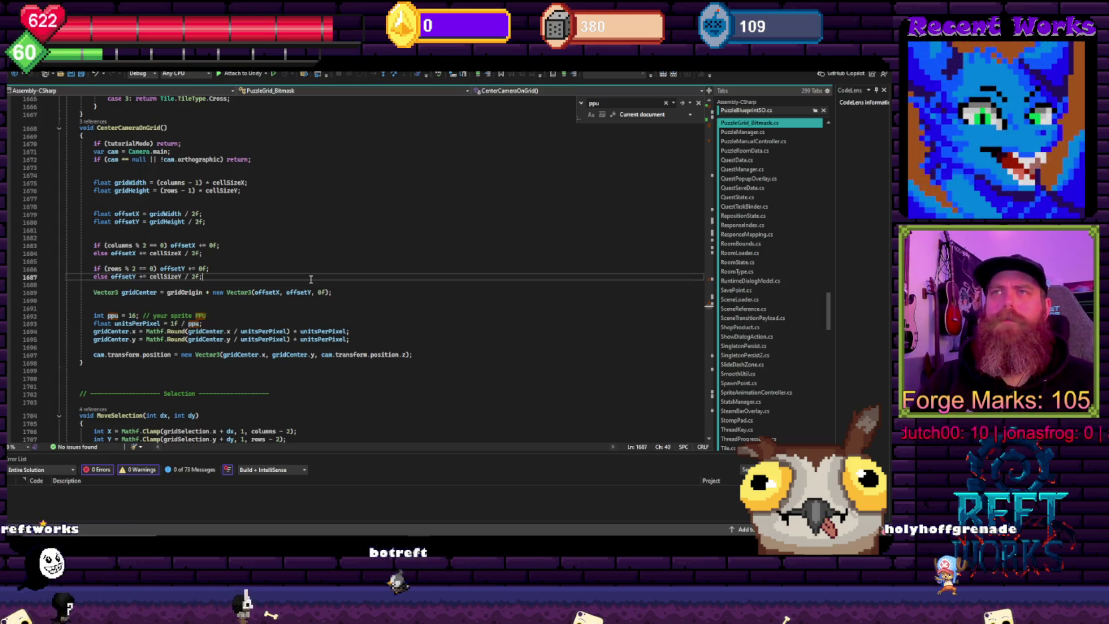
key(F3)
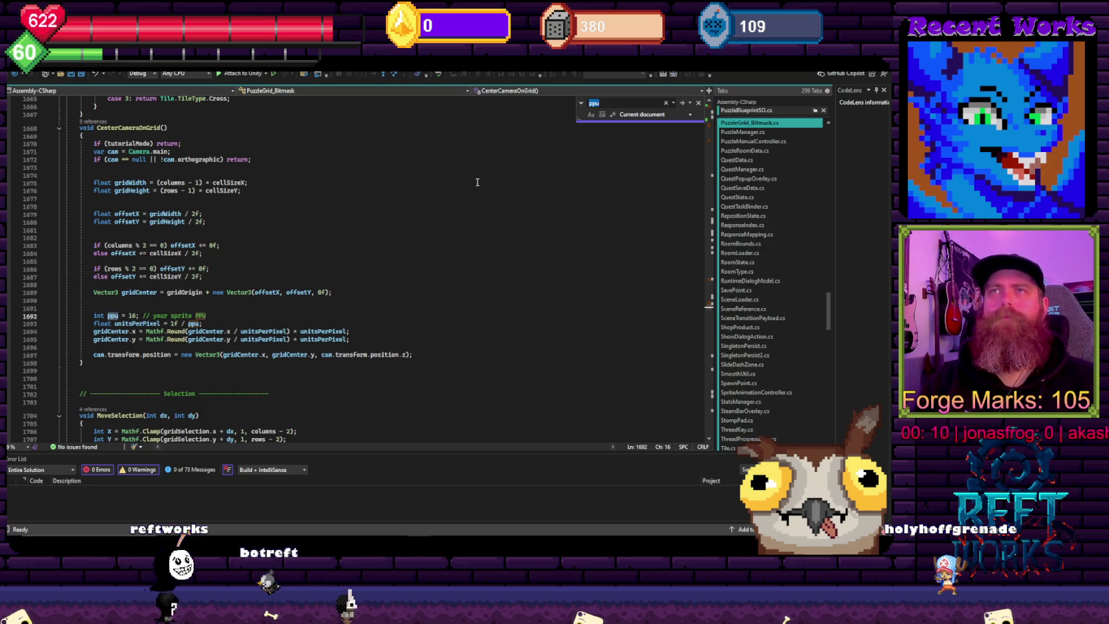
key(F3)
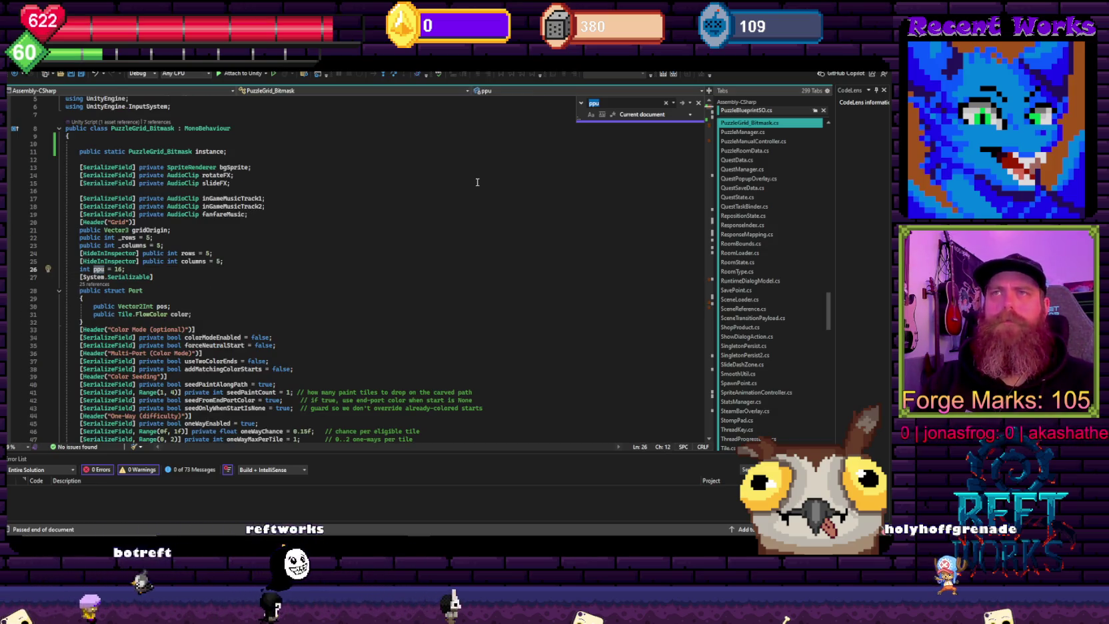
Step: Step through the file's int occurrences starting from the ppu declaration
click(80, 270)
text(public)
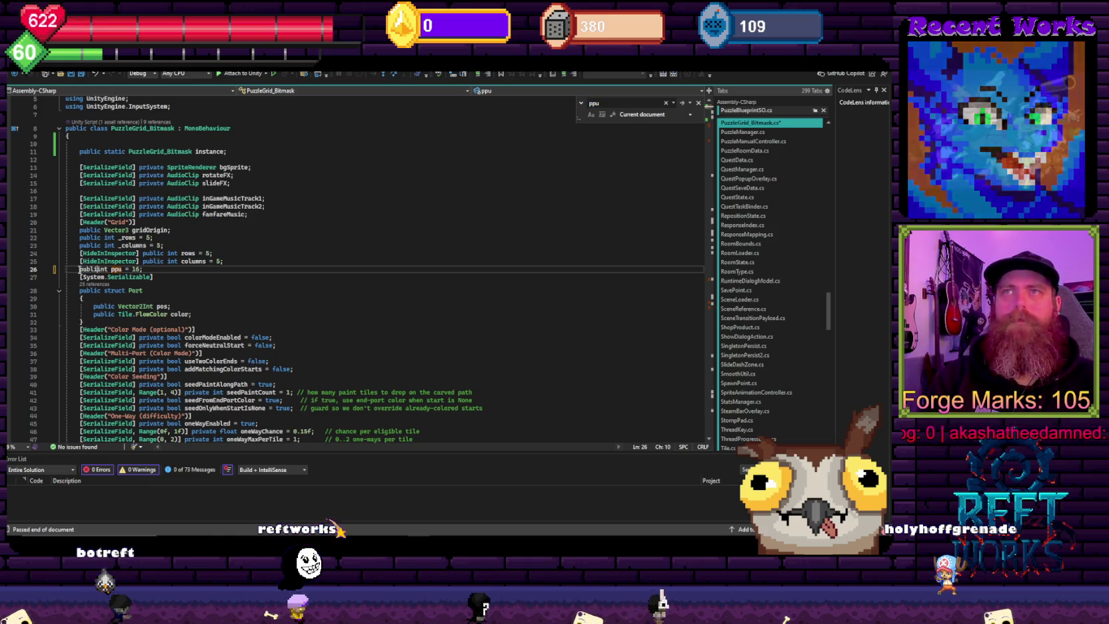
click(313, 204)
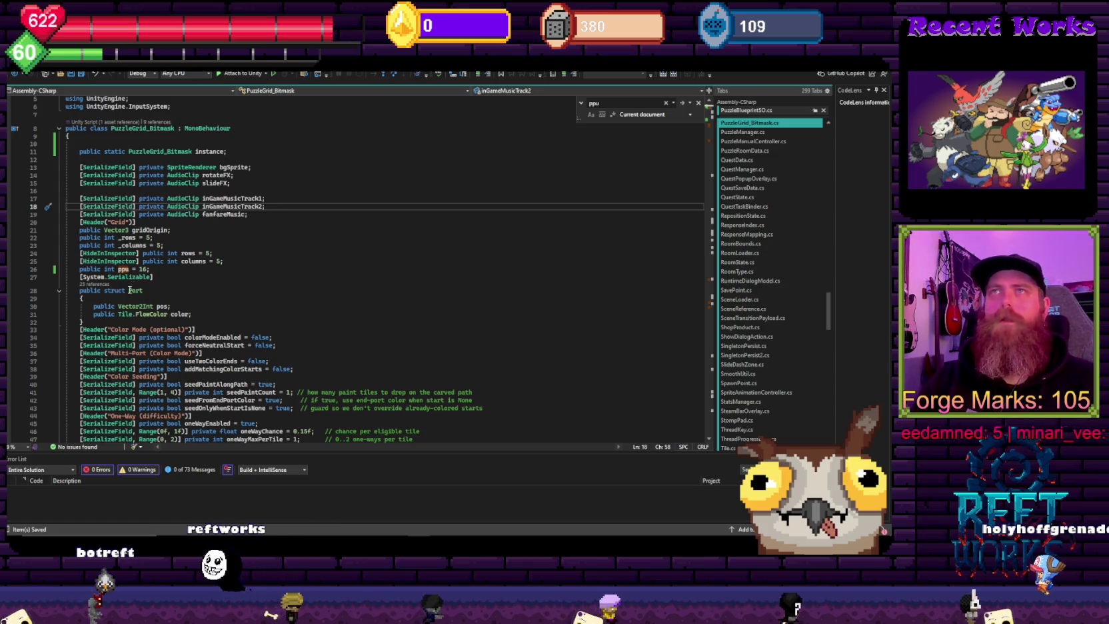
click(111, 268)
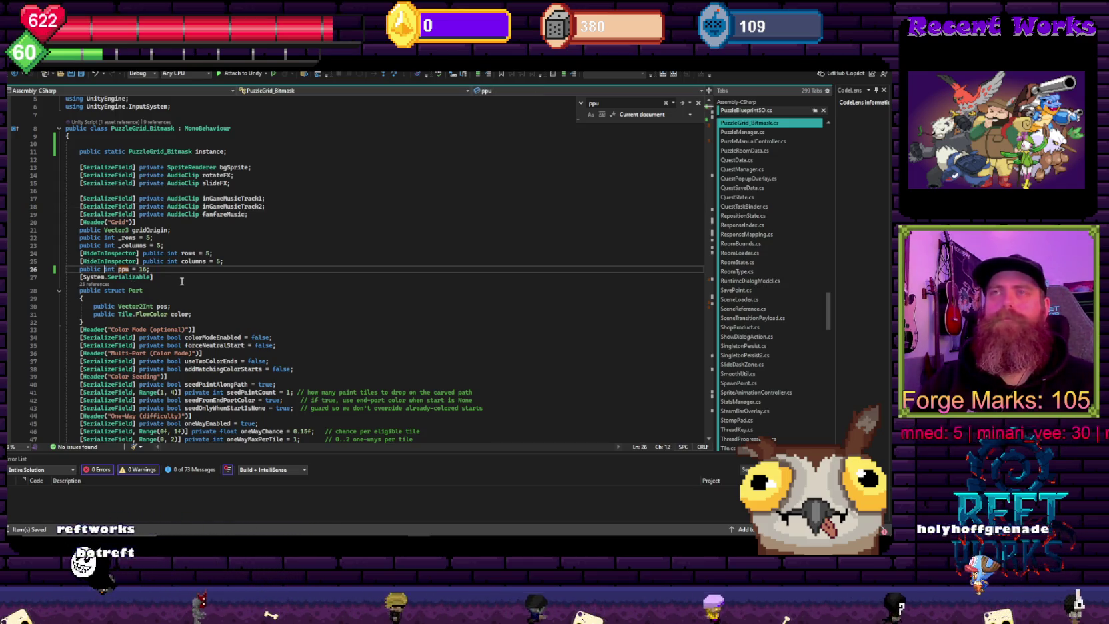
key(ctrl+f)
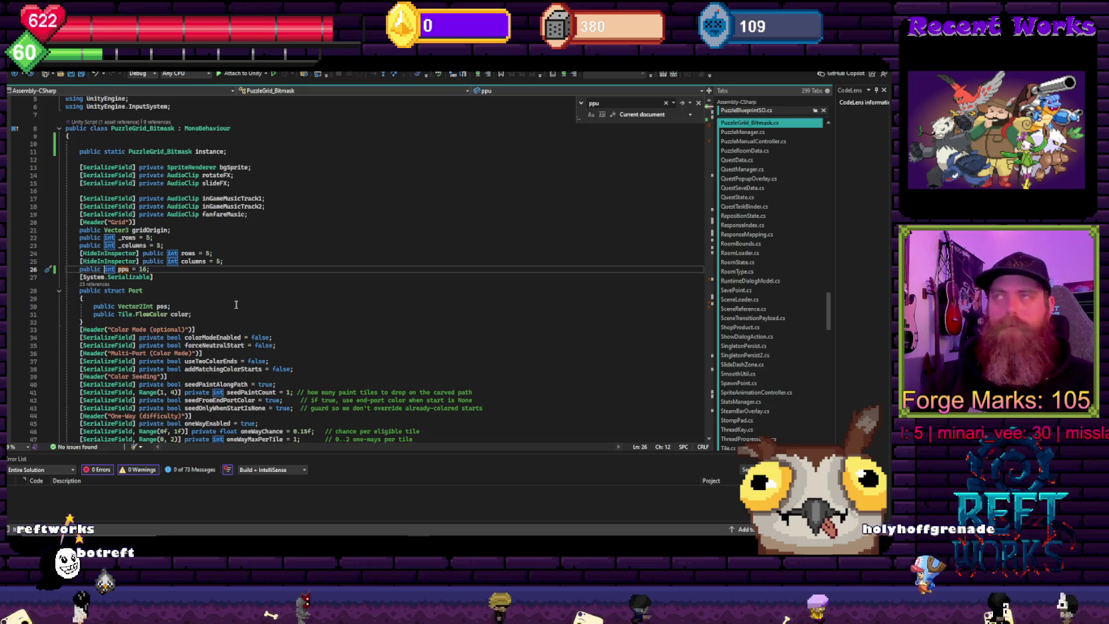
key(Return)
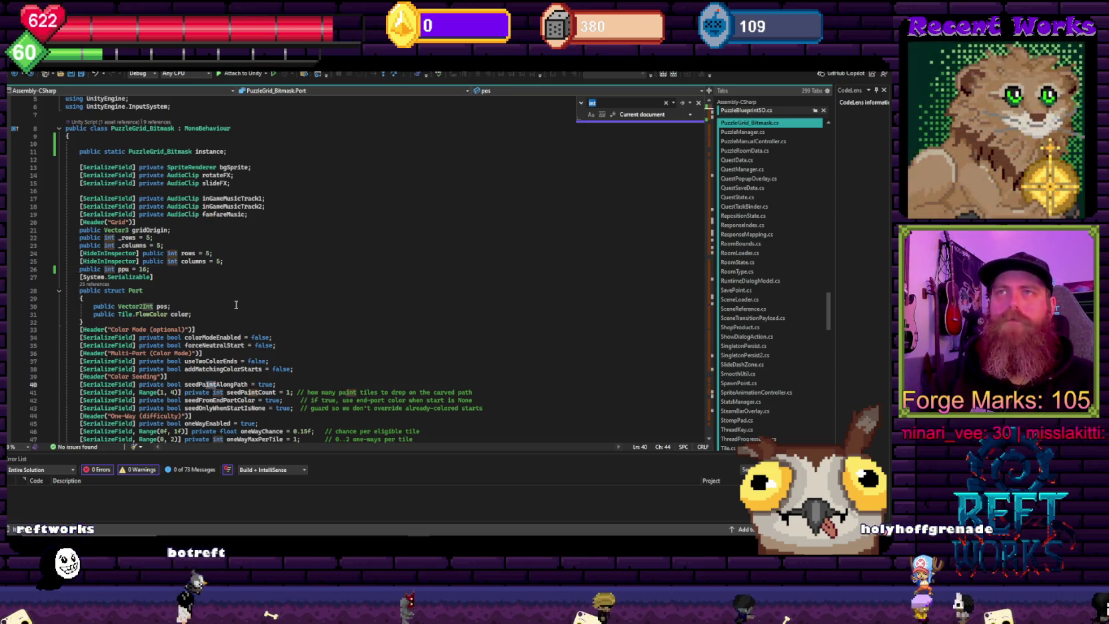
key(Return)
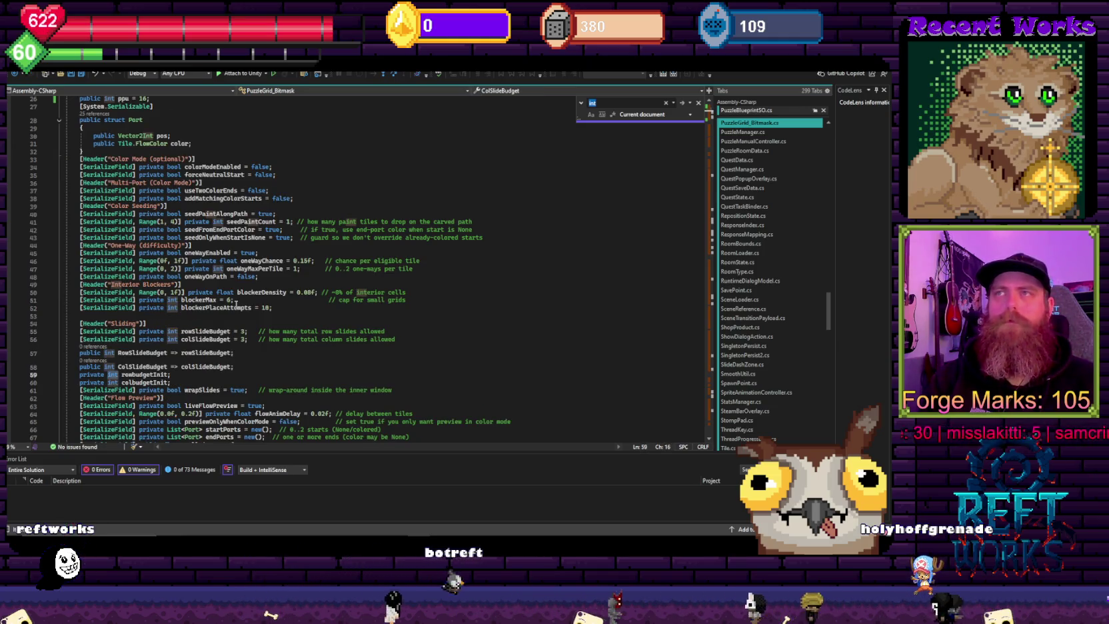
key(Return)
key(Return)
key(Return)
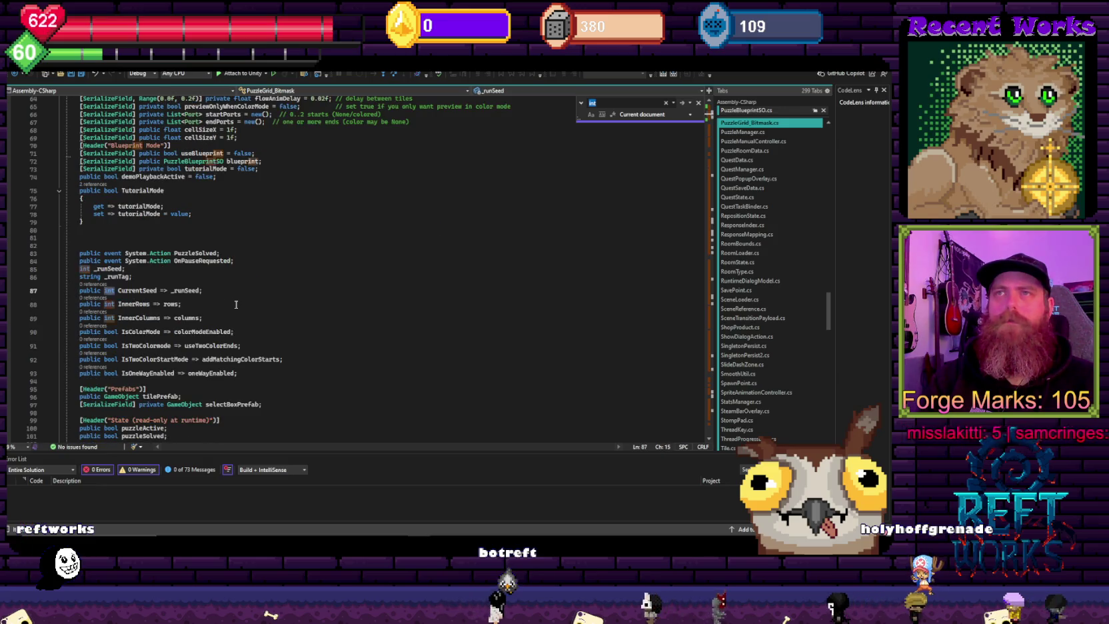
key(Return)
key(Return)
key(Return)
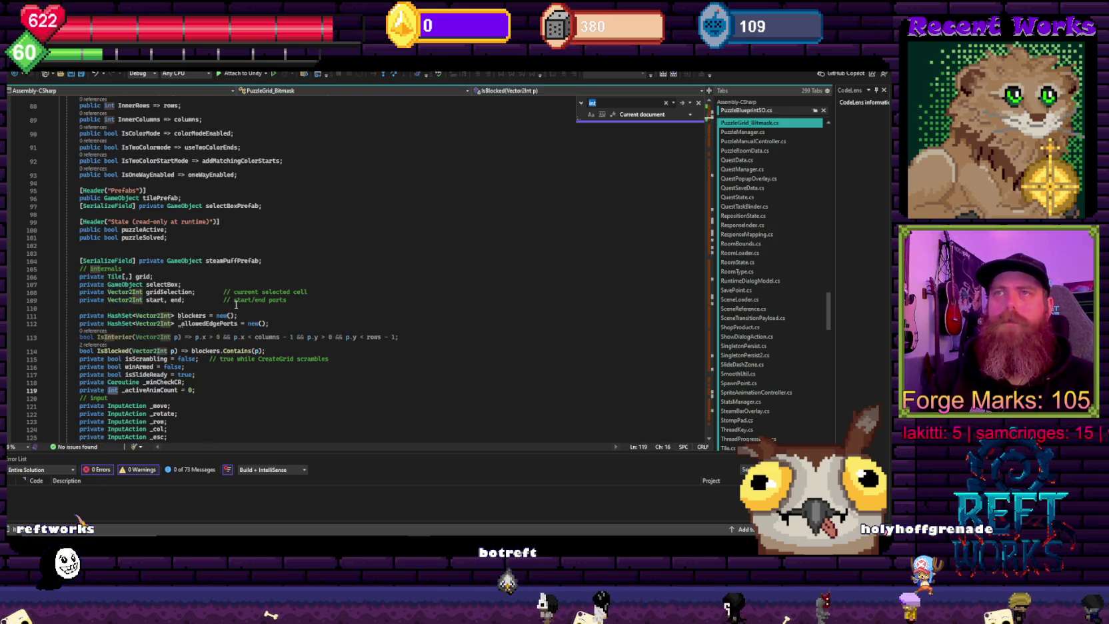
key(Return)
key(Return)
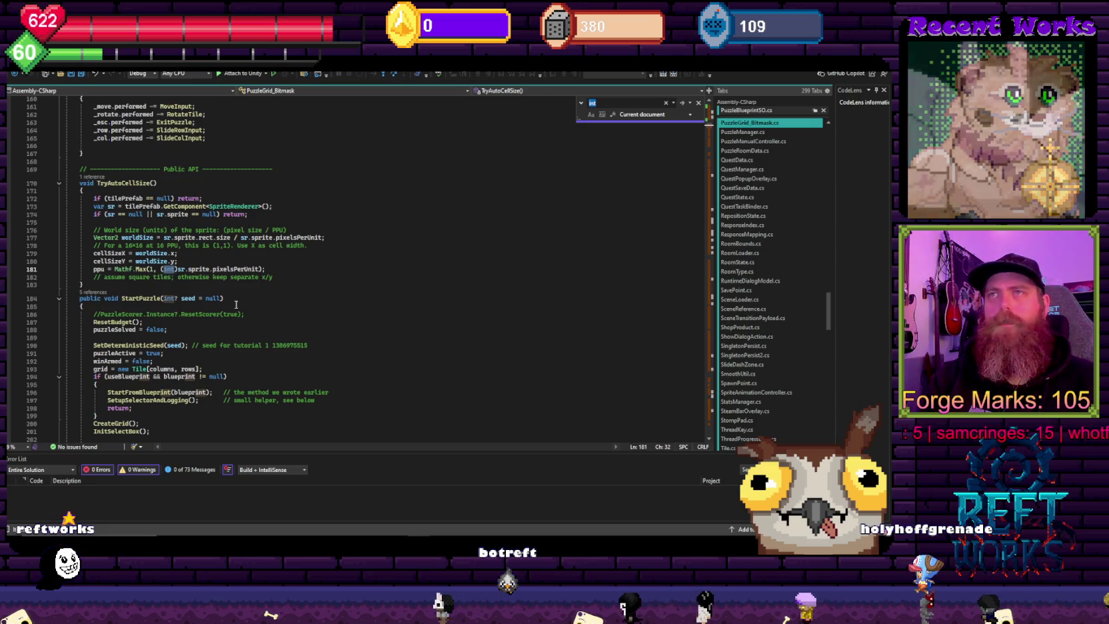
Step: Search 'ppu' down to the local ppu = 16 in CenterCameraOnGrid
text(ppu)
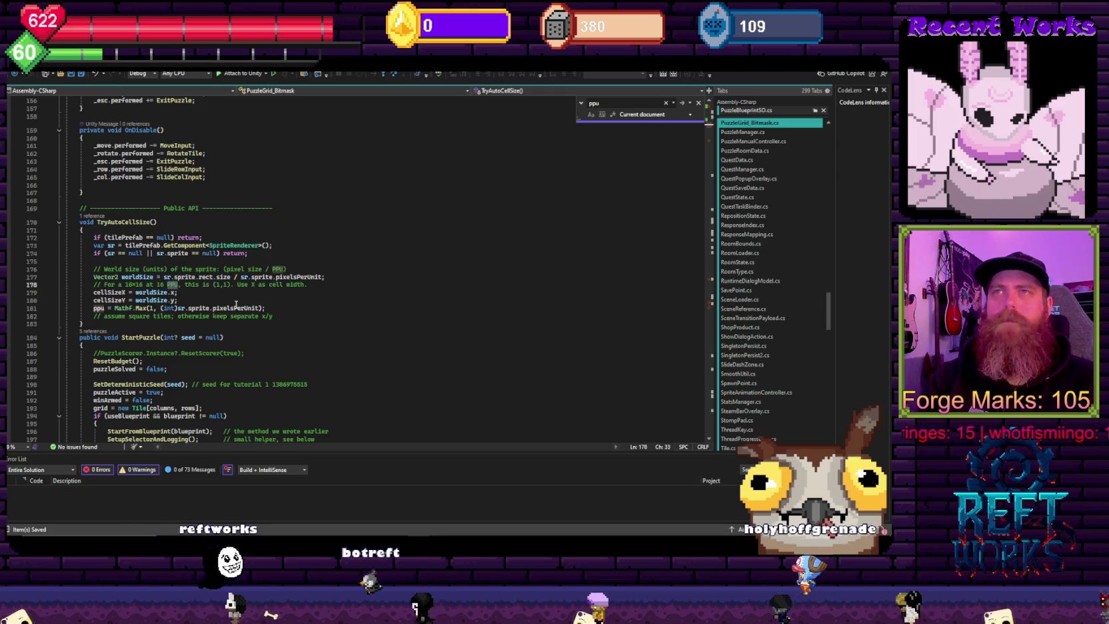
key(Return)
key(Return)
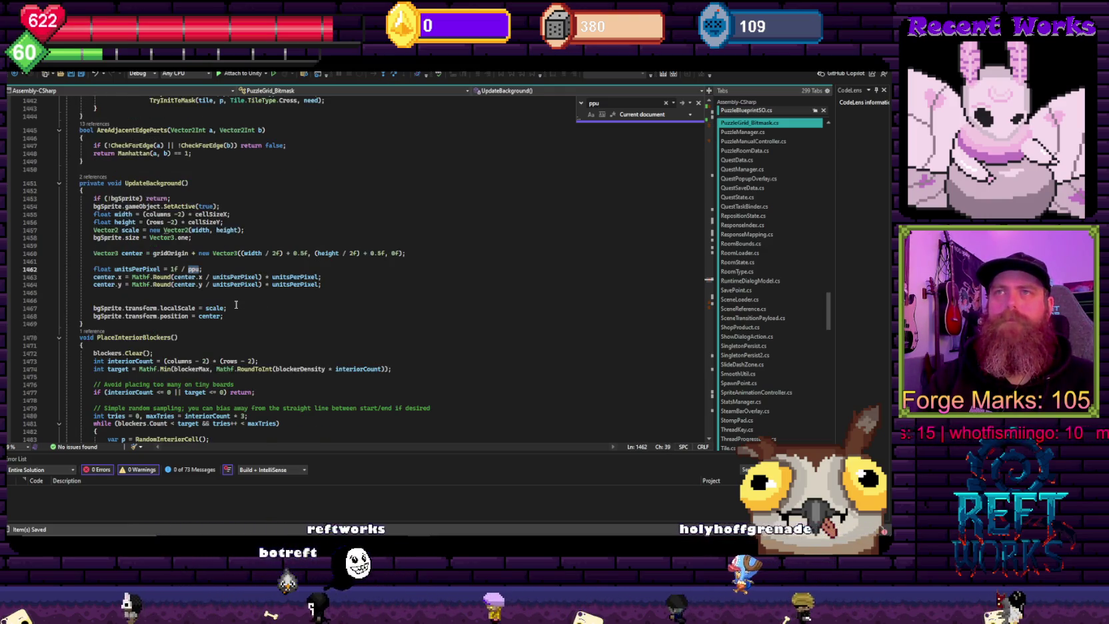
key(Return)
key(Return)
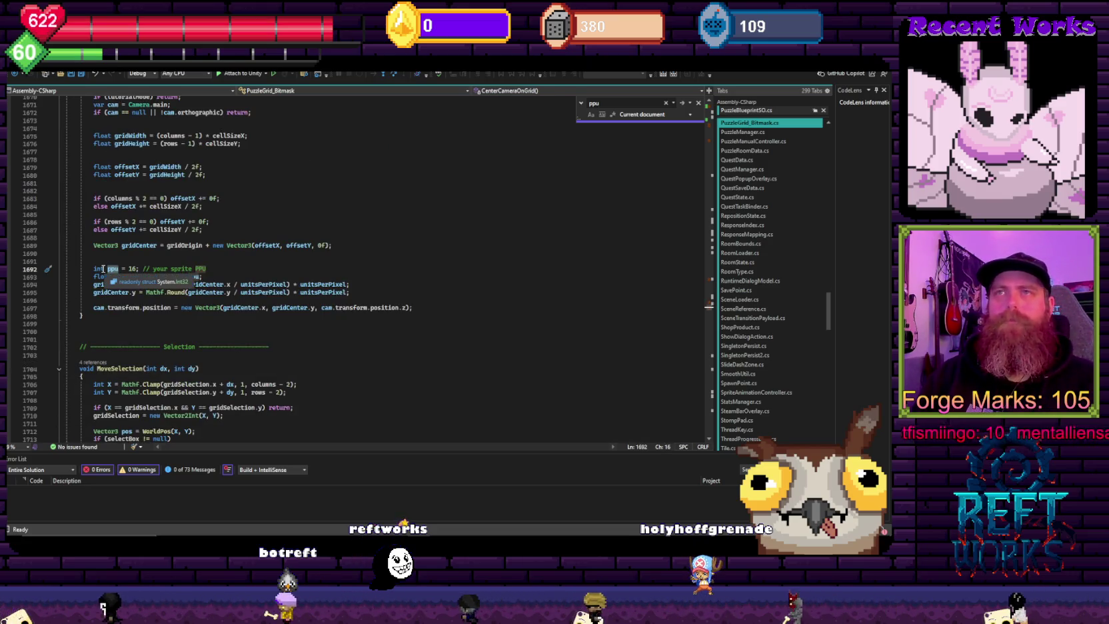
Step: Delete the redundant local 'int ppu = 16;' line from CenterCameraOnGrid
click(94, 269)
key(shift+End)
key(Delete)
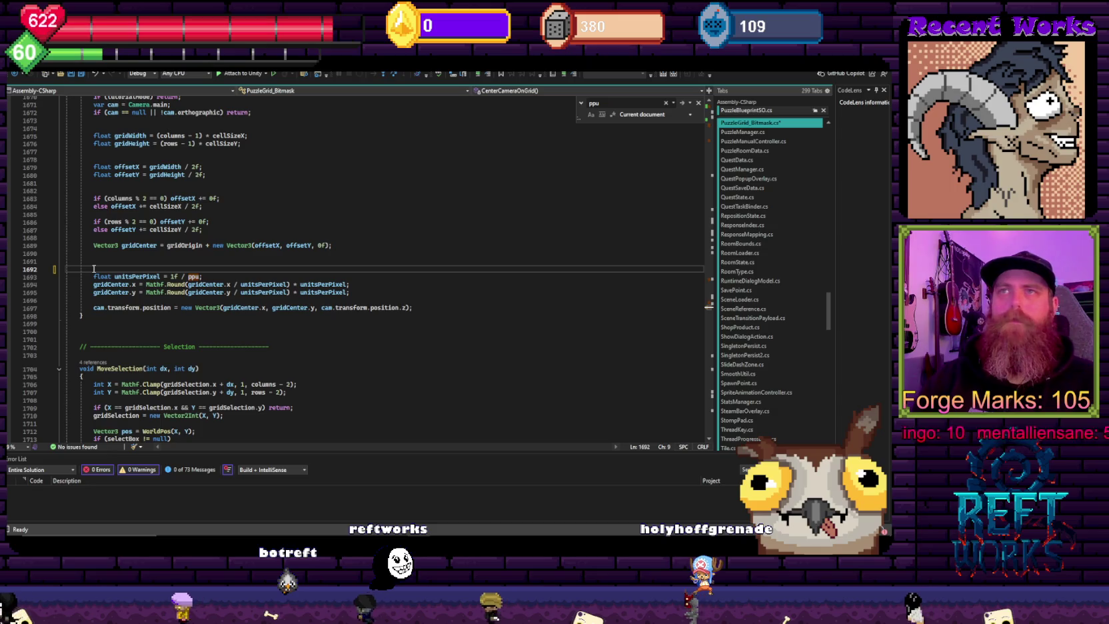
click(393, 180)
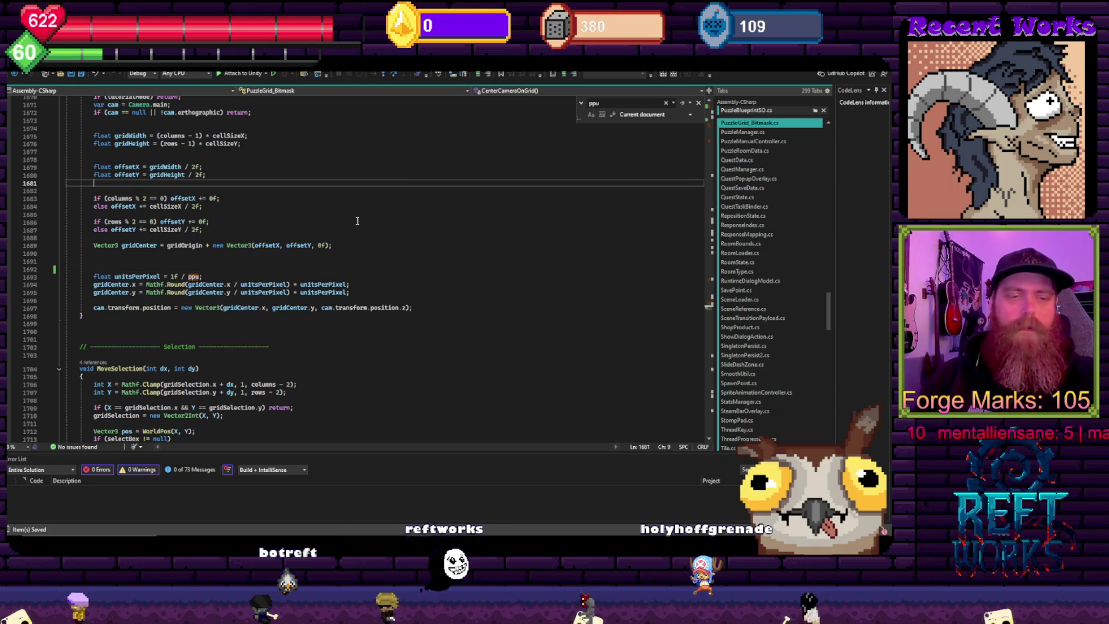
scroll(365, 270, up, 3)
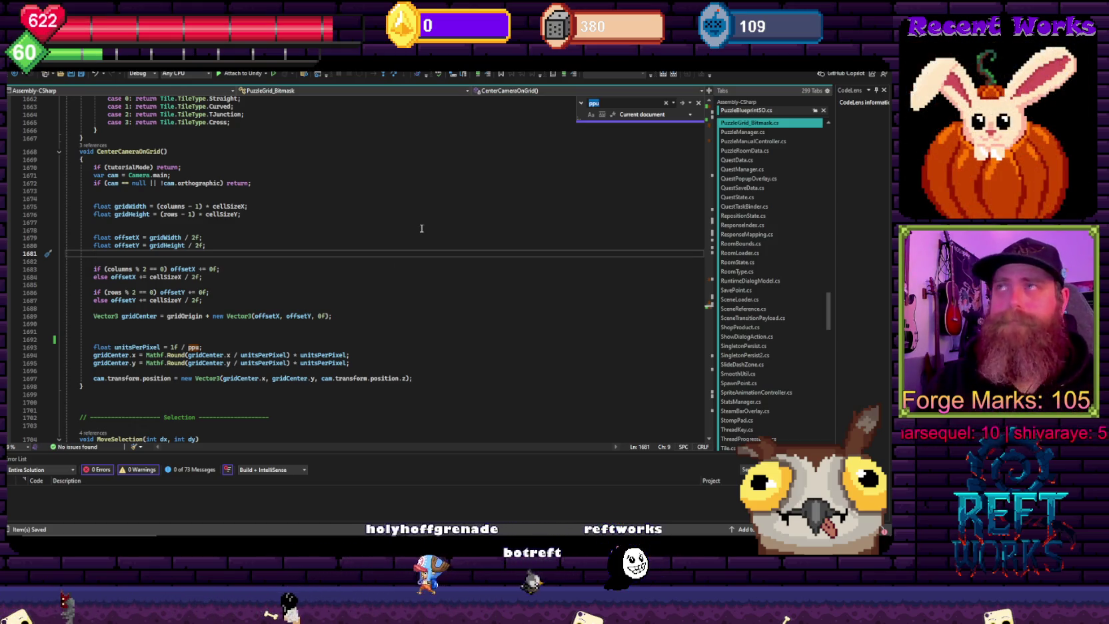
Step: Find the next ppu occurrence, then switch over to the Unity Editor
key(ctrl+f)
key(Return)
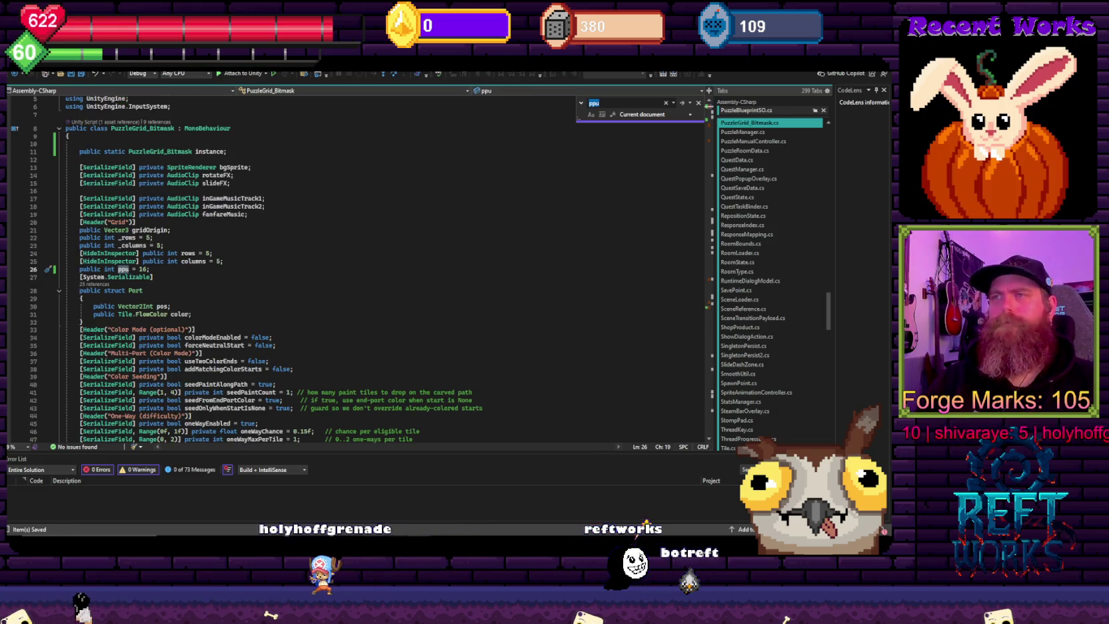
mouse_move(359, 507)
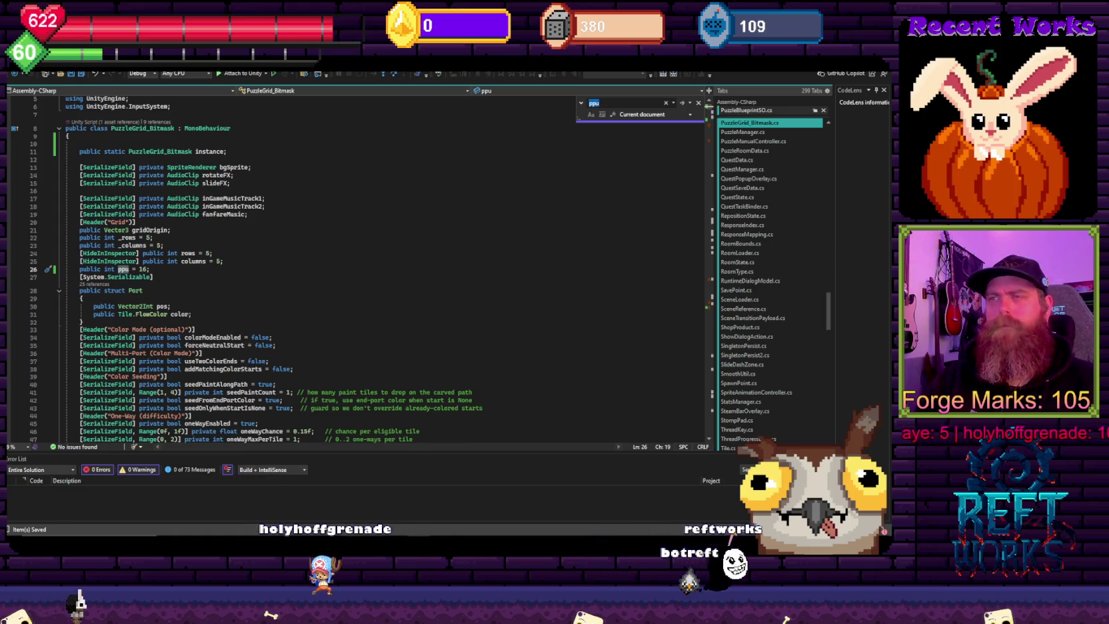
click(298, 501)
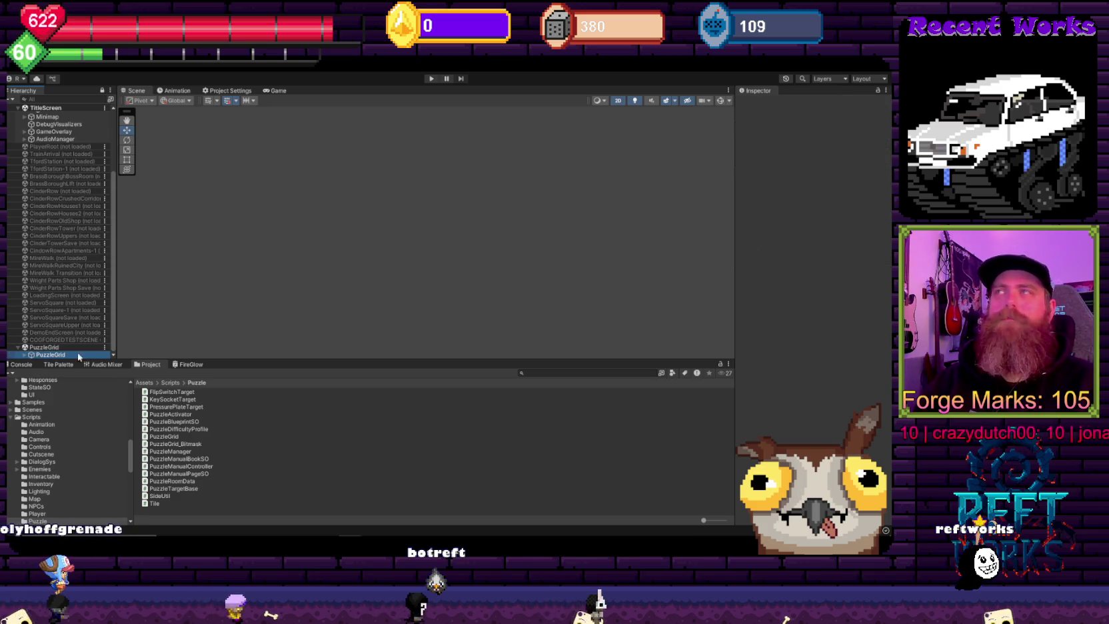
Step: Set PuzzleGrid's Ppu field to 1 in the Inspector
click(814, 287)
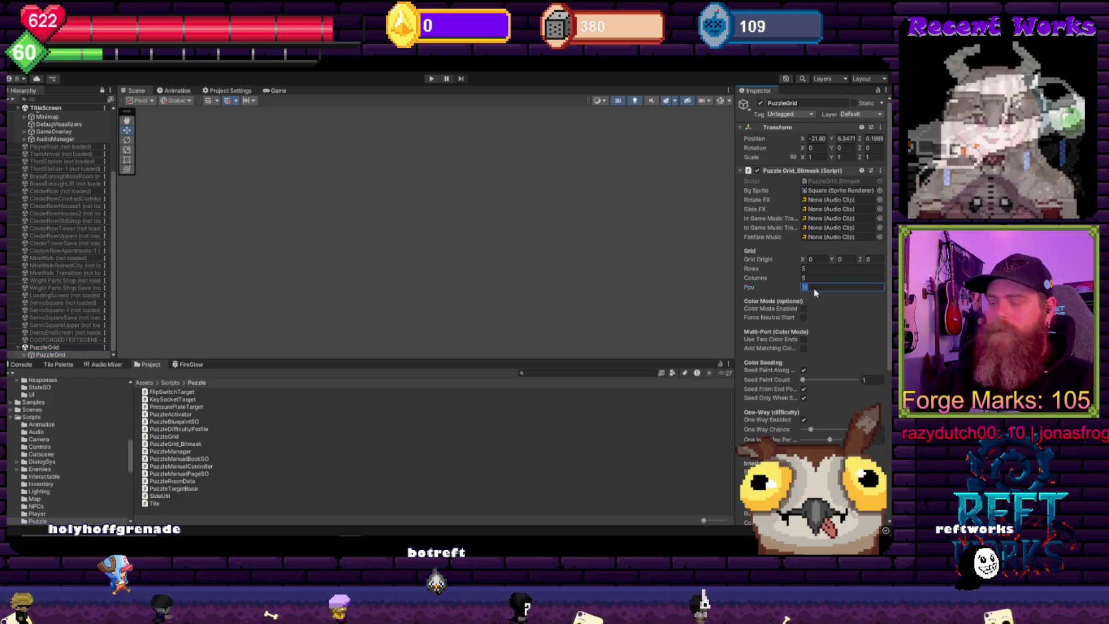
text(1)
click(424, 252)
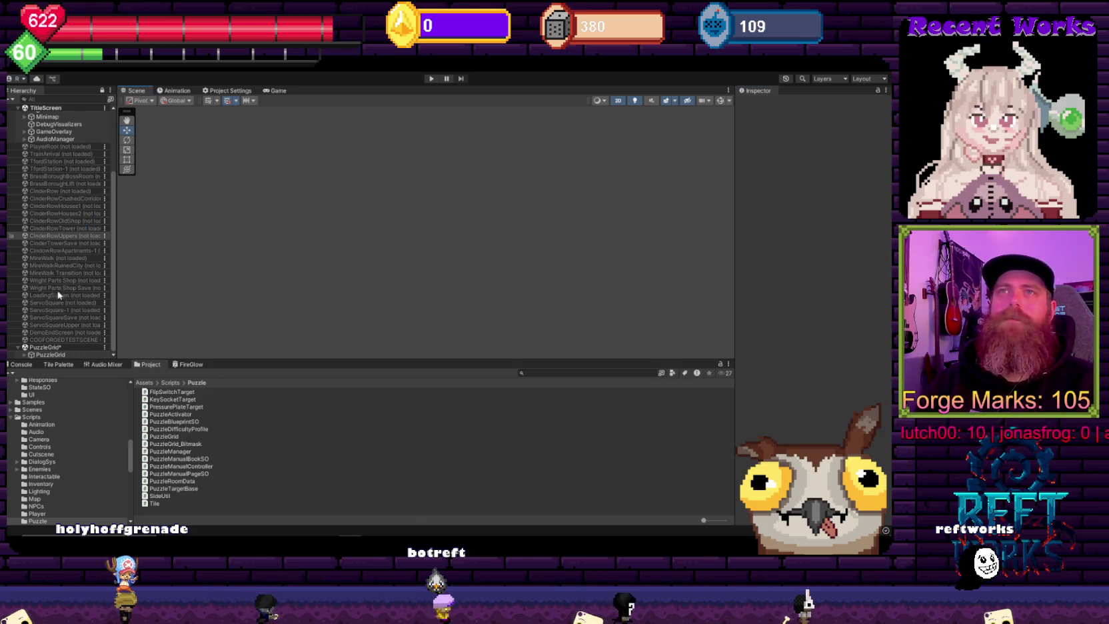
Step: Unload the PuzzleGrid scene and start the game in play mode
right_click(44, 348)
click(69, 402)
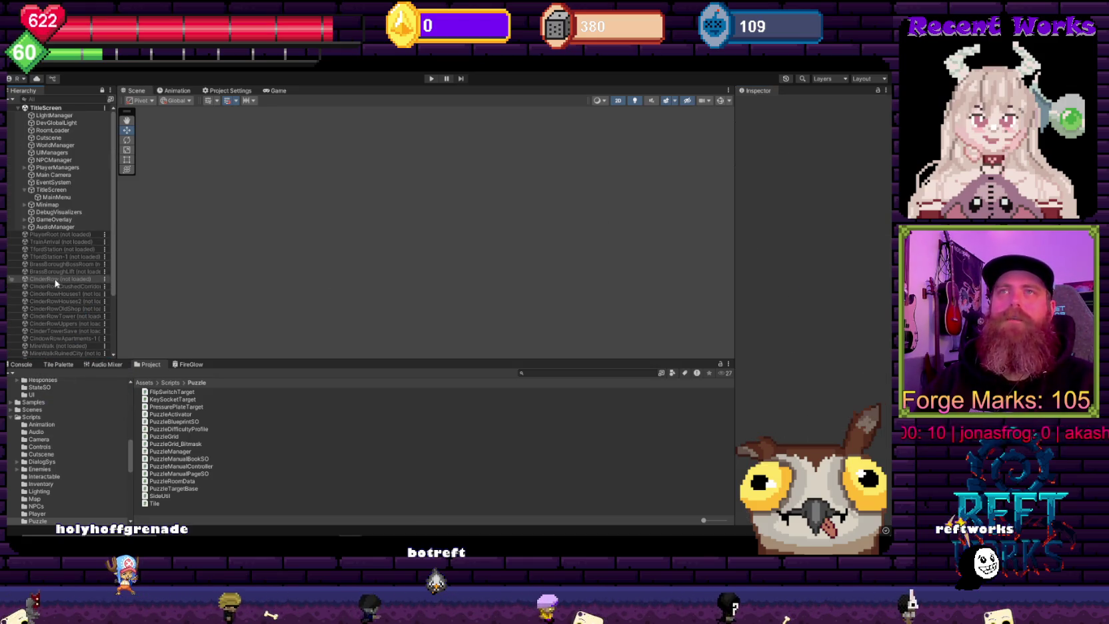
click(430, 79)
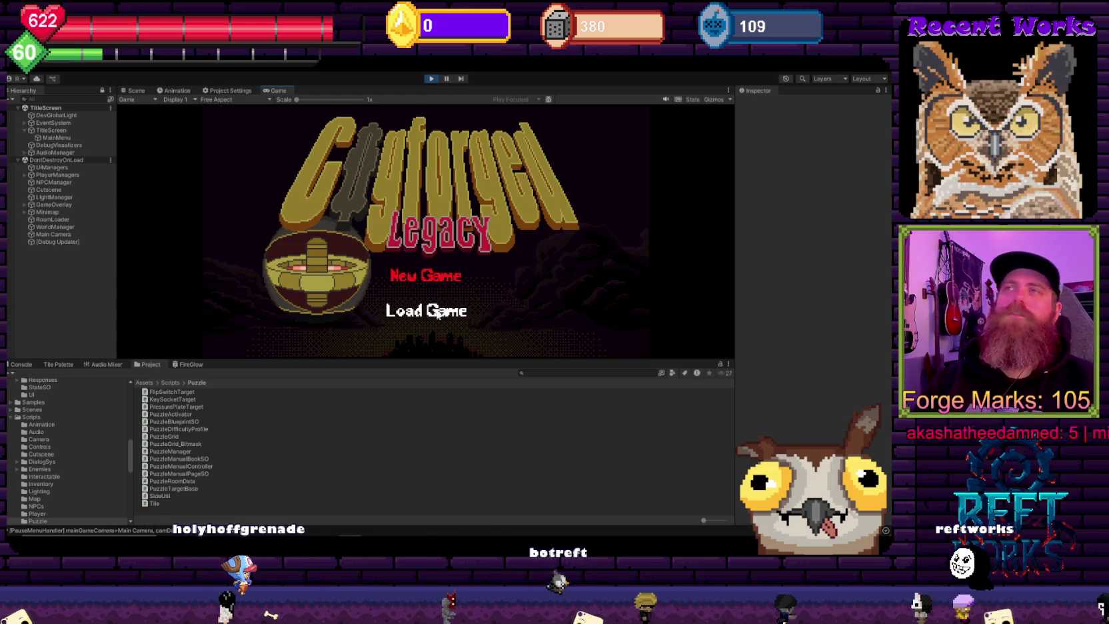
Step: Load the saved game, look over the dark puzzle room in Scene view, then stop play mode
click(390, 311)
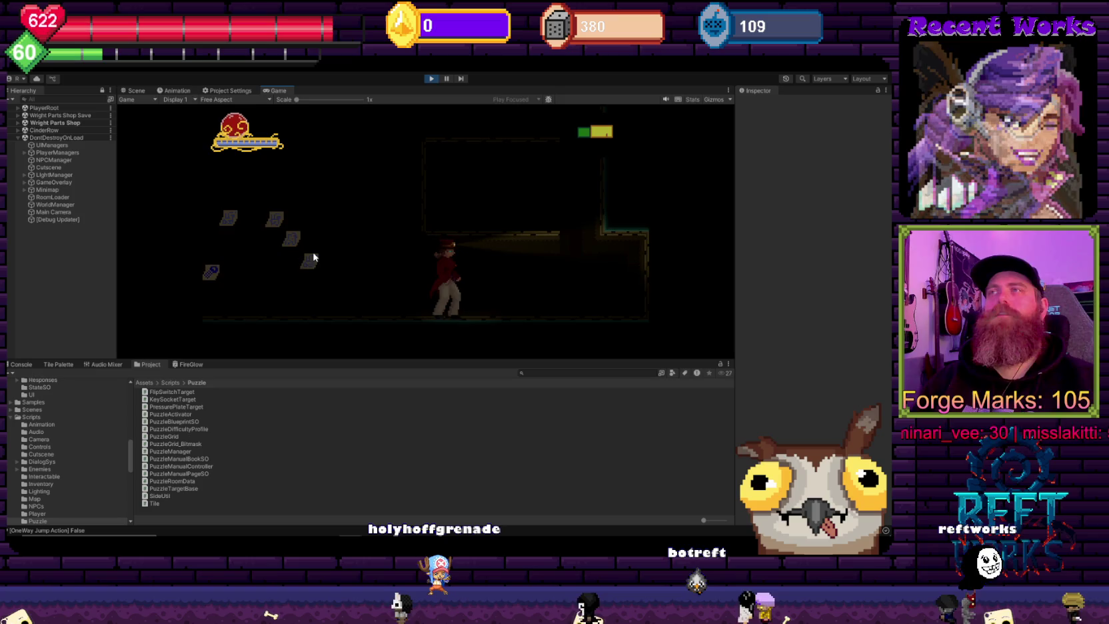
click(134, 90)
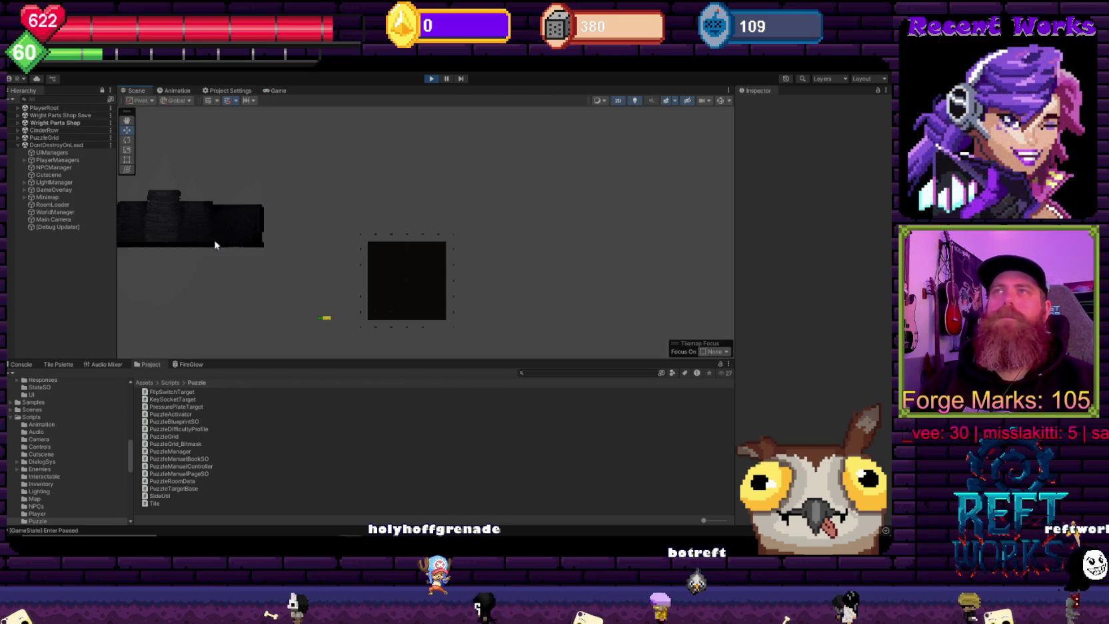
scroll(374, 303, up, 5)
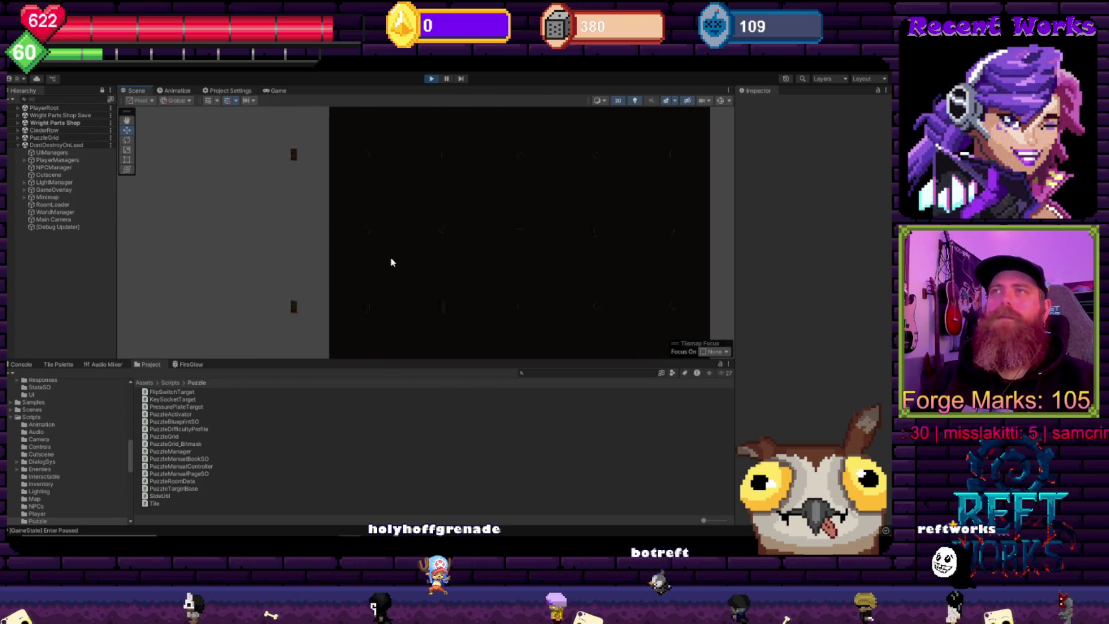
scroll(391, 262, down, 3)
scroll(384, 277, up, 3)
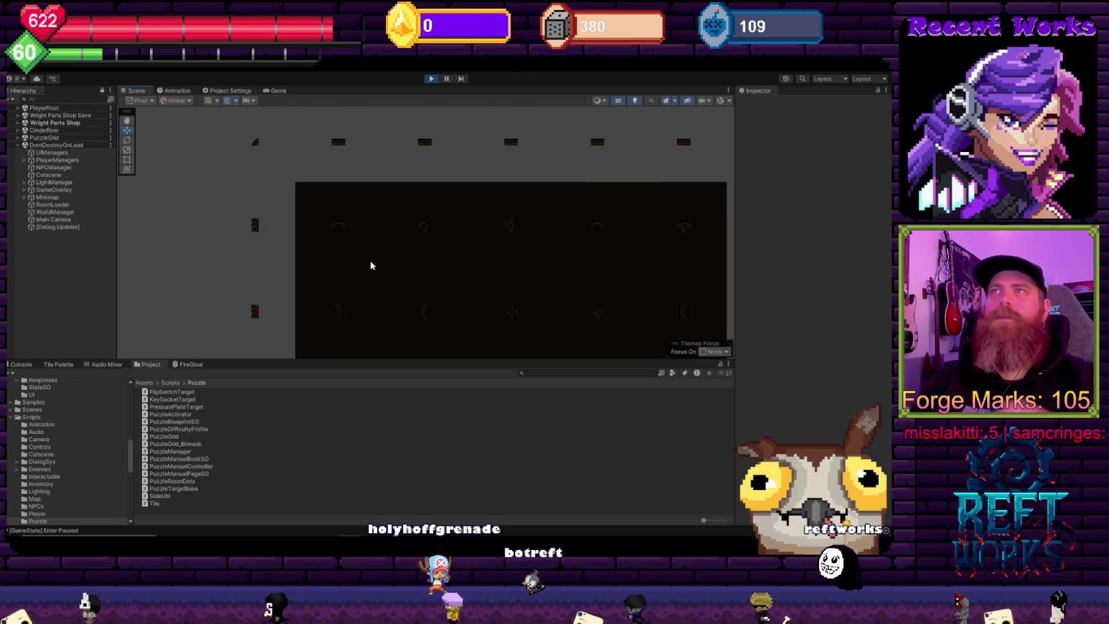
mouse_move(475, 251)
mouse_down()
mouse_move(195, 233)
mouse_move(443, 223)
mouse_move(294, 221)
mouse_up()
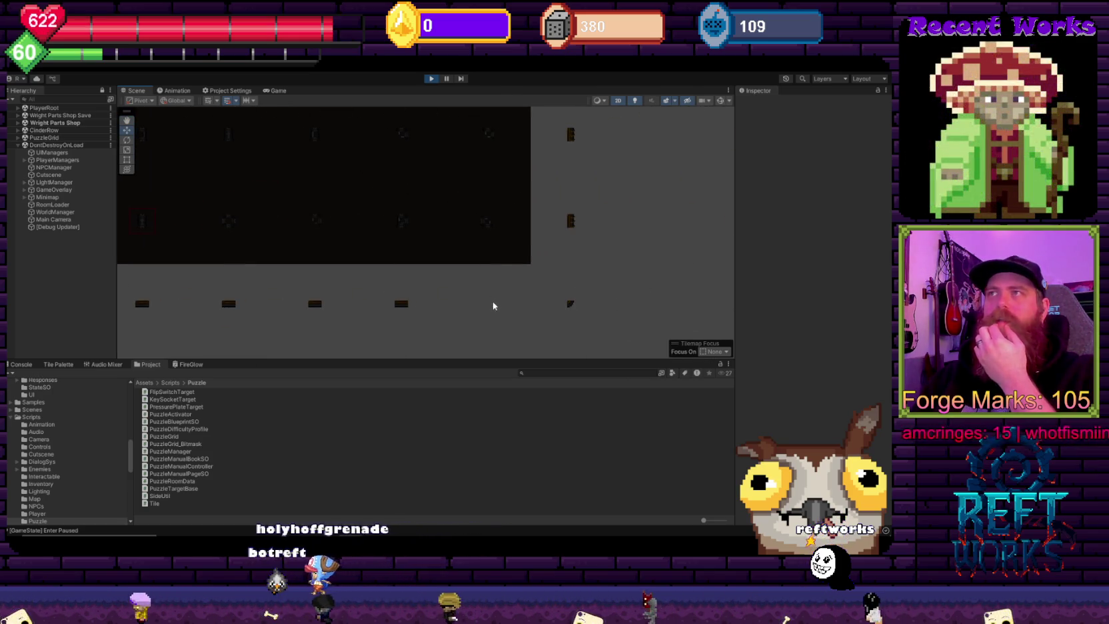
scroll(403, 238, down, 5)
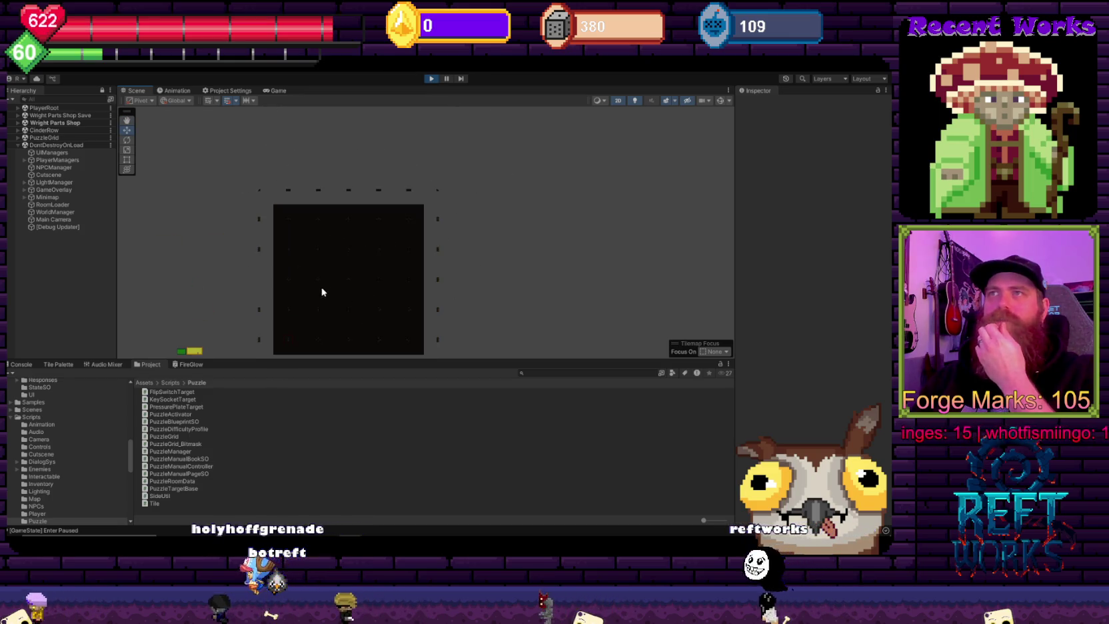
click(432, 80)
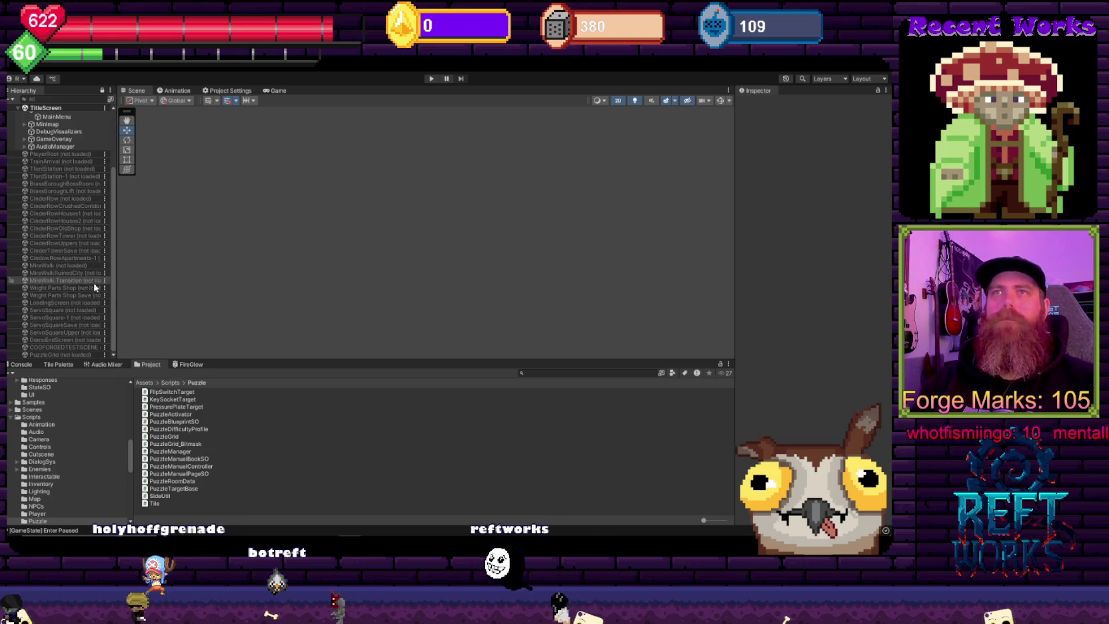
Step: Load the unloaded PuzzleGrid scene again from the Hierarchy
right_click(51, 355)
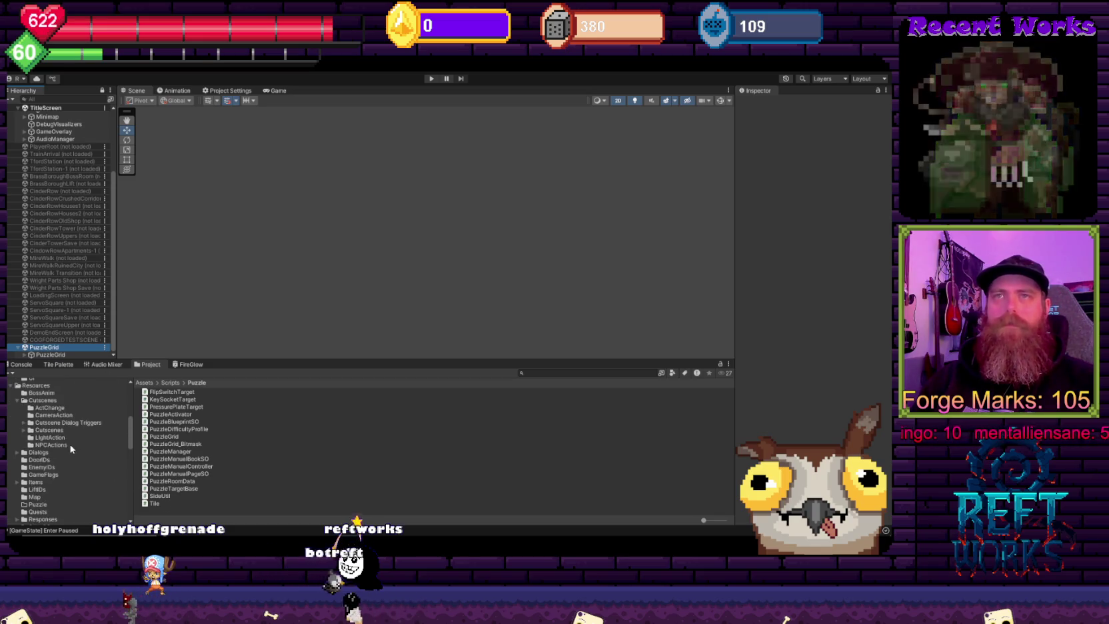
scroll(33, 453, up, 10)
scroll(34, 452, up, 4)
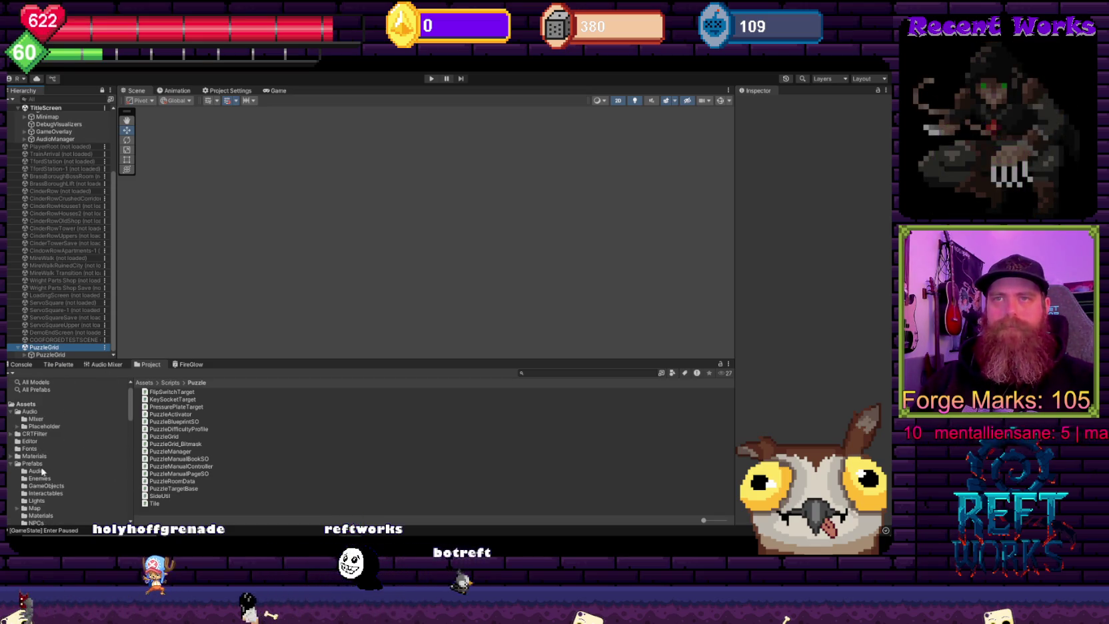
Step: Select the Tile prefab in Prefabs > Puzzle and review its pipe and border sprite lists
click(38, 510)
click(154, 414)
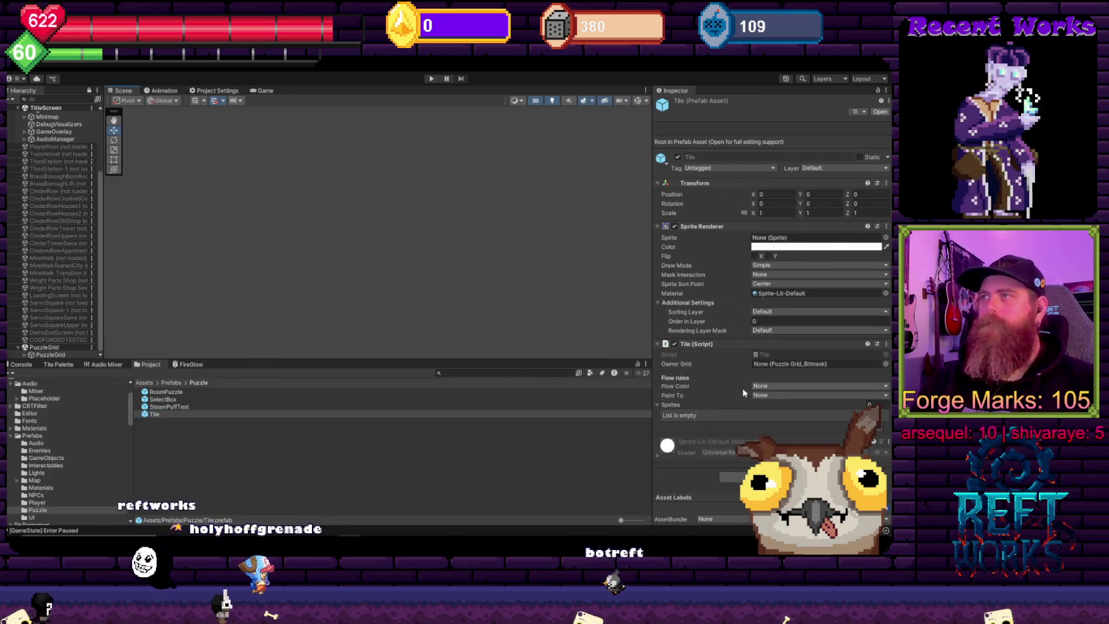
click(232, 415)
scroll(820, 354, down, 8)
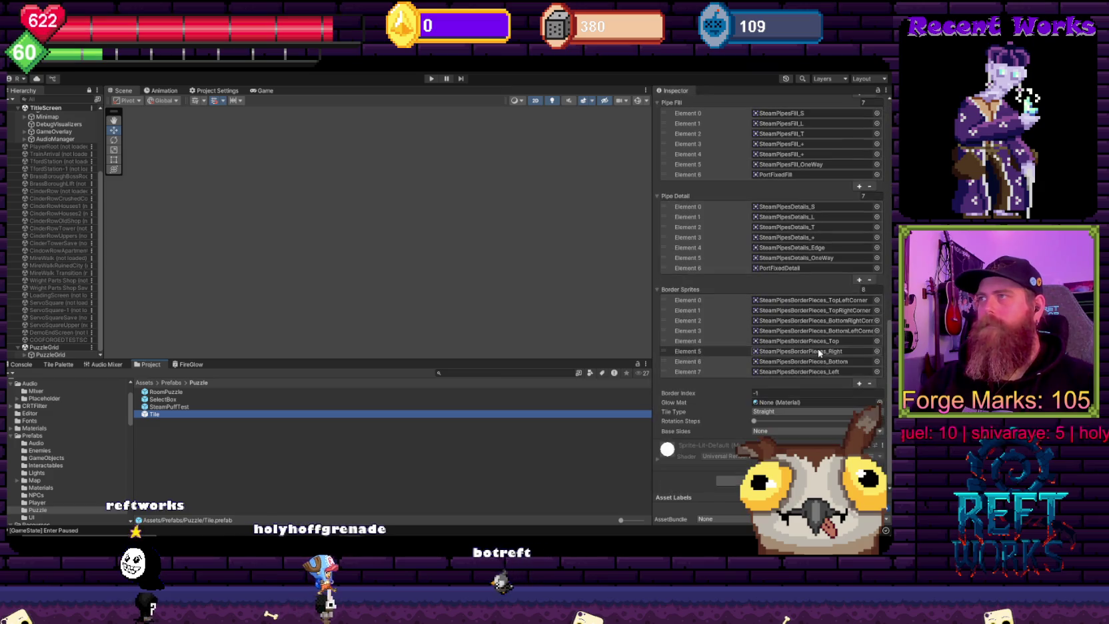
scroll(707, 388, up, 6)
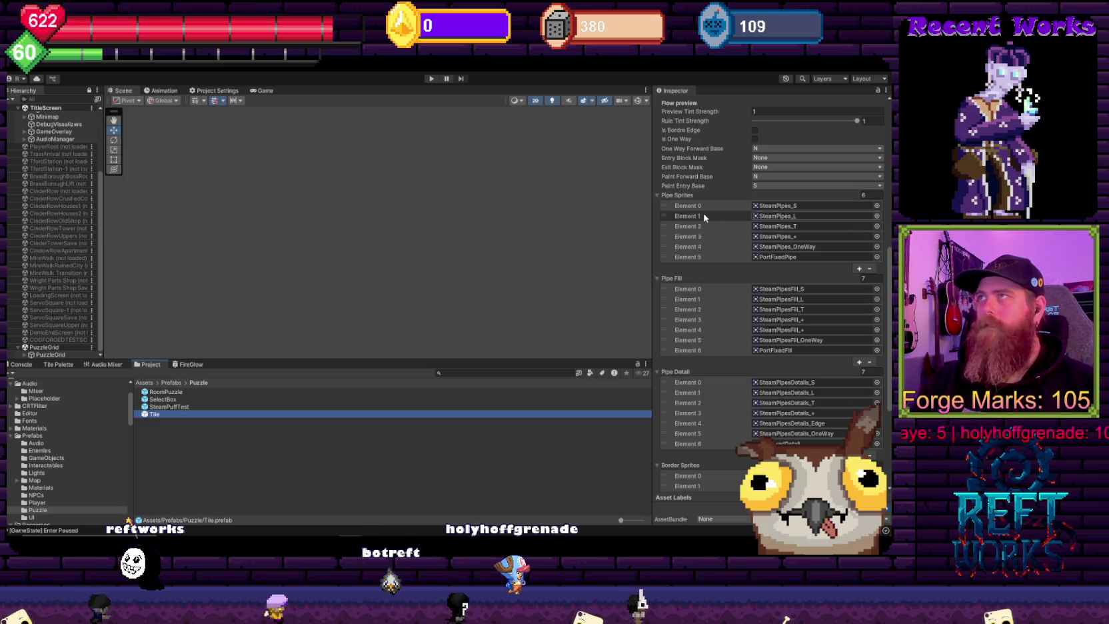
scroll(731, 352, down, 5)
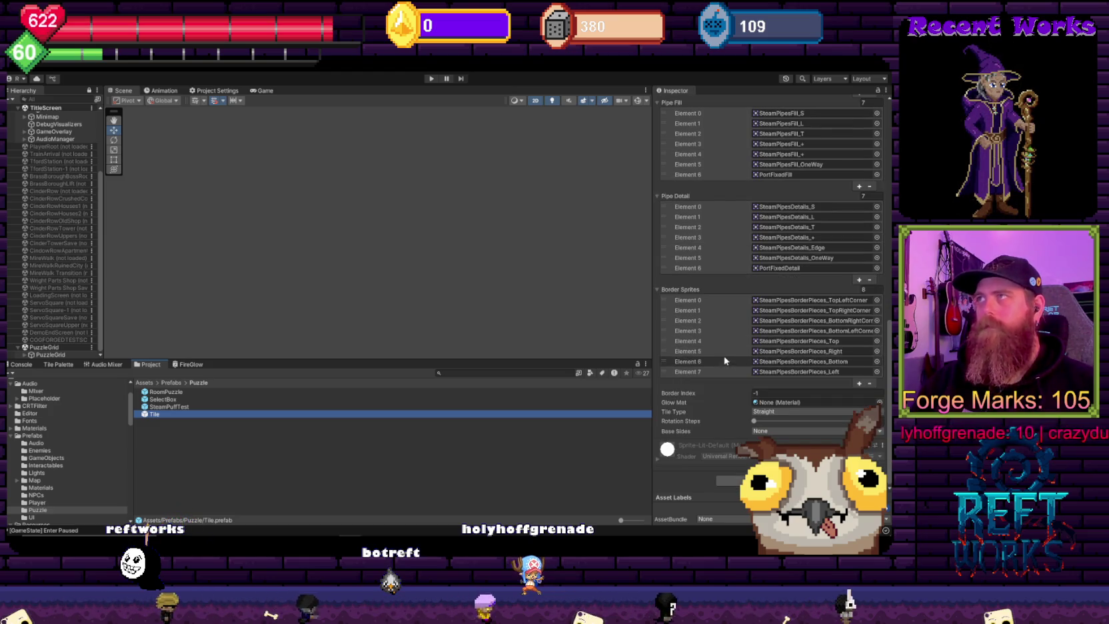
scroll(708, 384, up, 3)
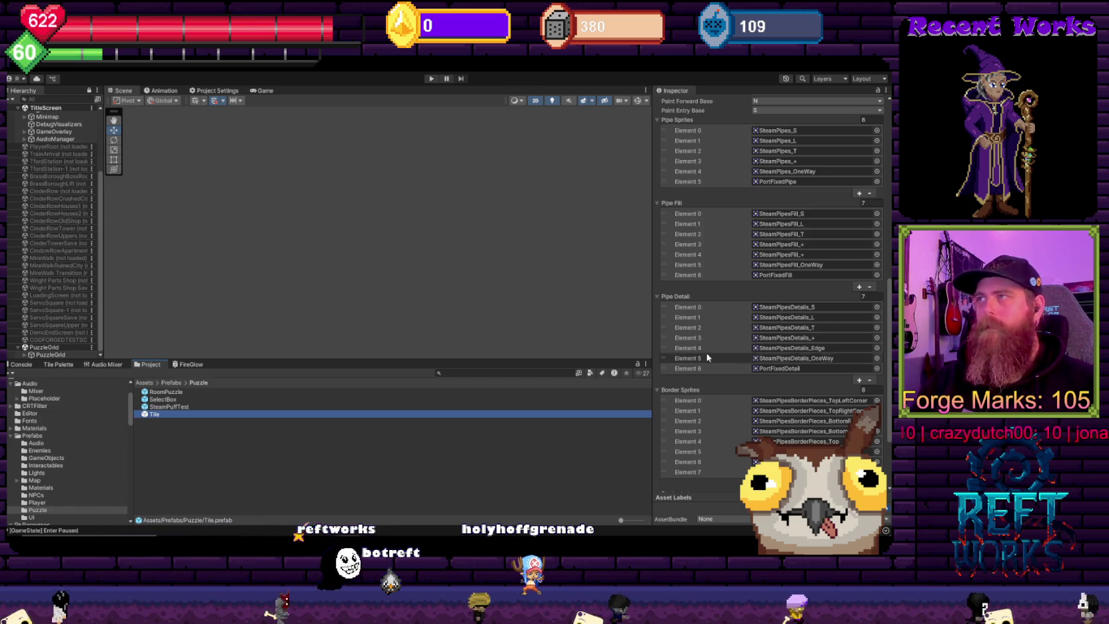
scroll(735, 279, up, 3)
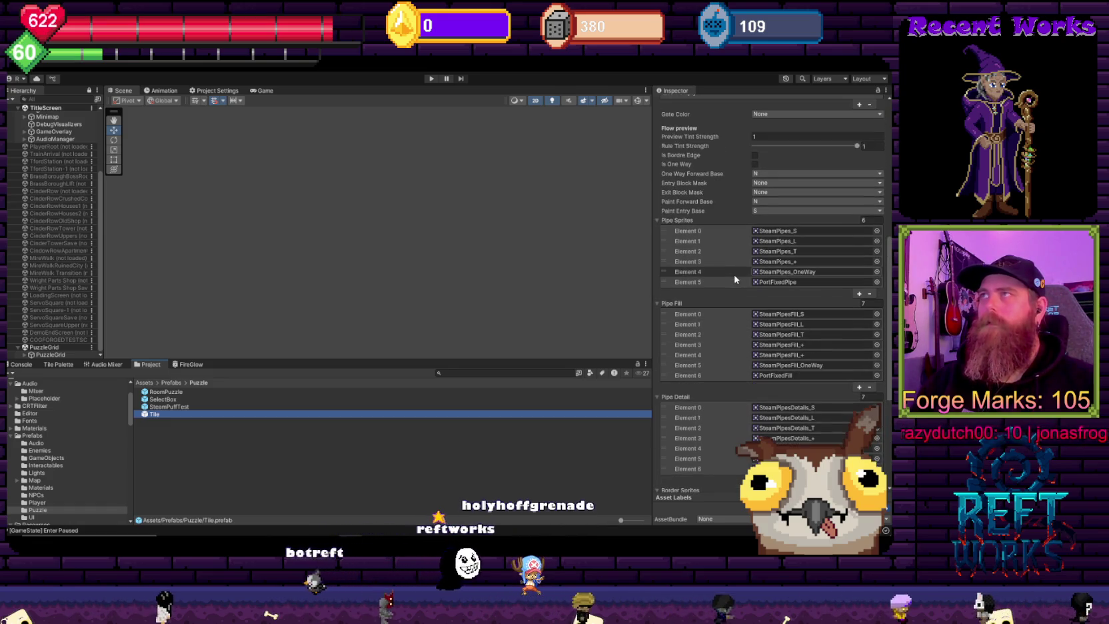
scroll(736, 280, up, 8)
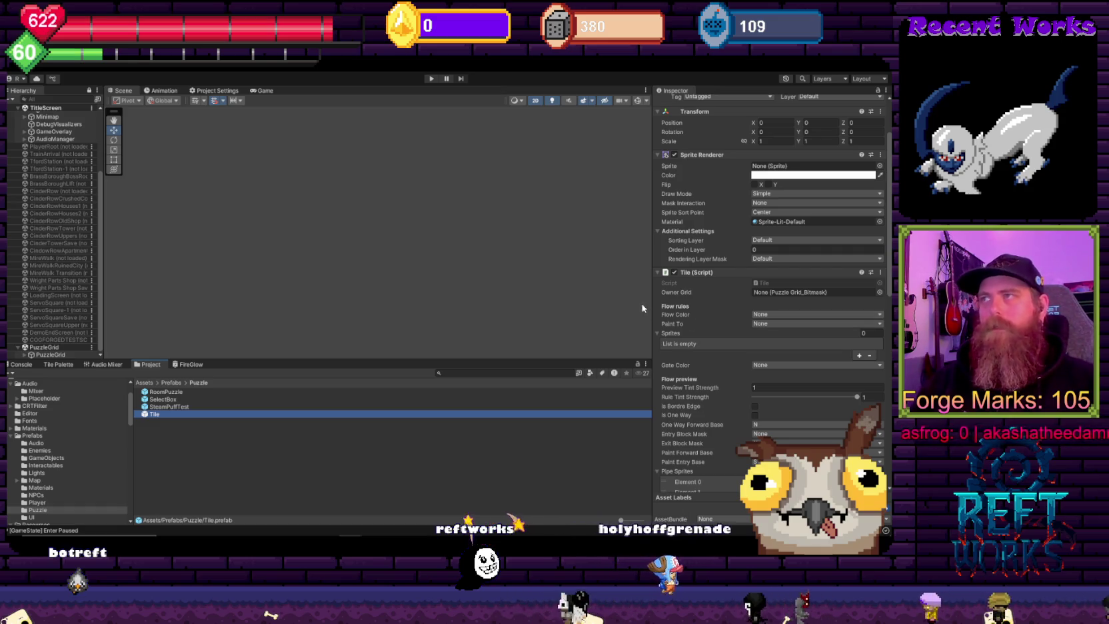
Step: Select the PuzzleGrid object and open its PuzzleGrid_Bitmask script in Visual Studio
click(57, 354)
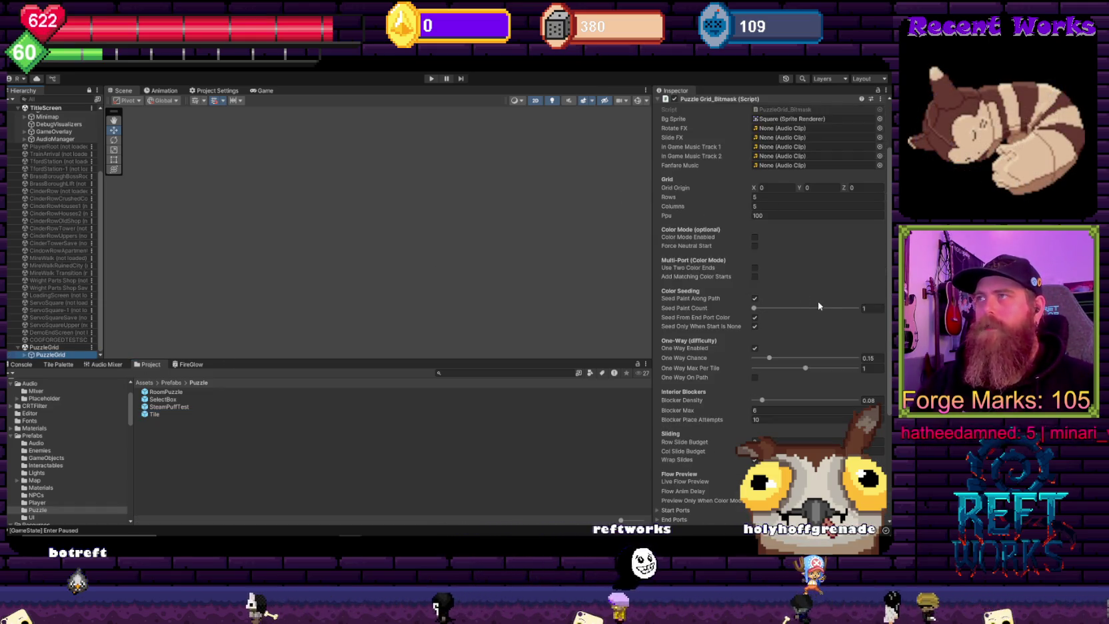
scroll(819, 308, up, 3)
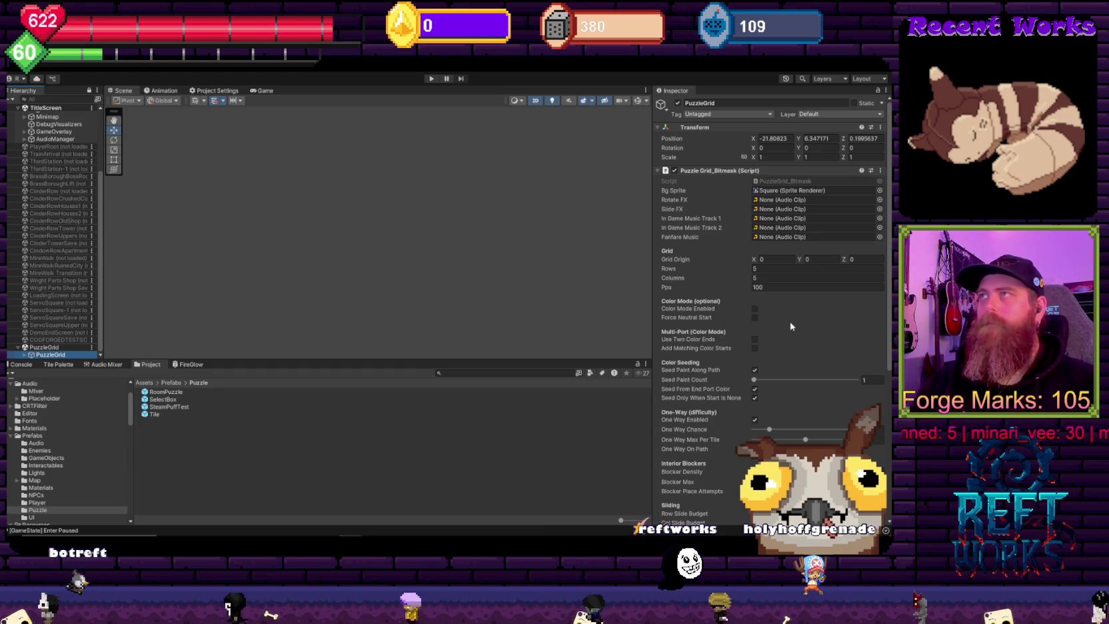
scroll(788, 325, down, 10)
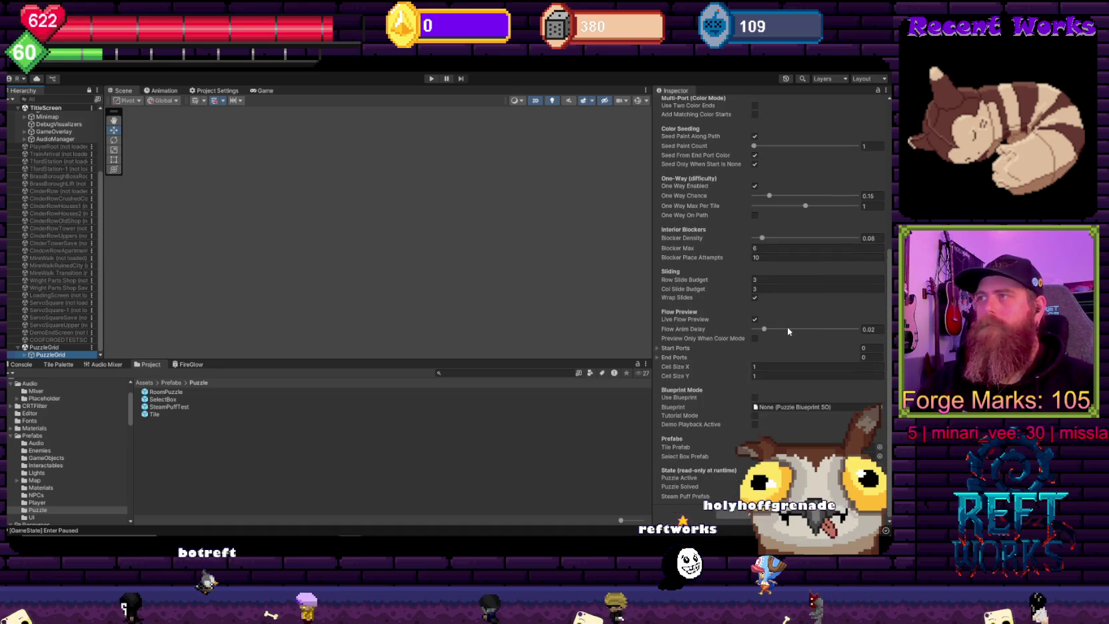
scroll(787, 186, up, 10)
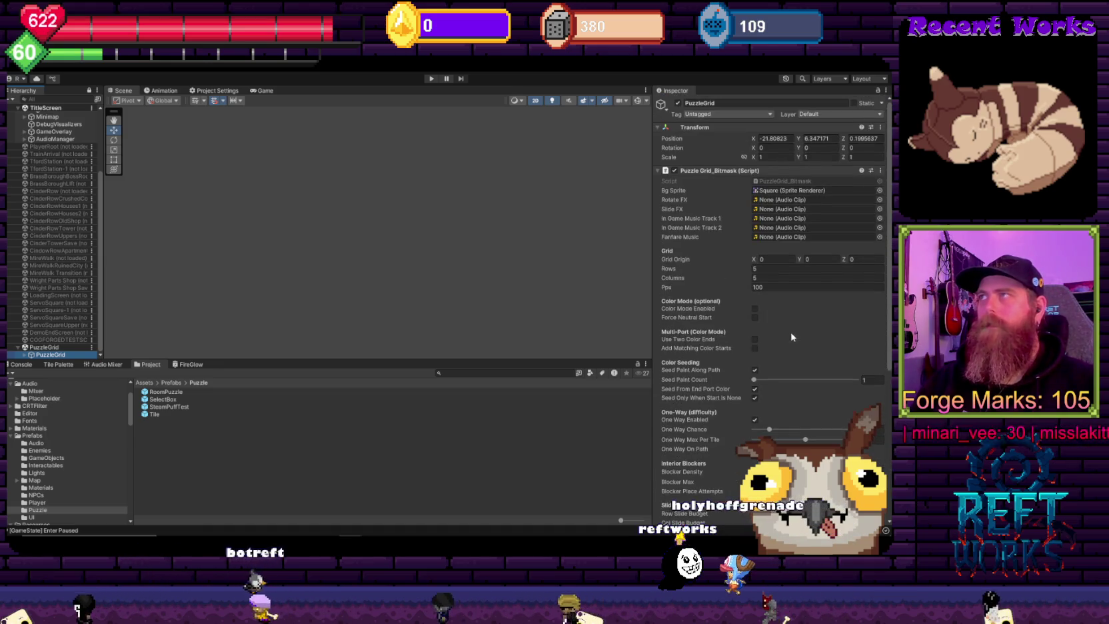
double_click(786, 181)
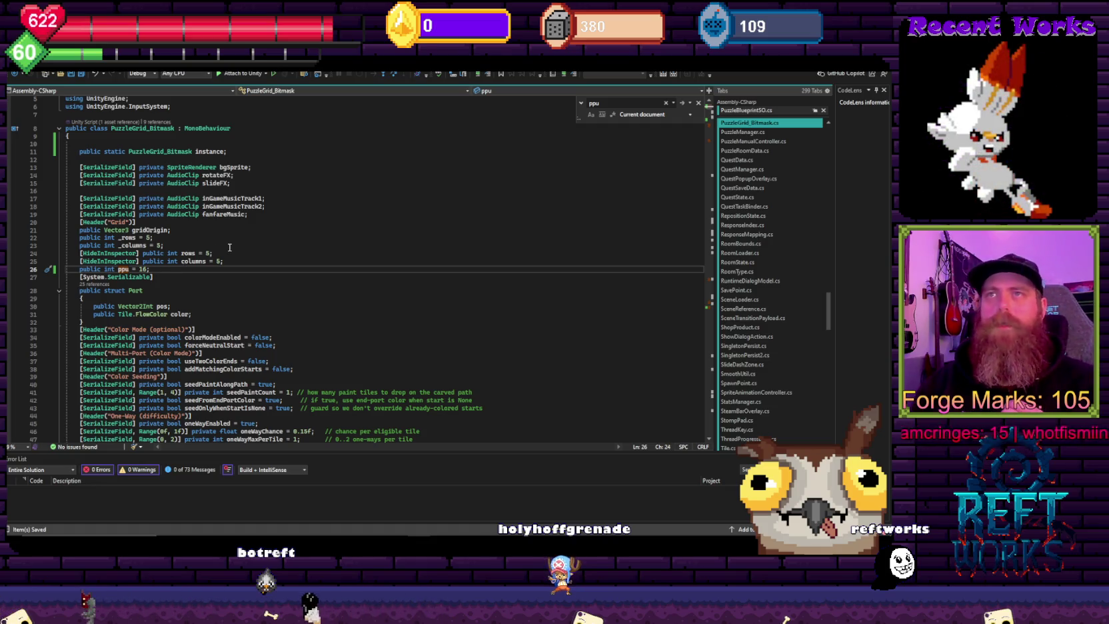
Step: Check the next ppu use inside TryAutoCellSize, then return to the Unity editor
key(Return)
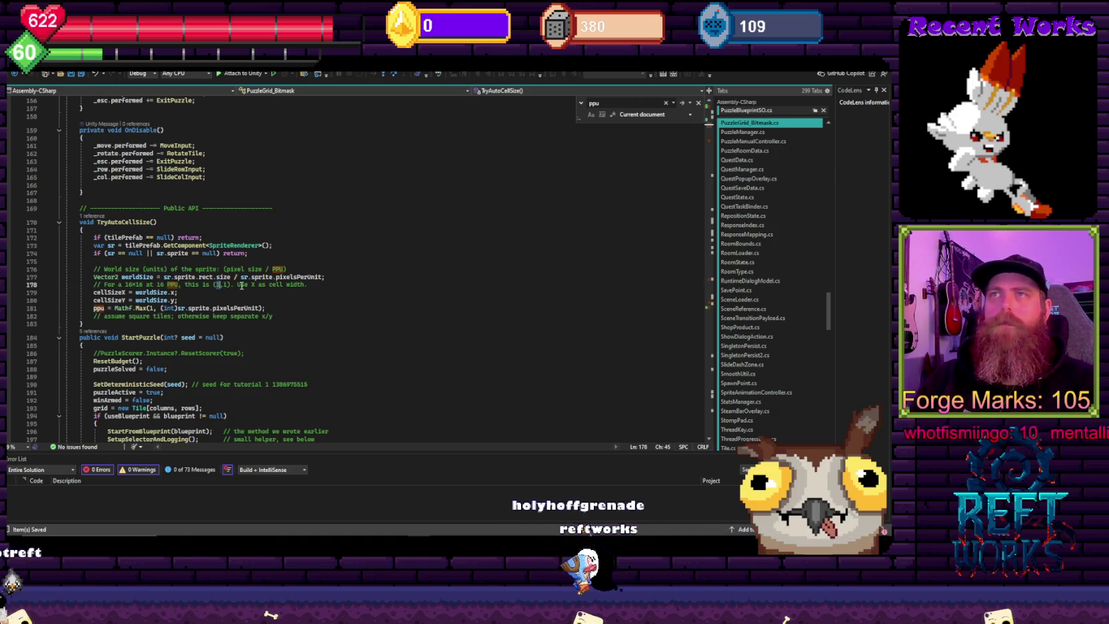
key(Left)
key(Left)
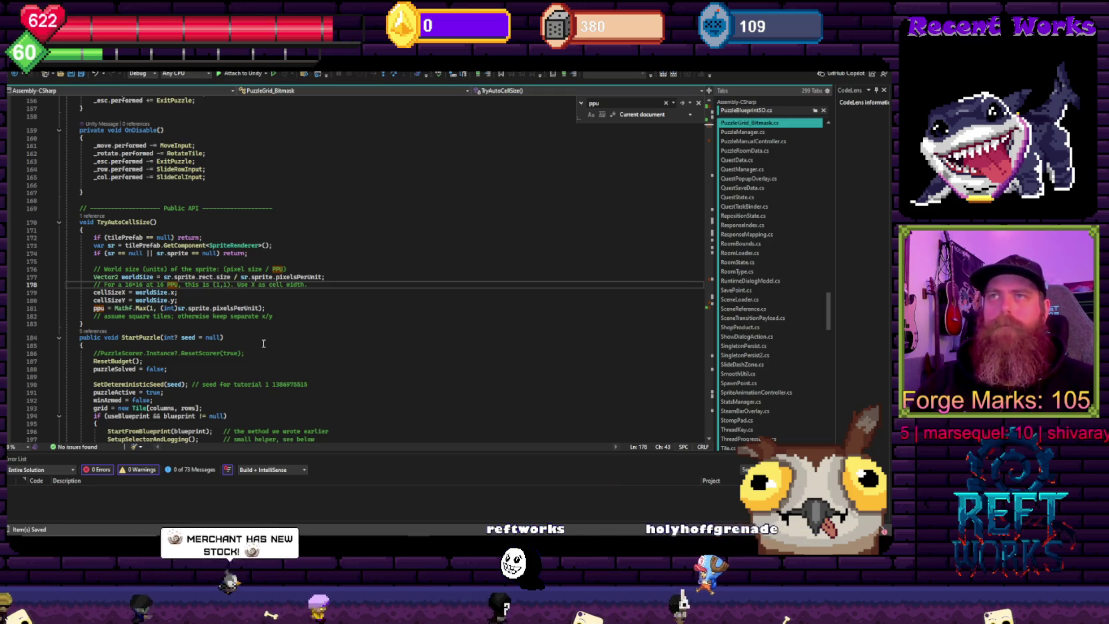
mouse_move(351, 542)
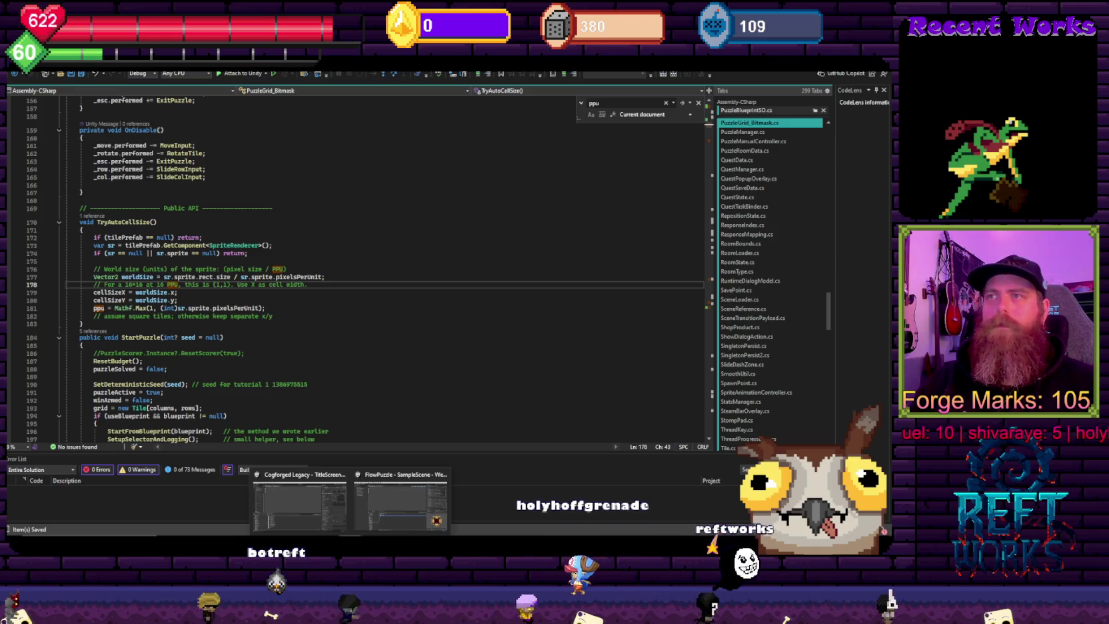
click(93, 377)
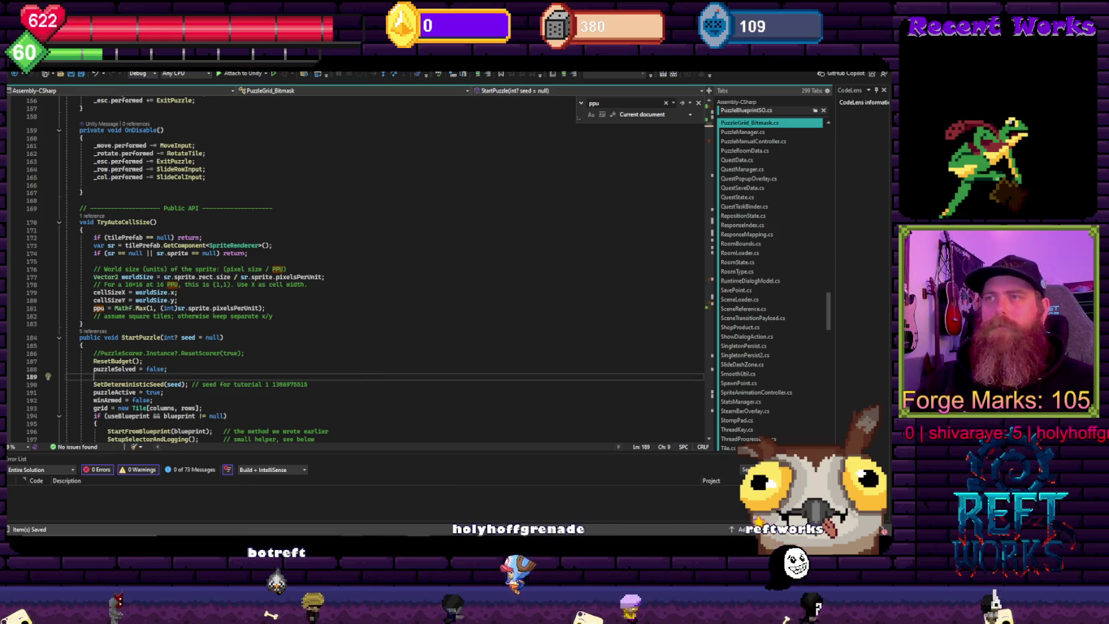
mouse_move(351, 540)
click(321, 525)
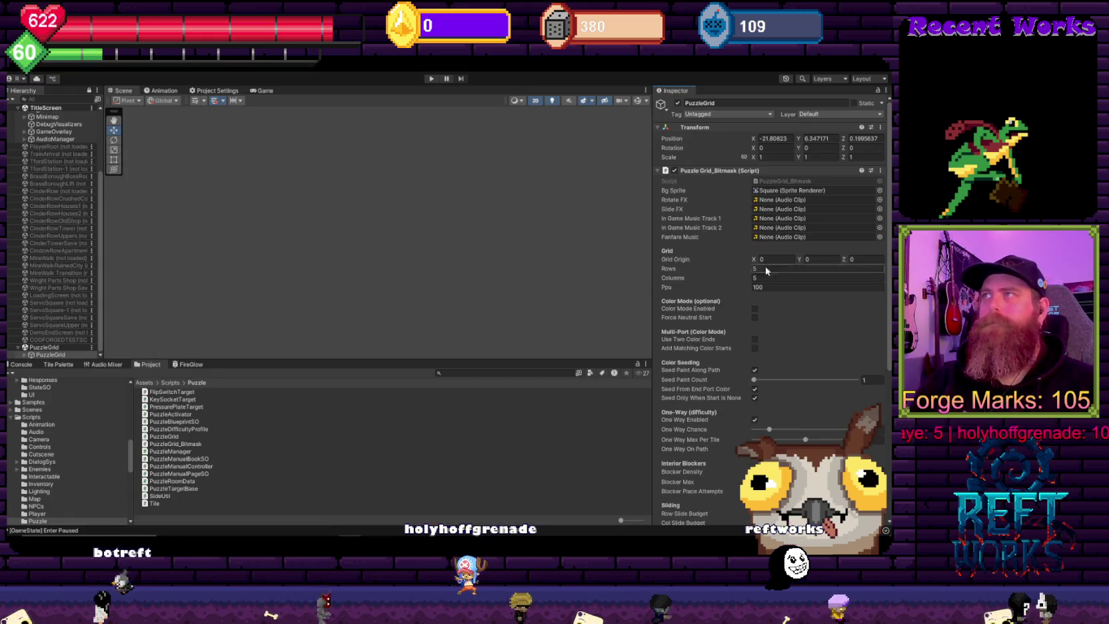
Step: Edit the PuzzleGrid's Ppu value in the Inspector and commit it
scroll(771, 295, down, 1)
scroll(773, 300, down, 4)
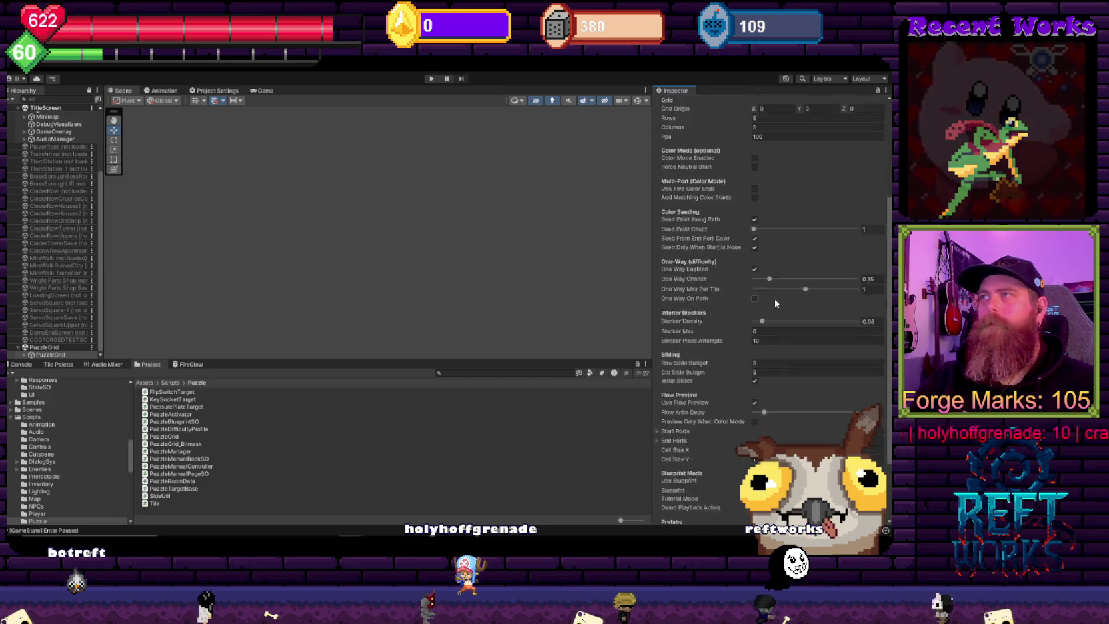
scroll(775, 304, up, 5)
click(776, 289)
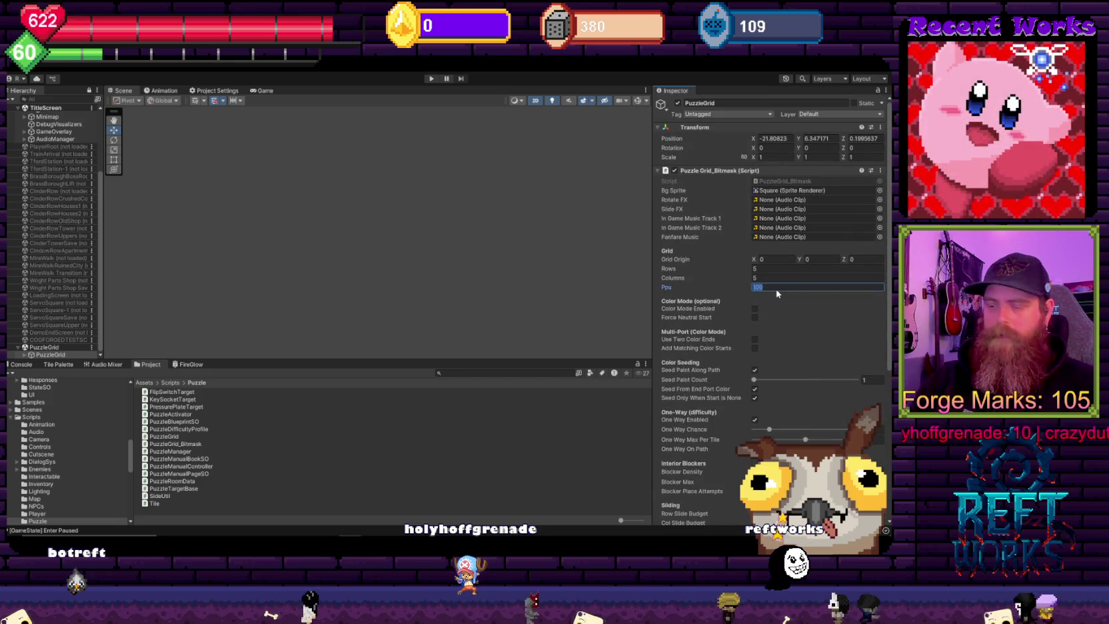
text(32)
click(361, 182)
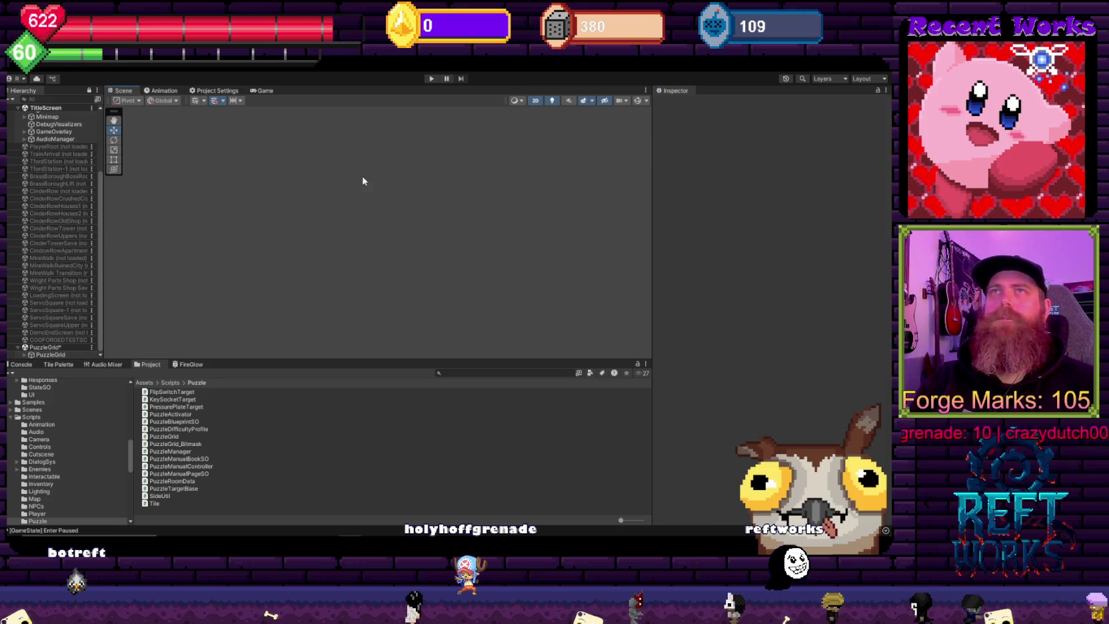
Step: Play from the saved game, walk right into CinderRow, pause to inspect the grid, then stop
key(ctrl+p)
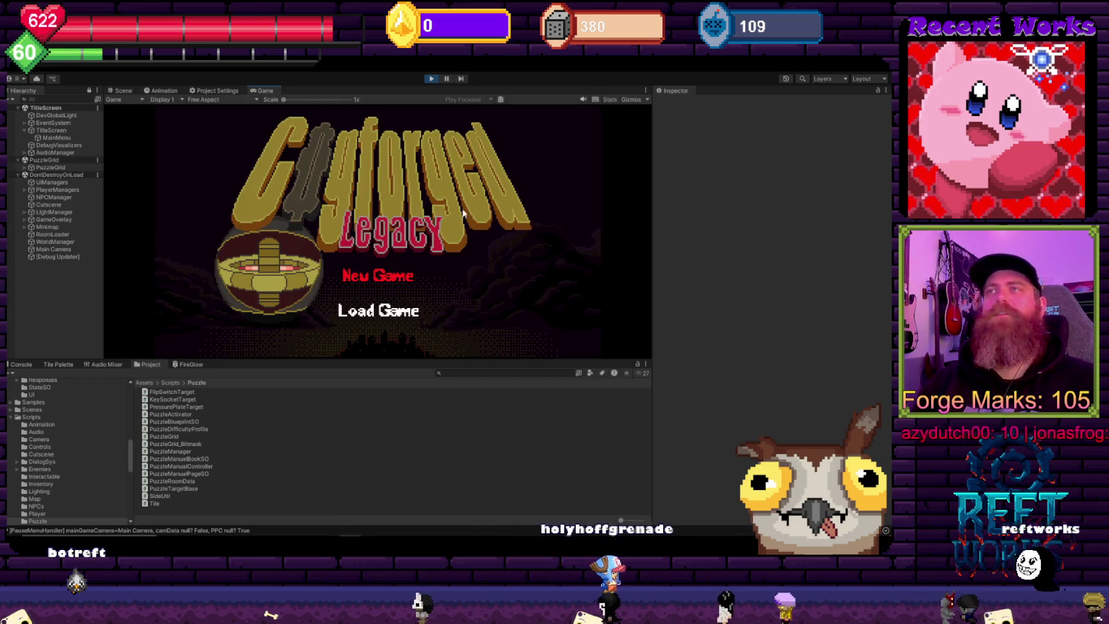
key(Down)
key(Return)
key(d)
key(d)
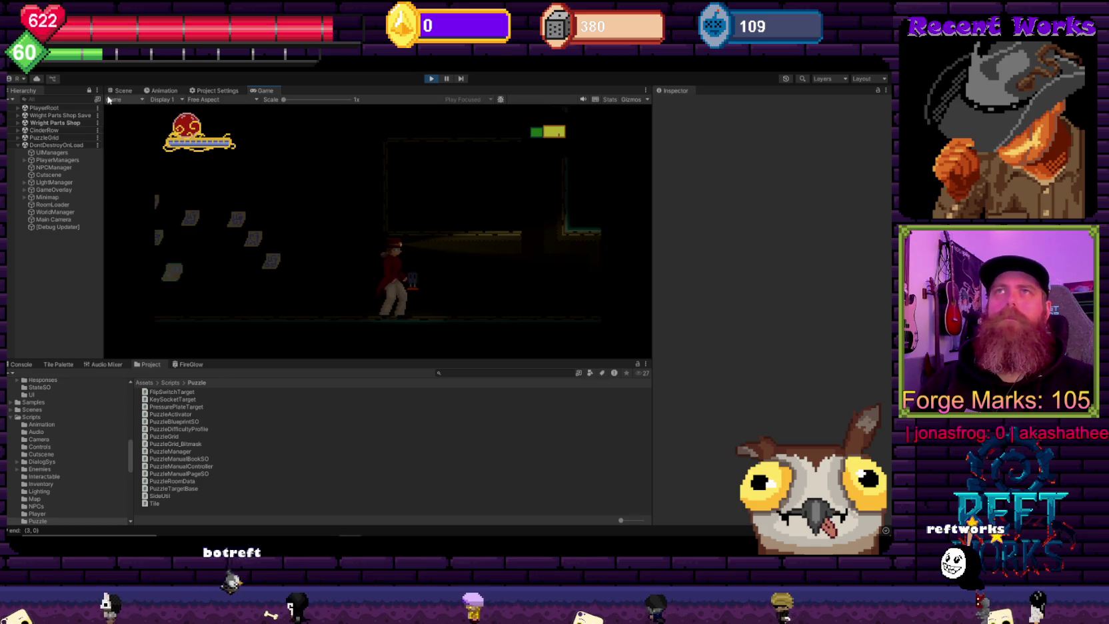
key(ctrl+1)
scroll(287, 257, up, 5)
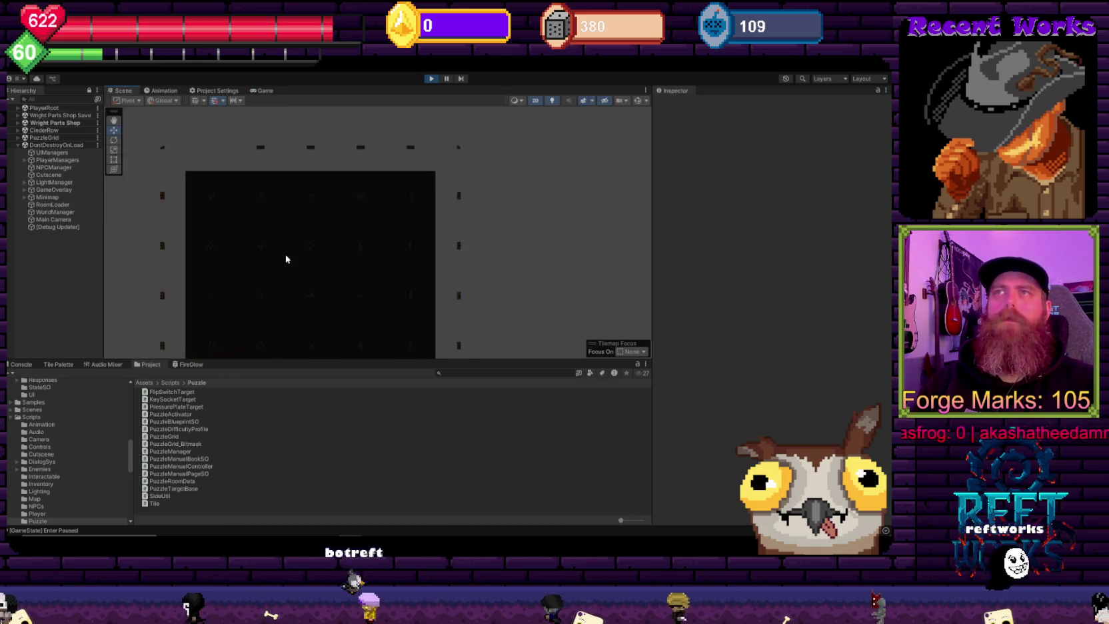
drag(286, 247, 528, 244)
scroll(487, 244, down, 3)
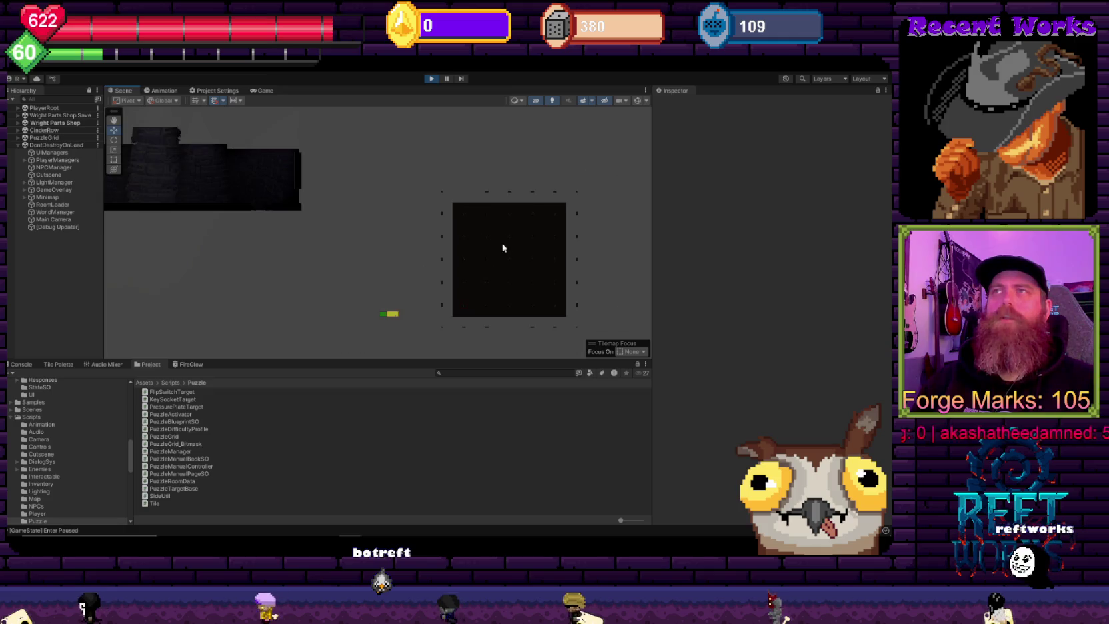
scroll(535, 280, up, 5)
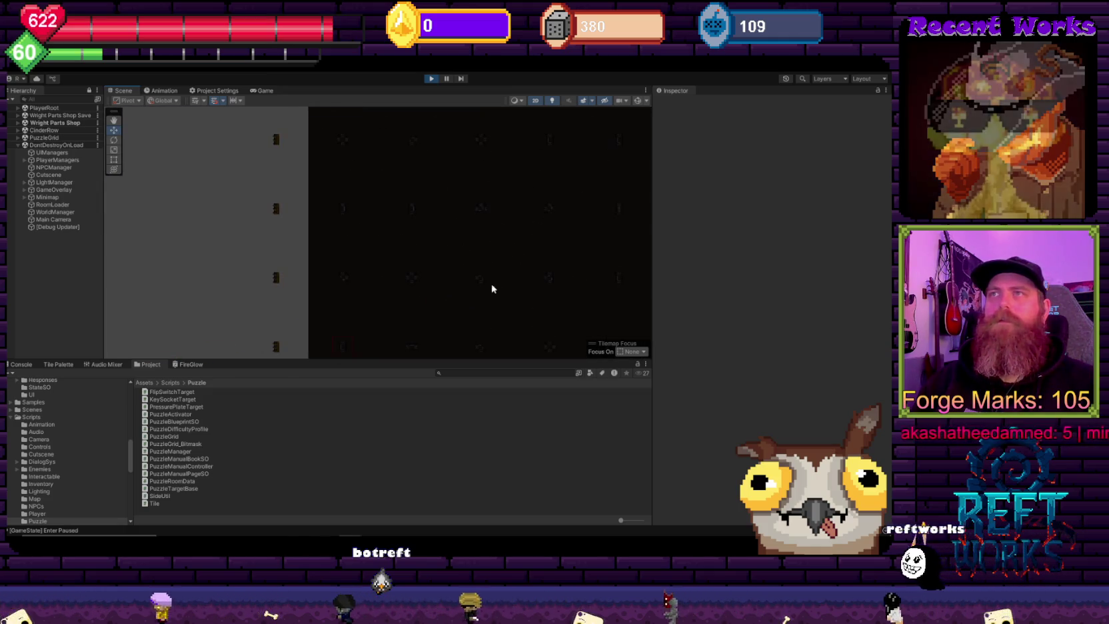
click(430, 80)
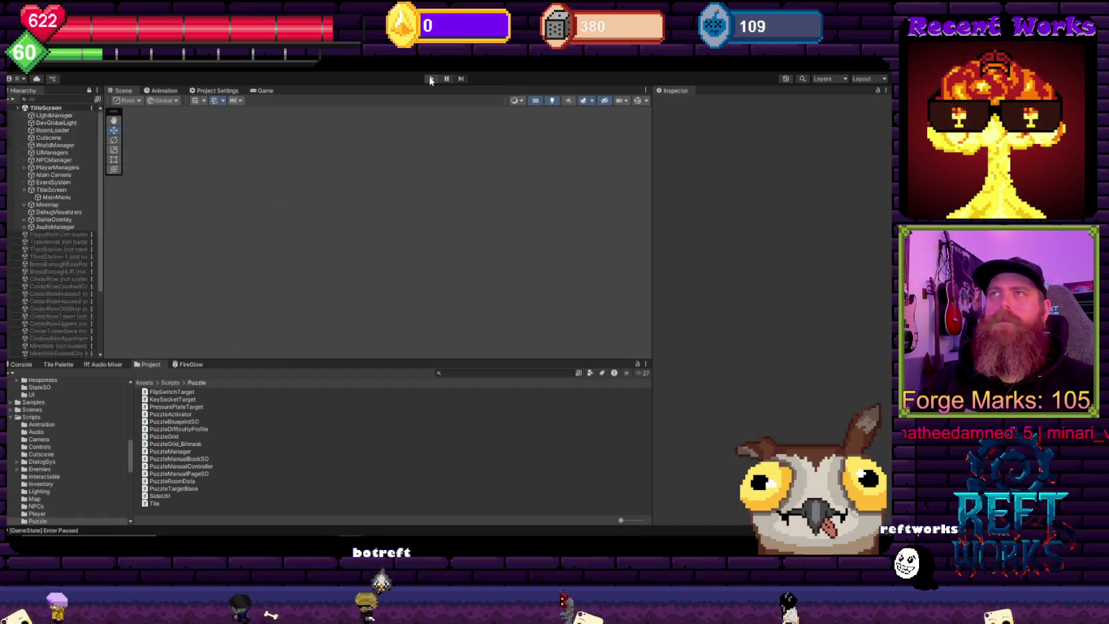
scroll(45, 313, down, 5)
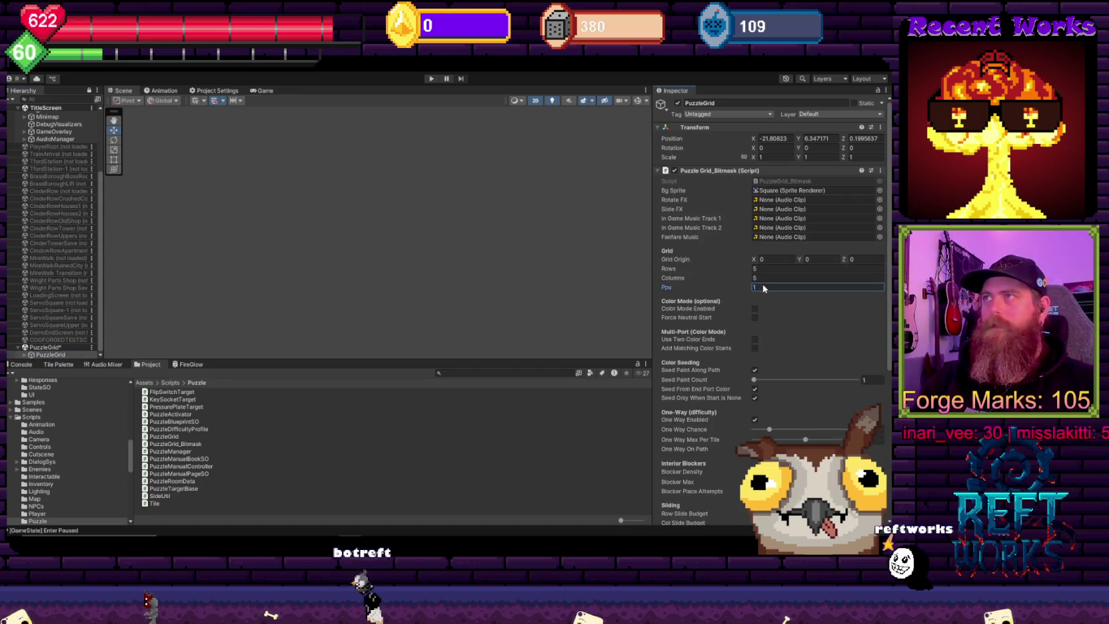
Step: Restart play mode, load the saved game, and check Visual Studio's setTiletype errors
click(432, 79)
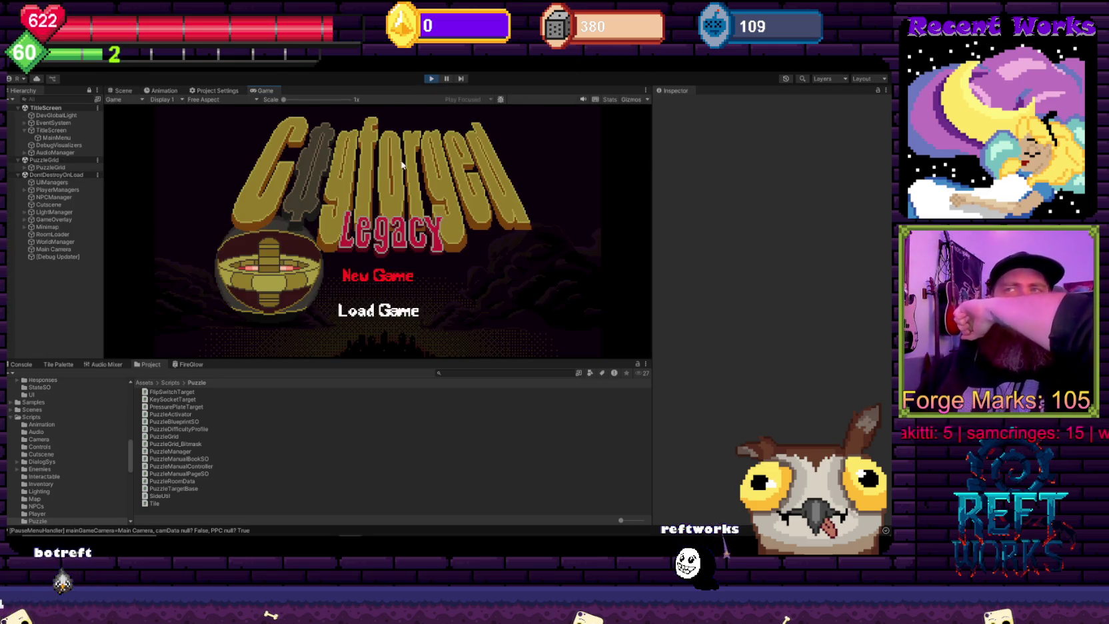
click(349, 313)
key(alt+Tab)
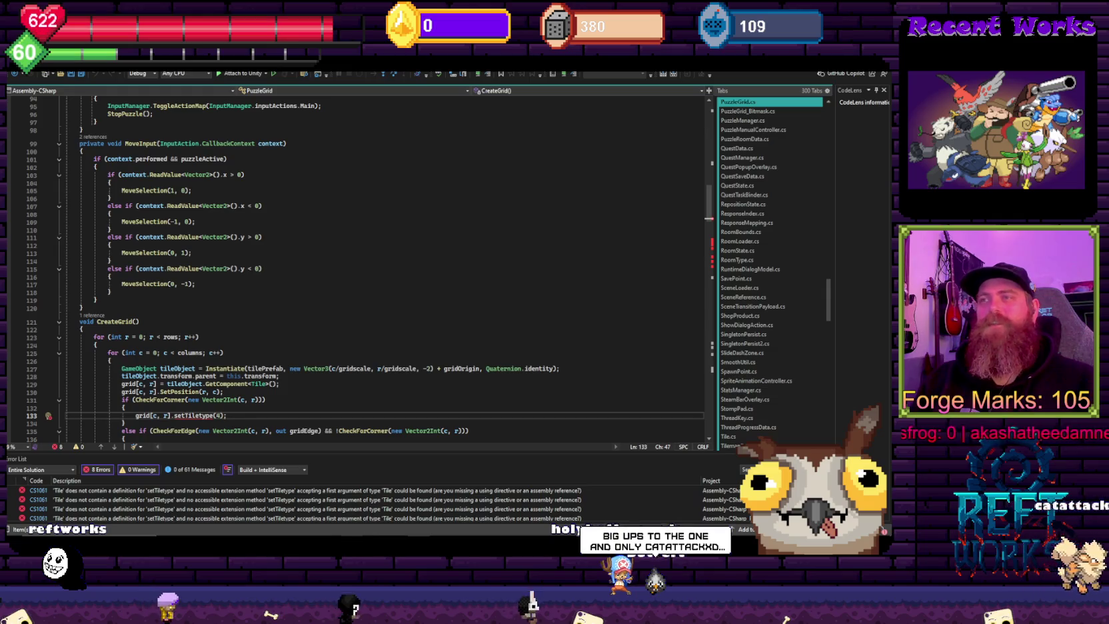
Step: Find TileLegacy in Assets/Scripts/Puzzle and open it in Visual Studio
click(312, 509)
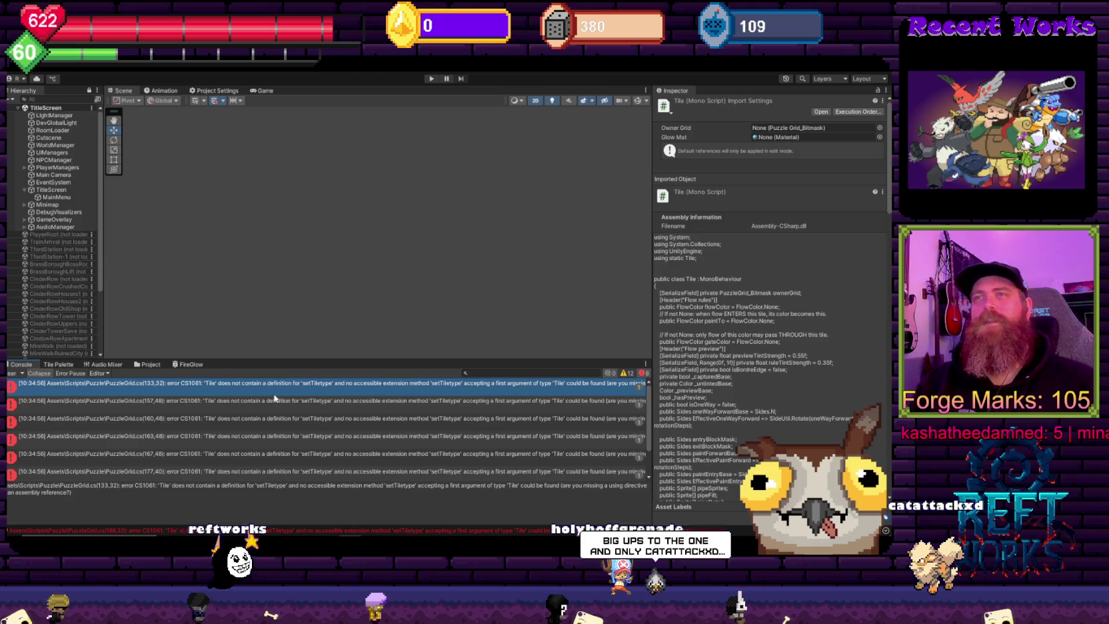
click(147, 364)
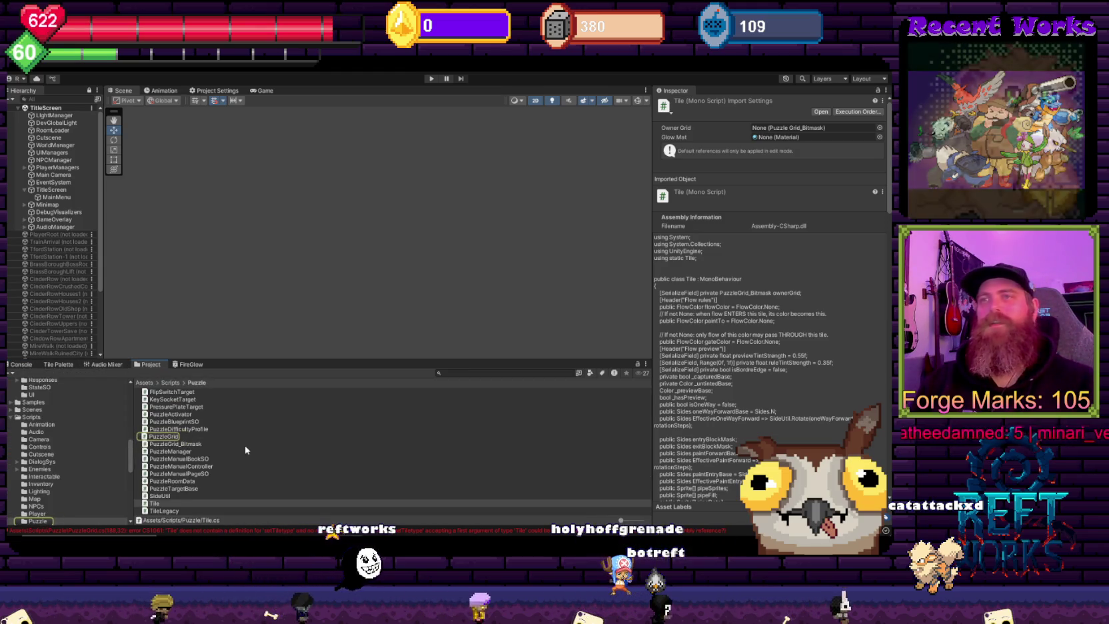
click(235, 473)
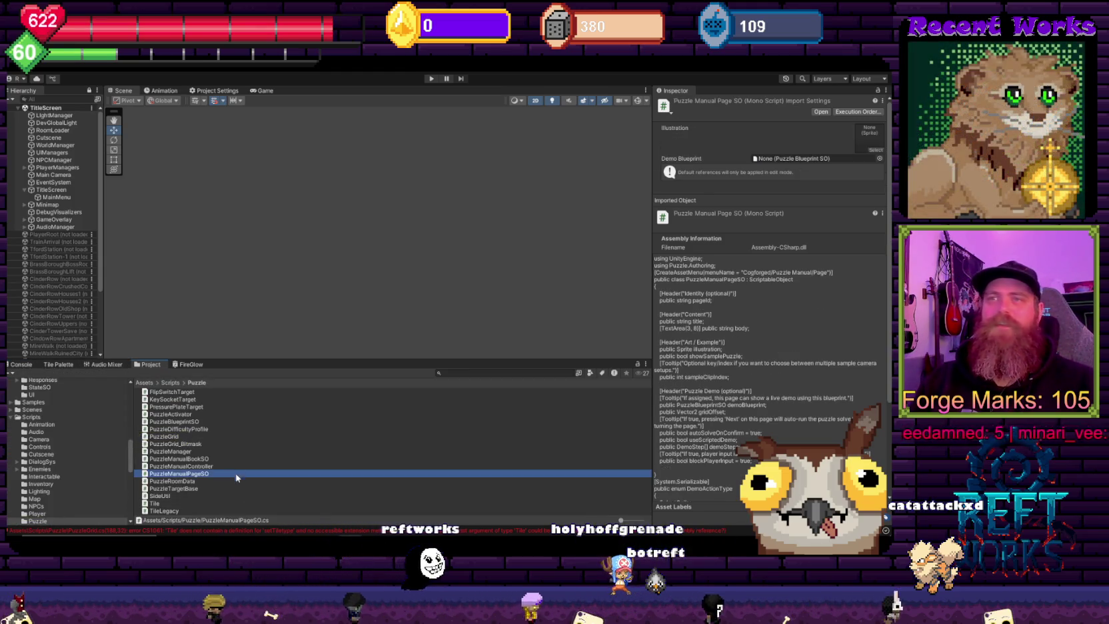
click(166, 503)
shift+click(170, 511)
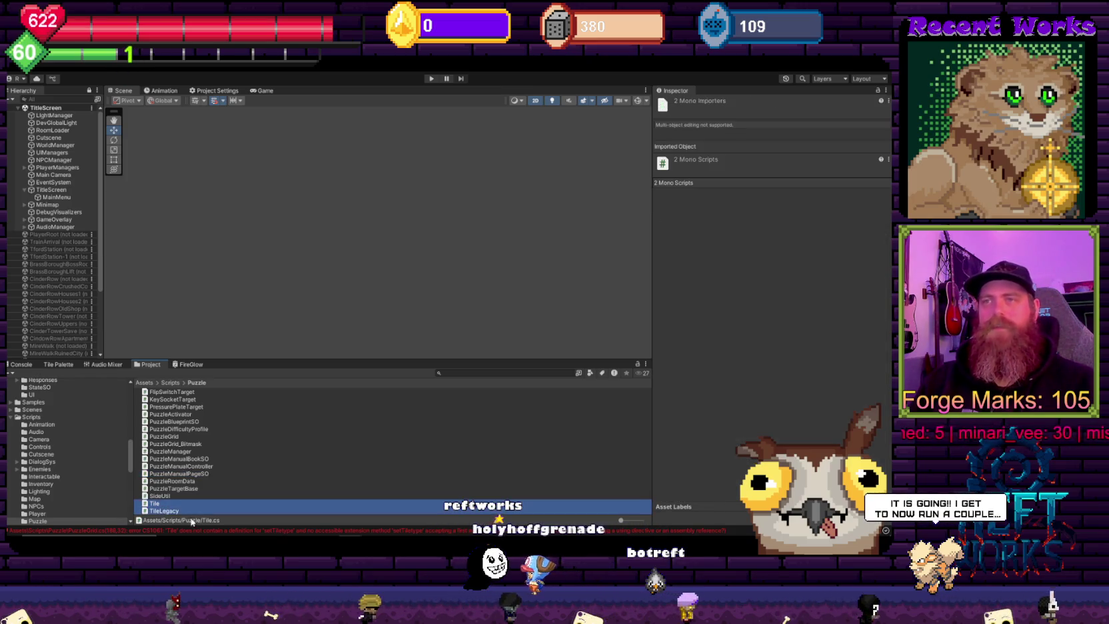
click(275, 467)
key(ctrl+z)
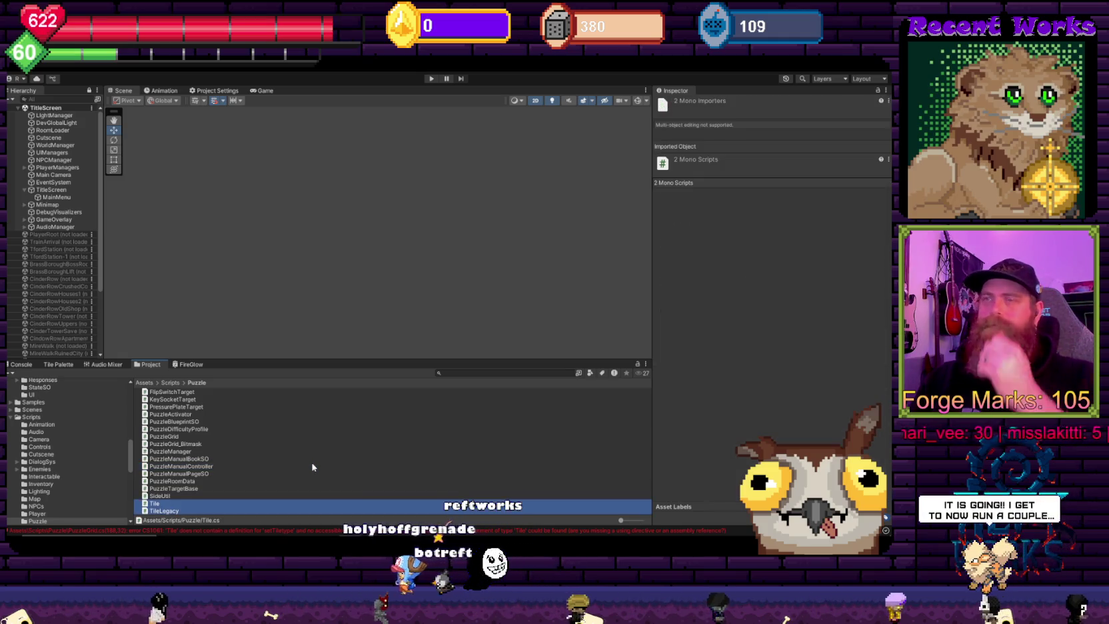
click(167, 511)
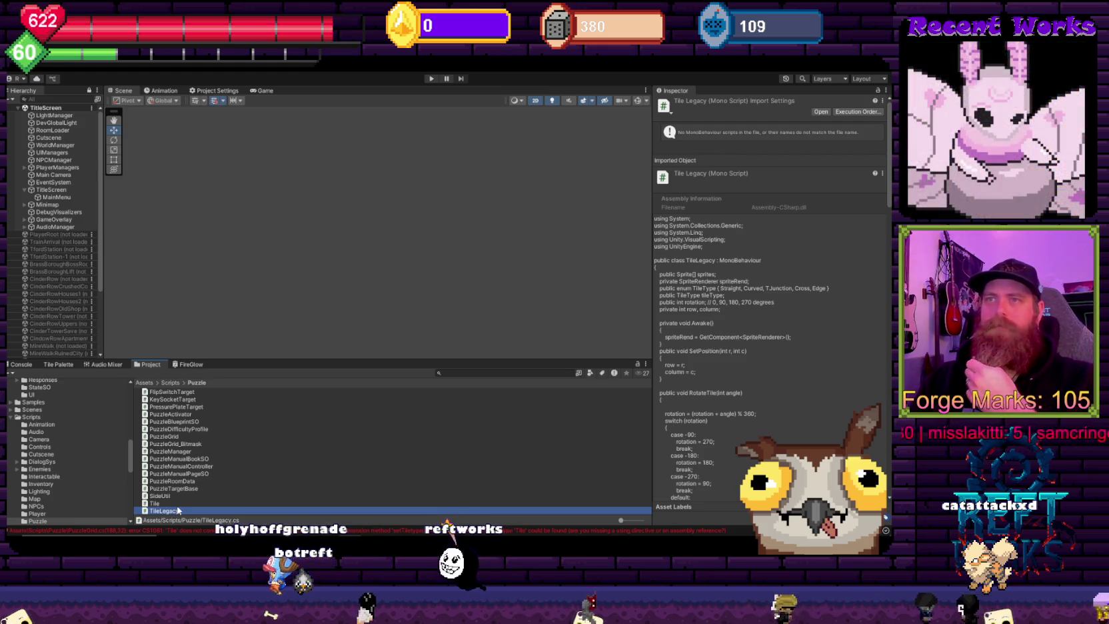
double_click(166, 510)
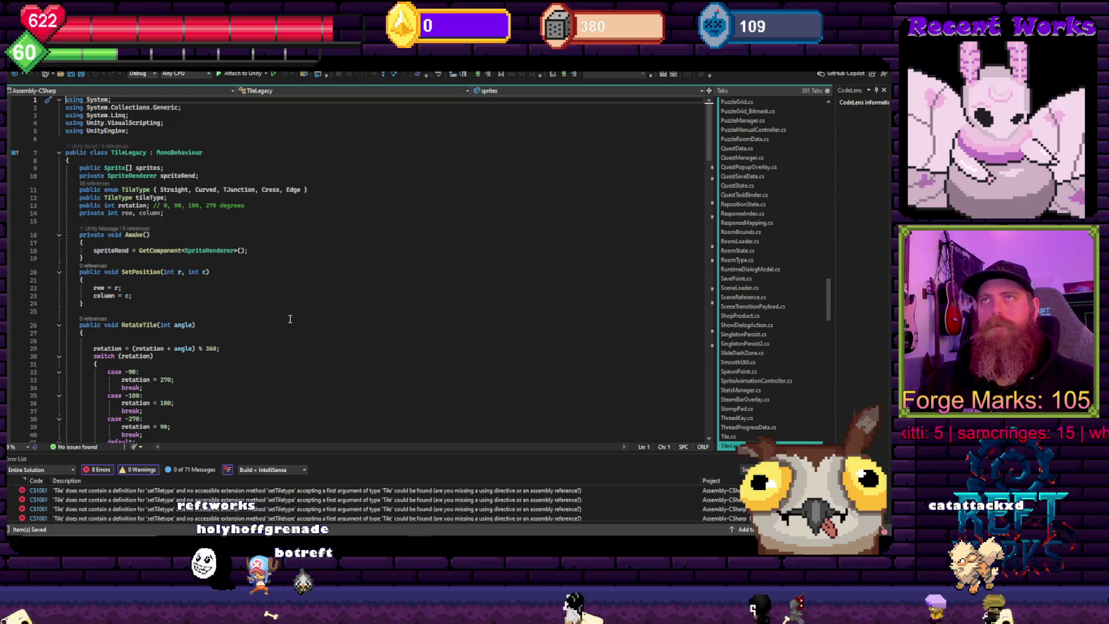
Step: Search for setTiletype and review it and the CanConnect cases without editing, then return to Unity
scroll(290, 319, down, 11)
click(290, 315)
key(ctrl+f)
text(settile)
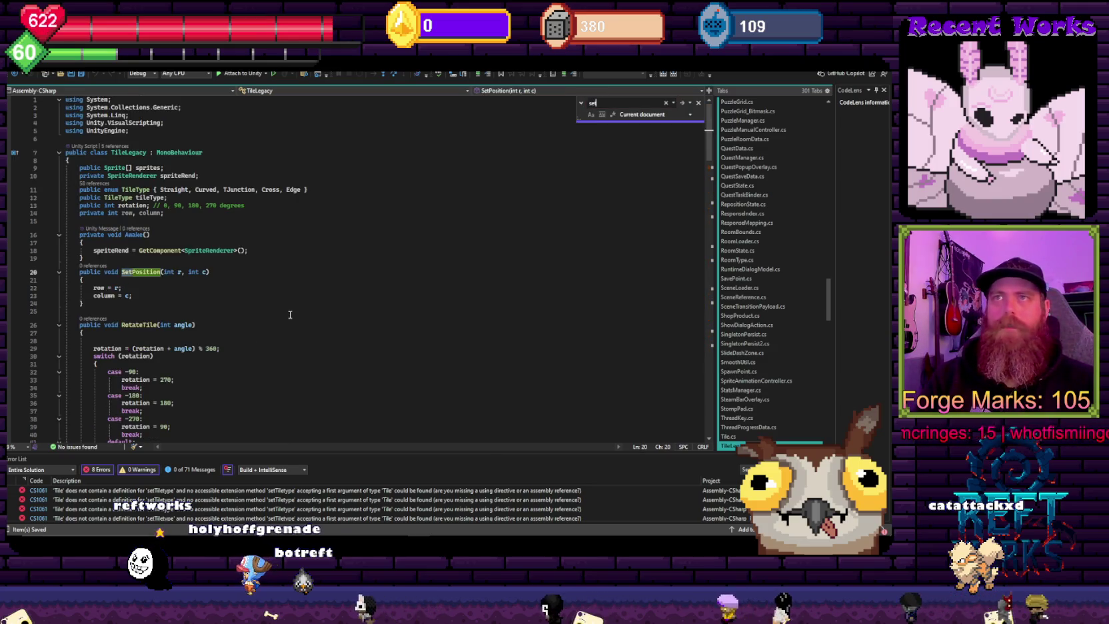
click(95, 314)
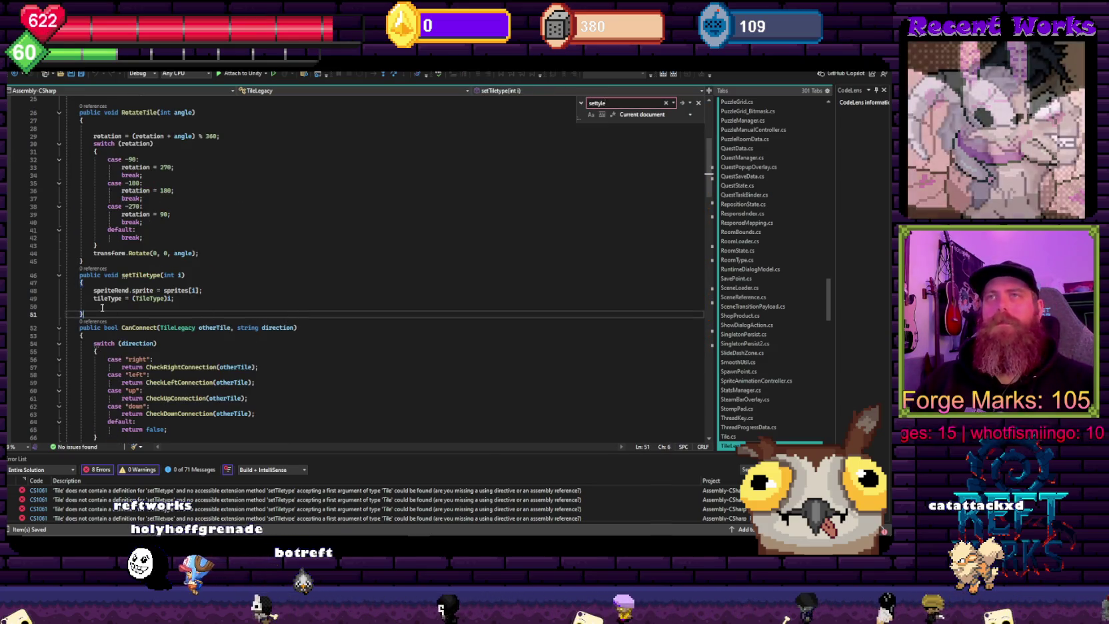
key(shift+Up)
key(shift+Up)
key(shift+Up)
key(shift+Home)
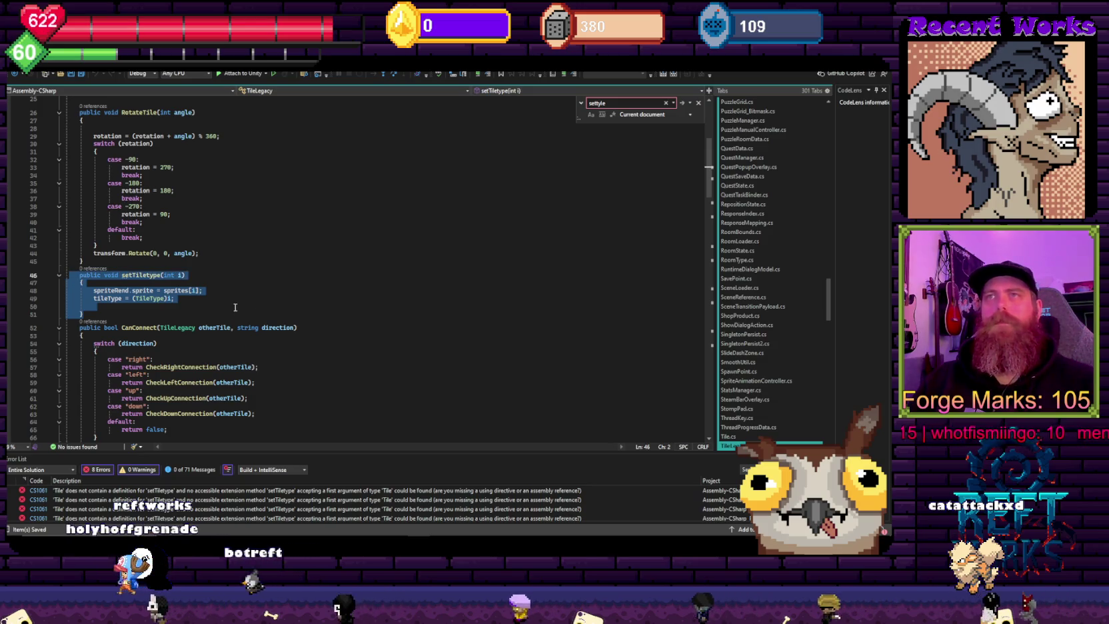
click(246, 230)
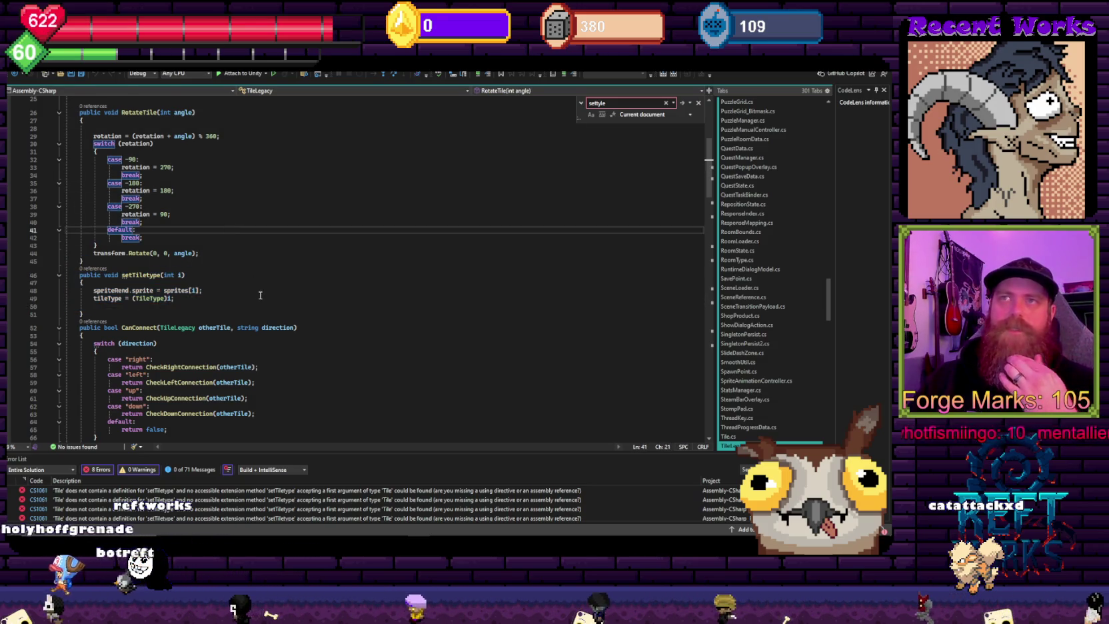
key(ctrl+minus)
key(ctrl+minus)
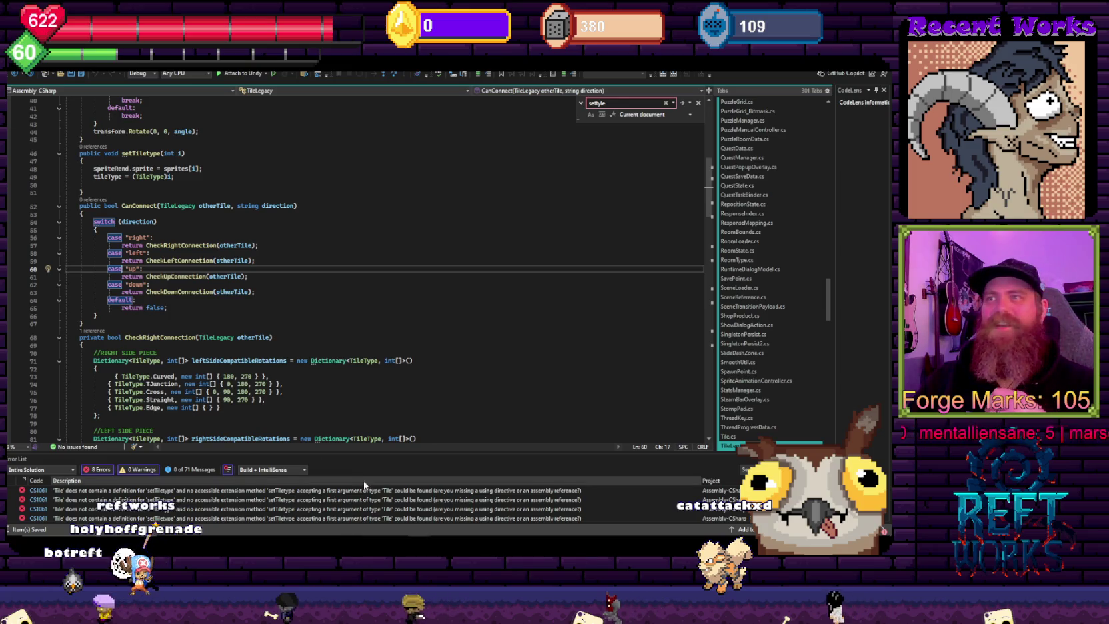
click(309, 507)
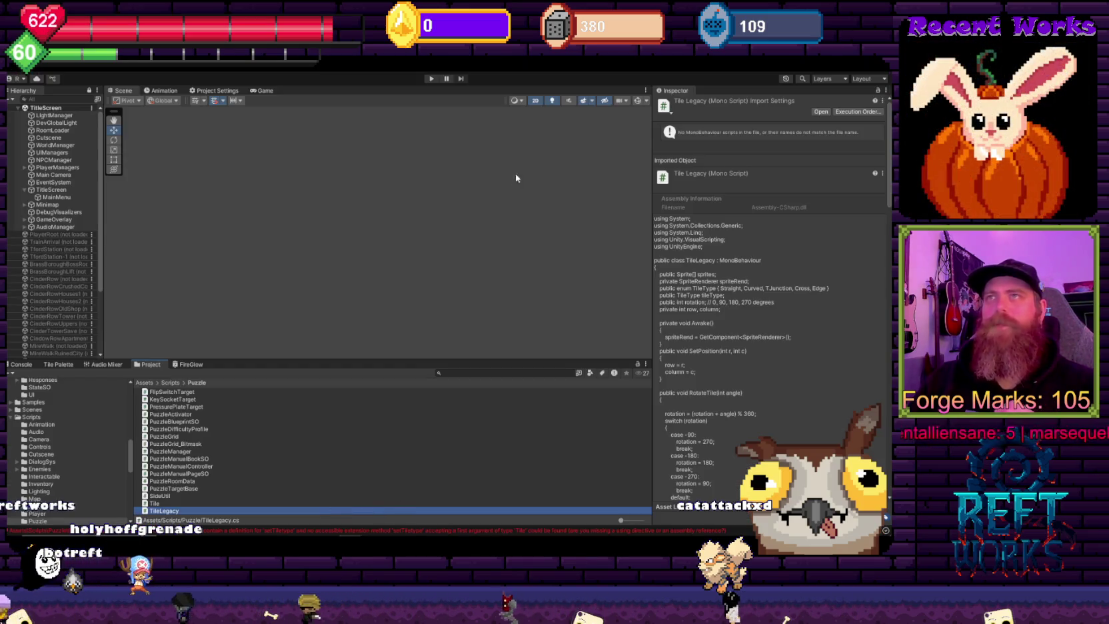
Step: Reopen TileLegacy's code, then come back to the Unity editor
double_click(174, 512)
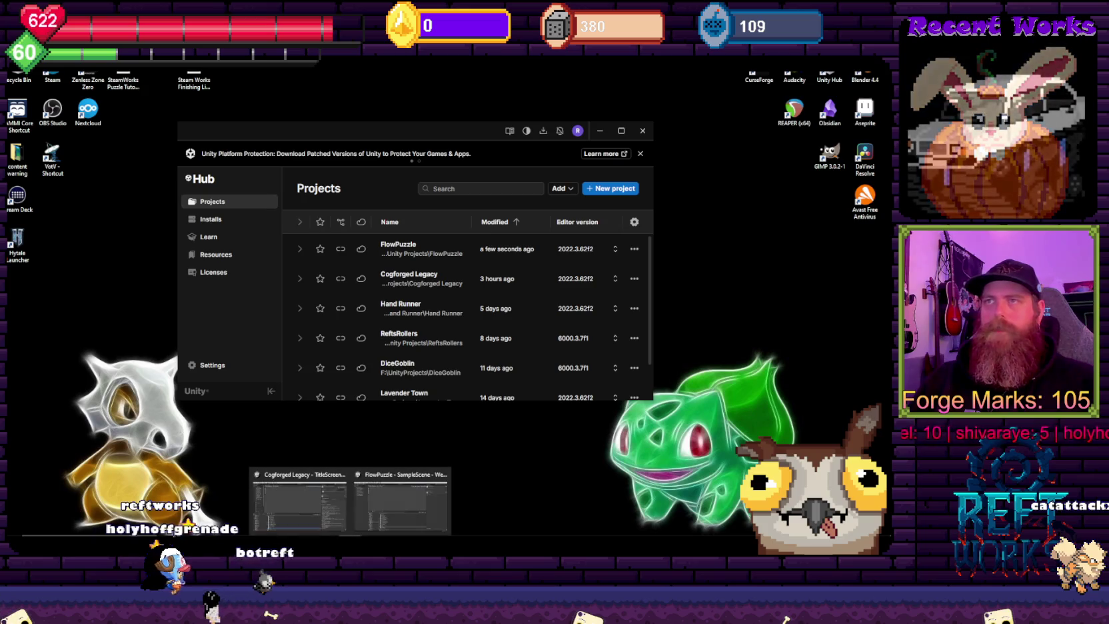
click(316, 509)
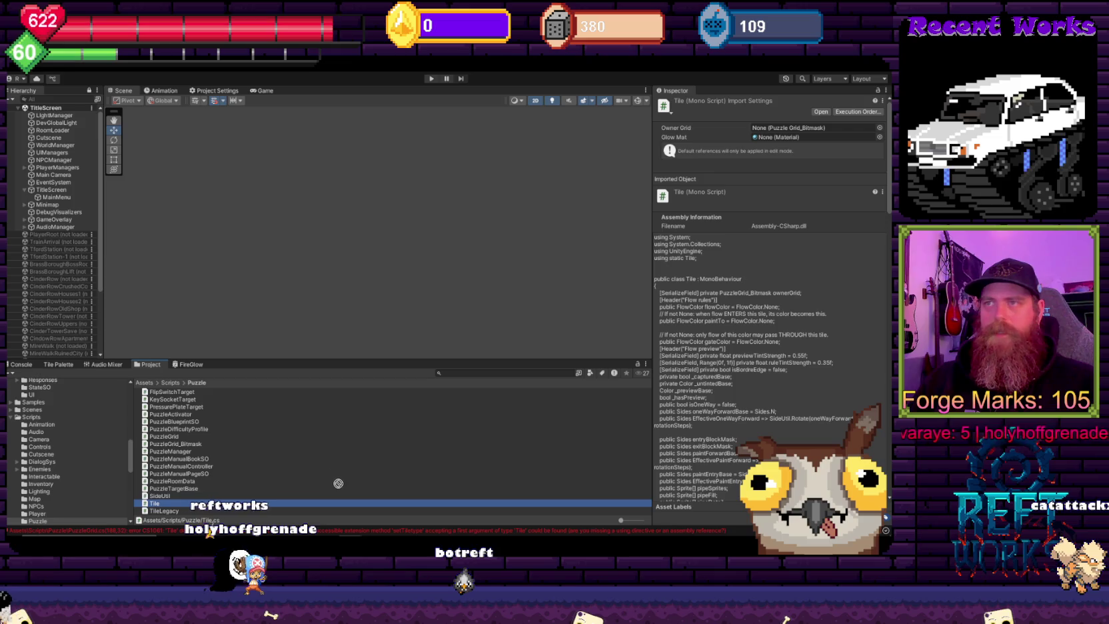
Step: Delete both Tile.cs and TileLegacy.cs from the Puzzle scripts folder
ctrl+click(179, 510)
key(Delete)
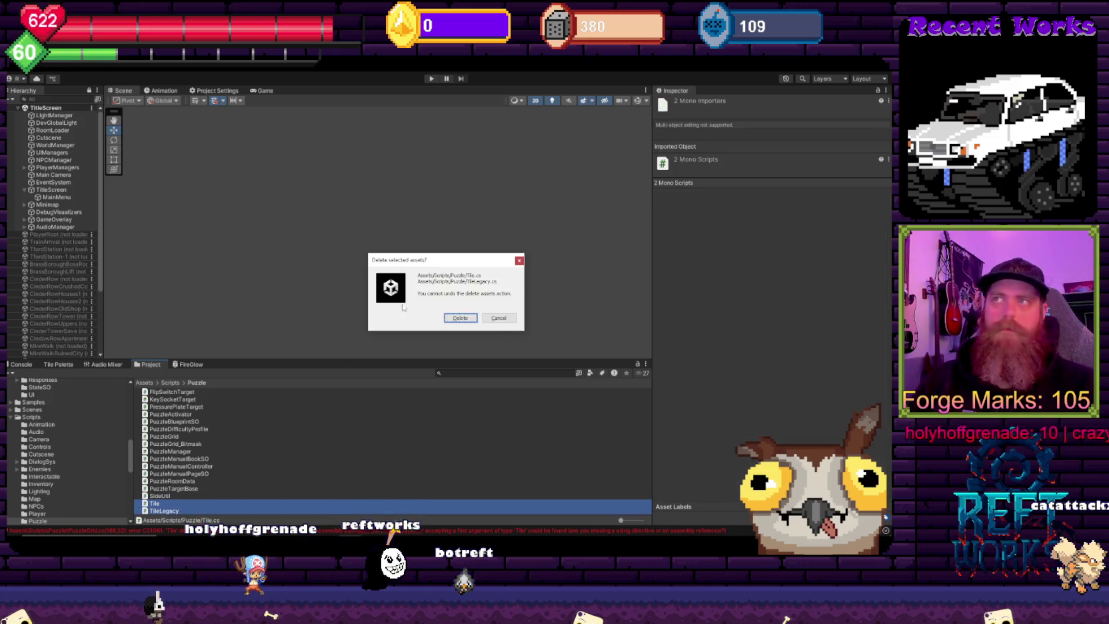
click(467, 314)
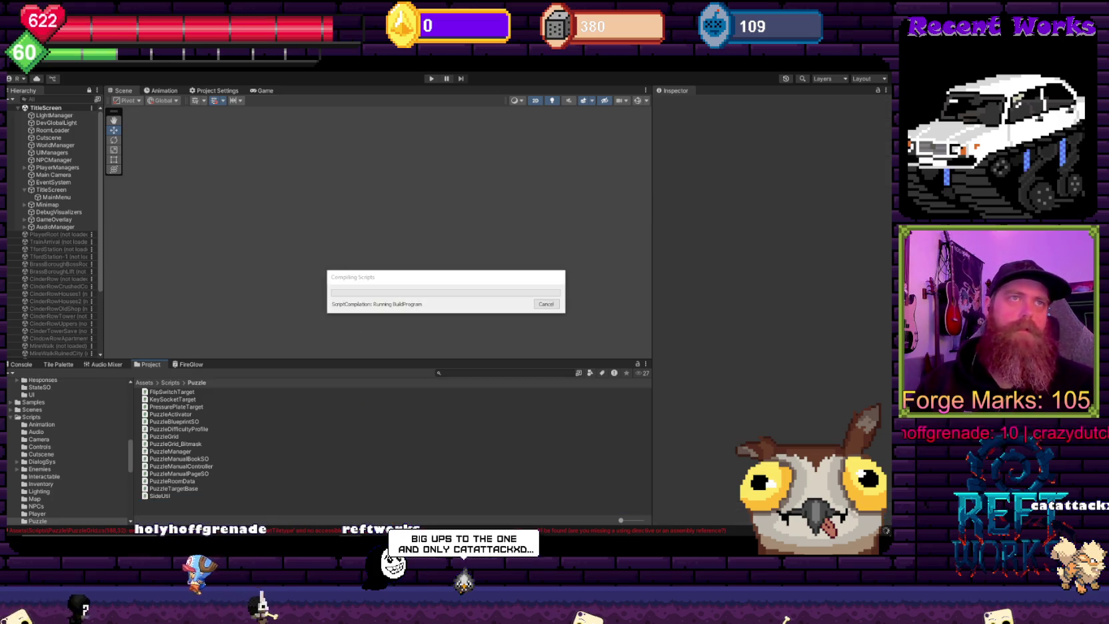
key(alt+Tab)
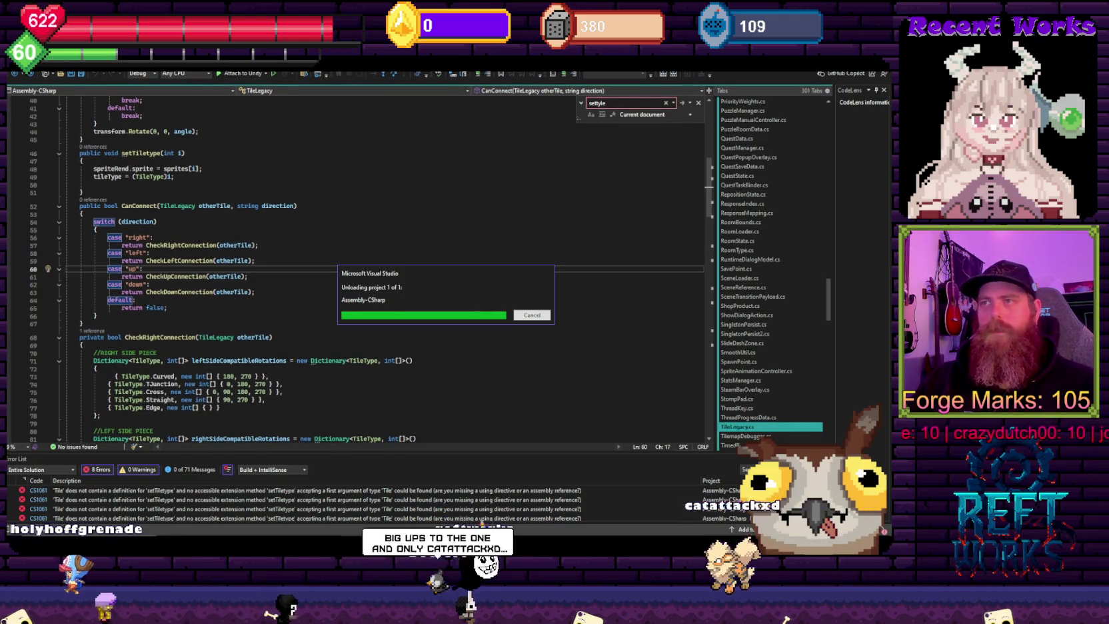
Step: Let Visual Studio unload Assembly-CSharp and return to the Unity editor
mouse_move(350, 542)
click(300, 504)
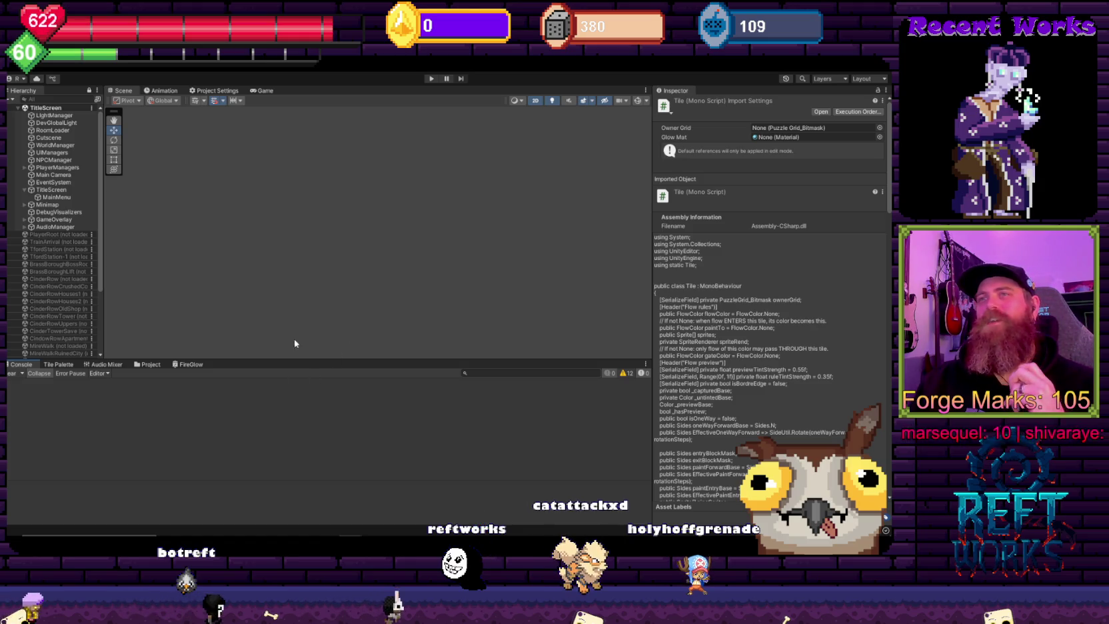
Step: Drag the splitter above the Console down so the log area is shorter once compilation finishes
drag(288, 367, 288, 398)
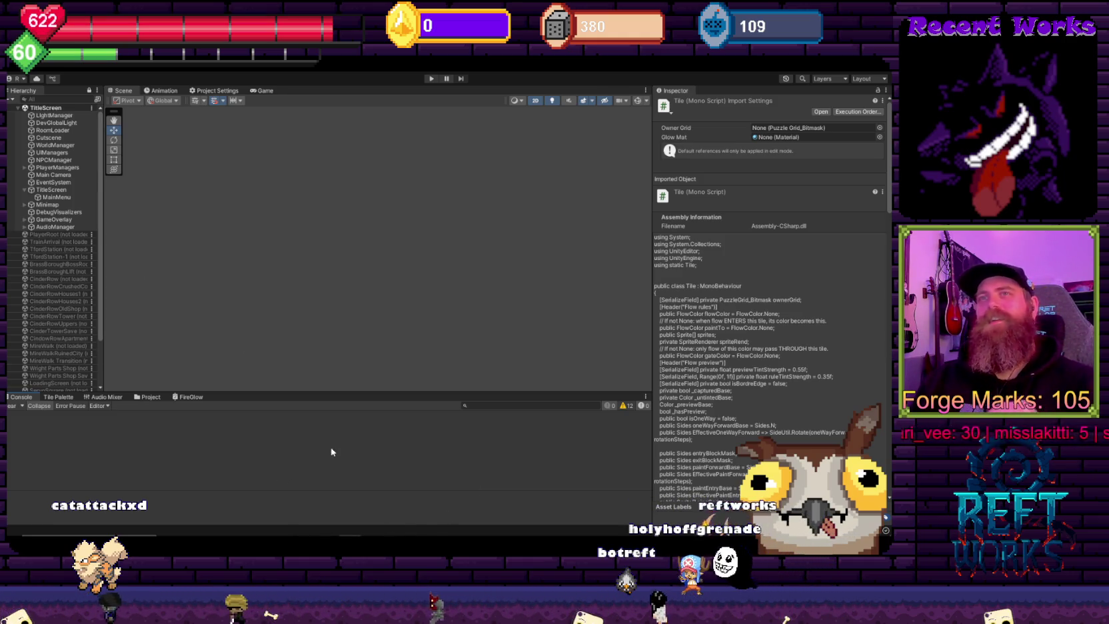
Step: Test-run play mode, unload the PuzzleGrid scene, then replay and start a New Game
click(431, 78)
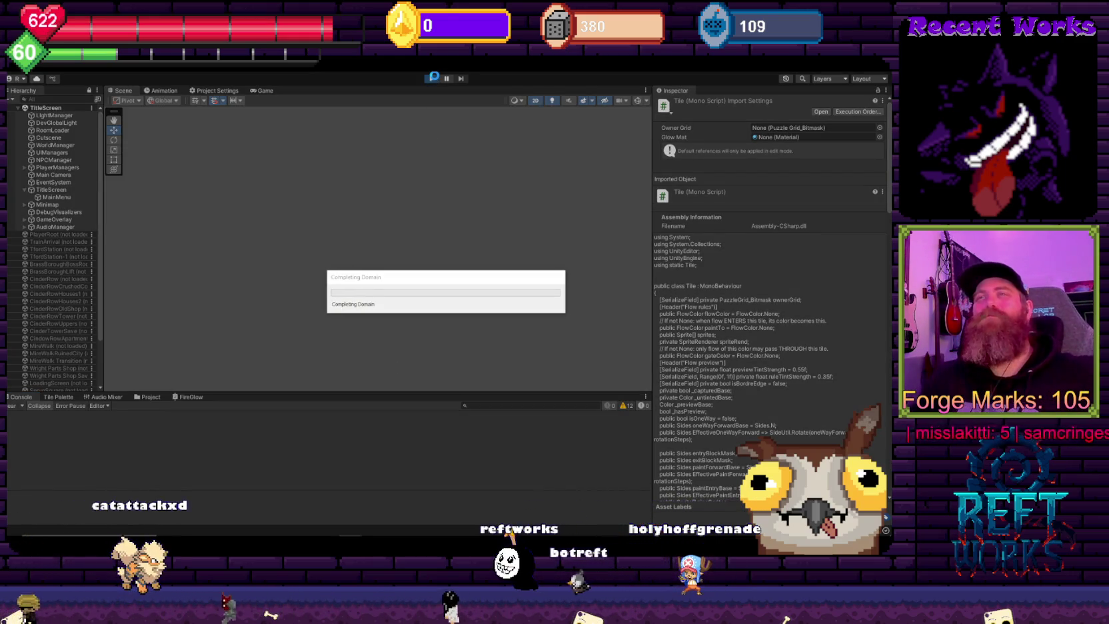
click(431, 79)
scroll(41, 271, down, 3)
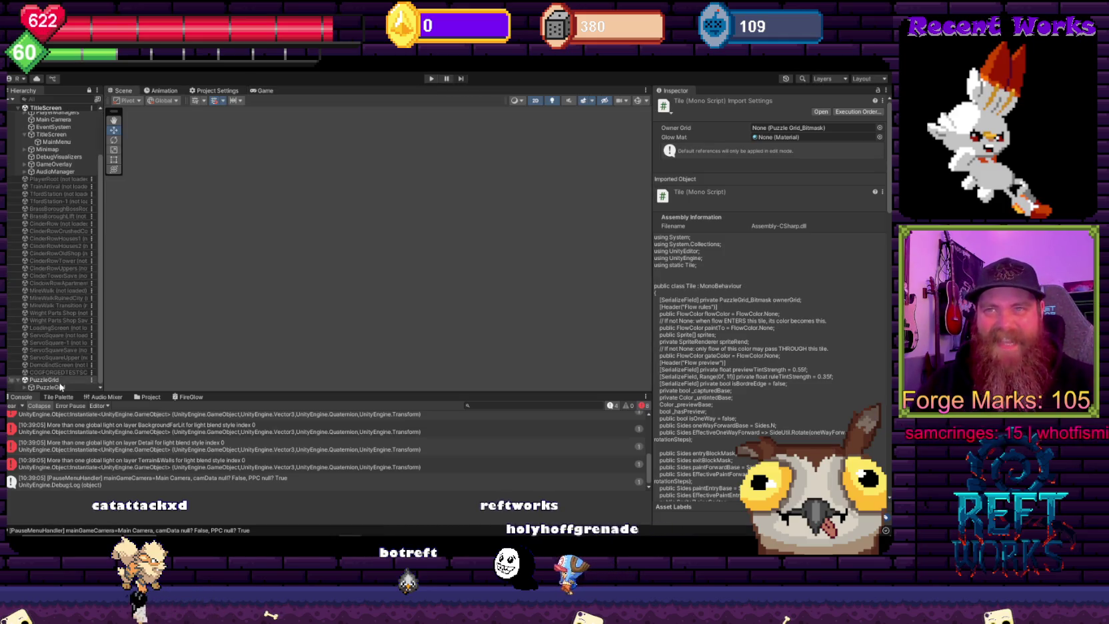
right_click(61, 380)
click(101, 432)
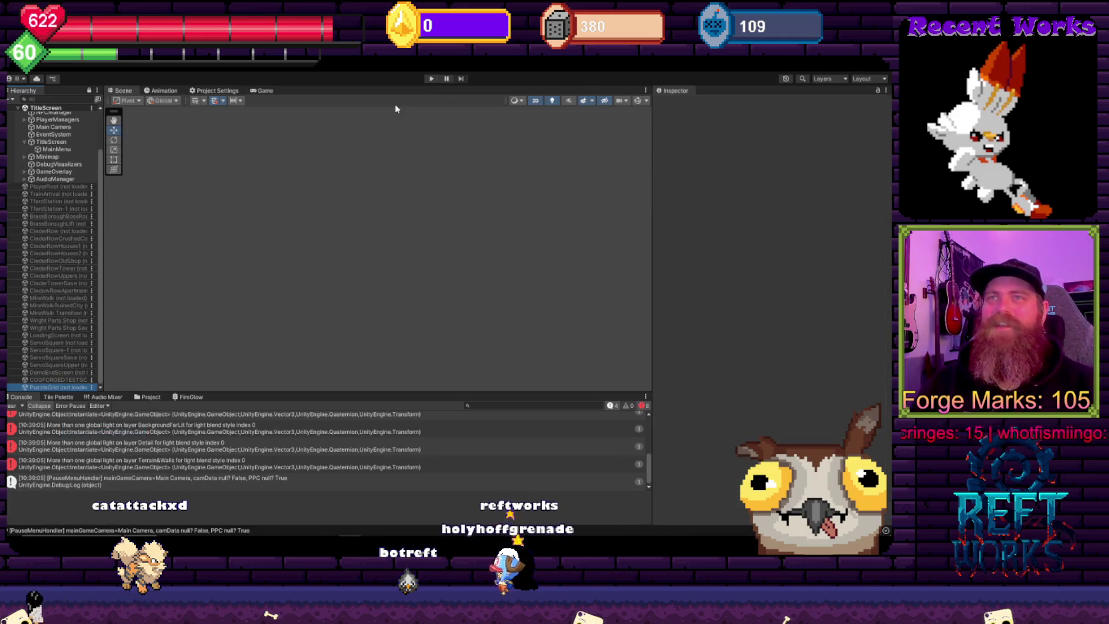
click(434, 79)
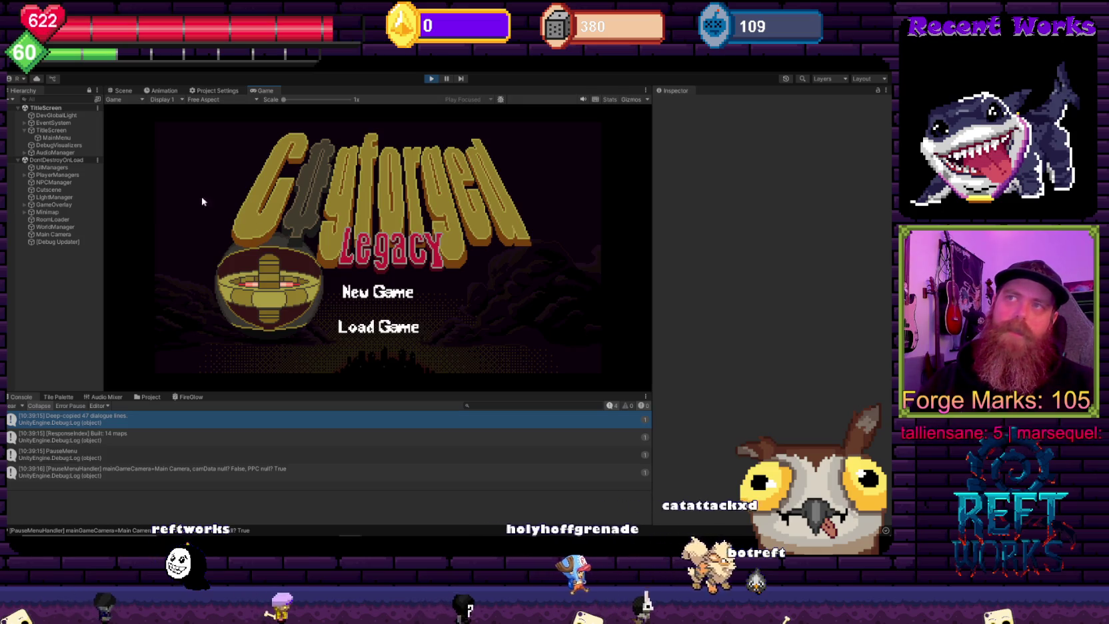
click(399, 298)
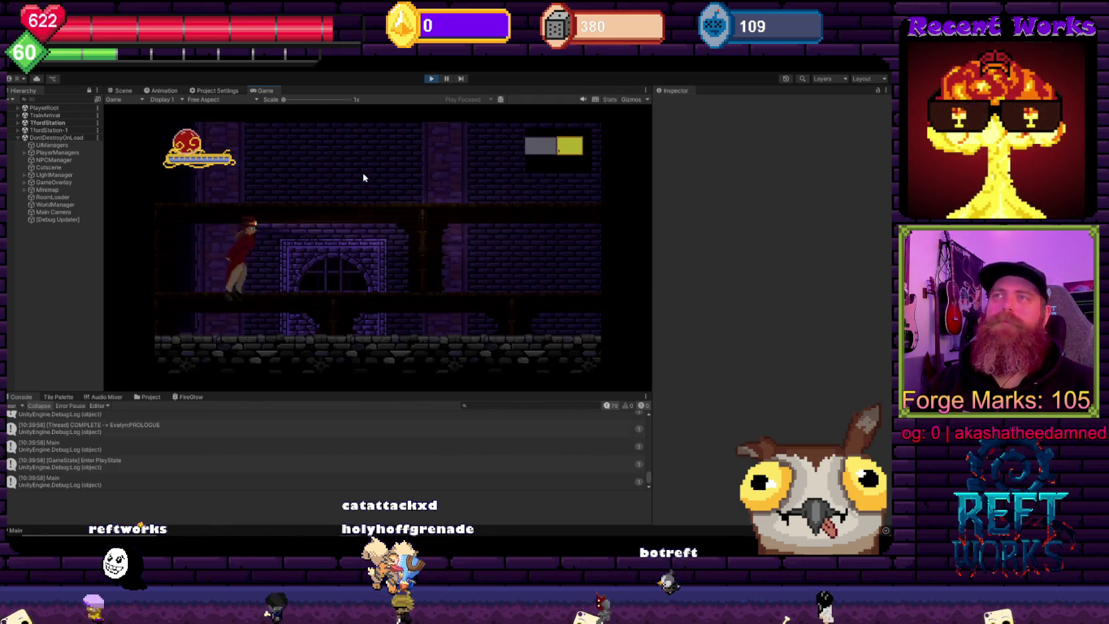
Step: Drop off the ledge and jump through rooms into the MireWalk Transition room
key(Down+space)
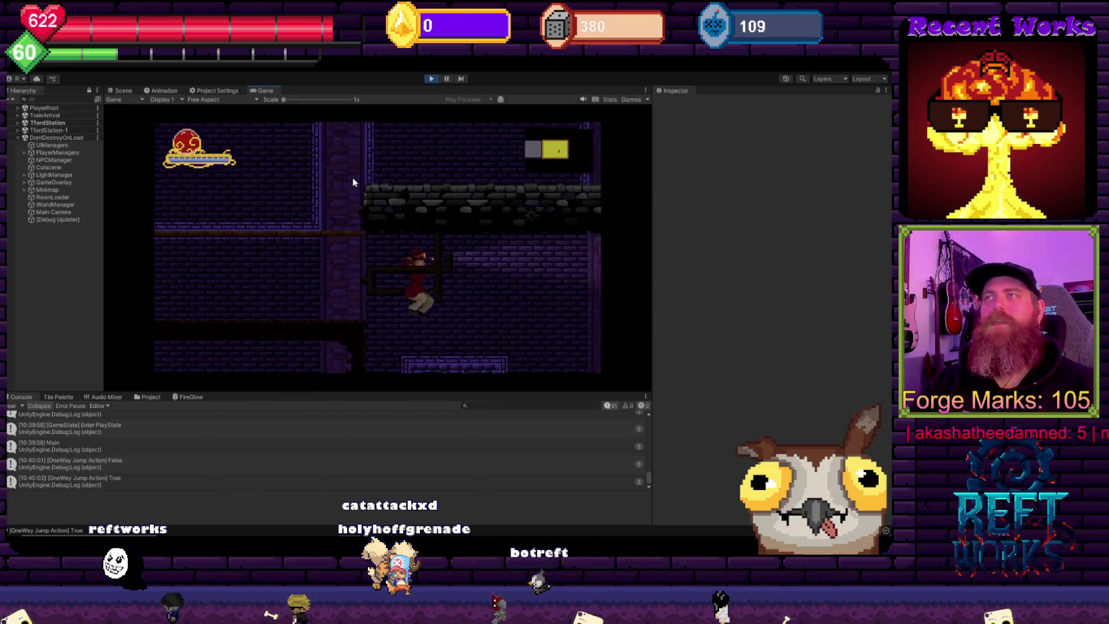
key(Right)
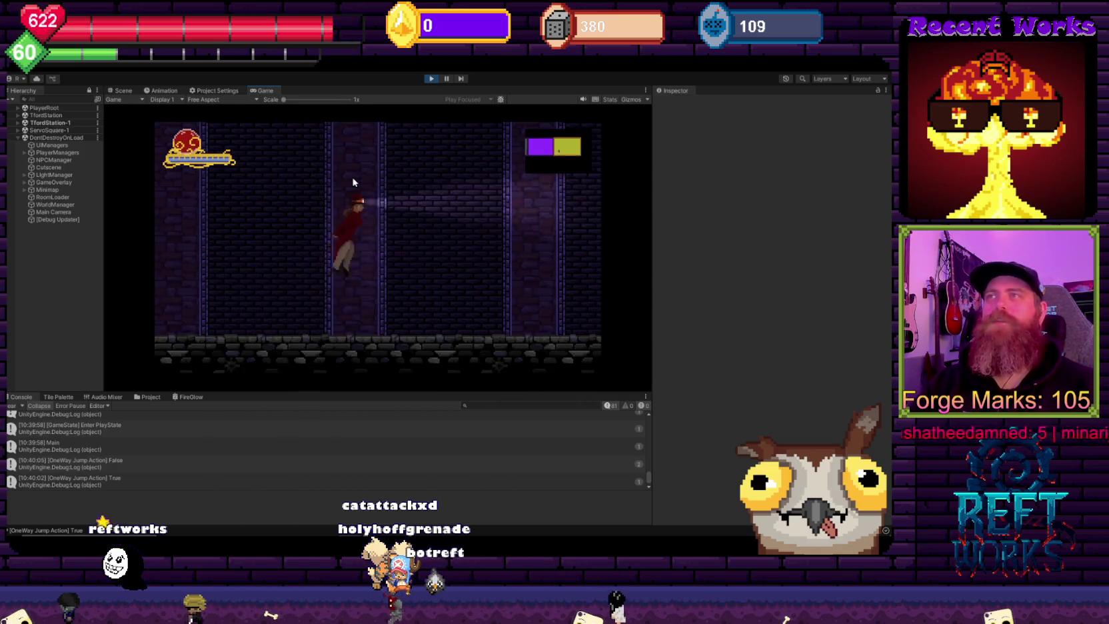
key(Right)
key(space)
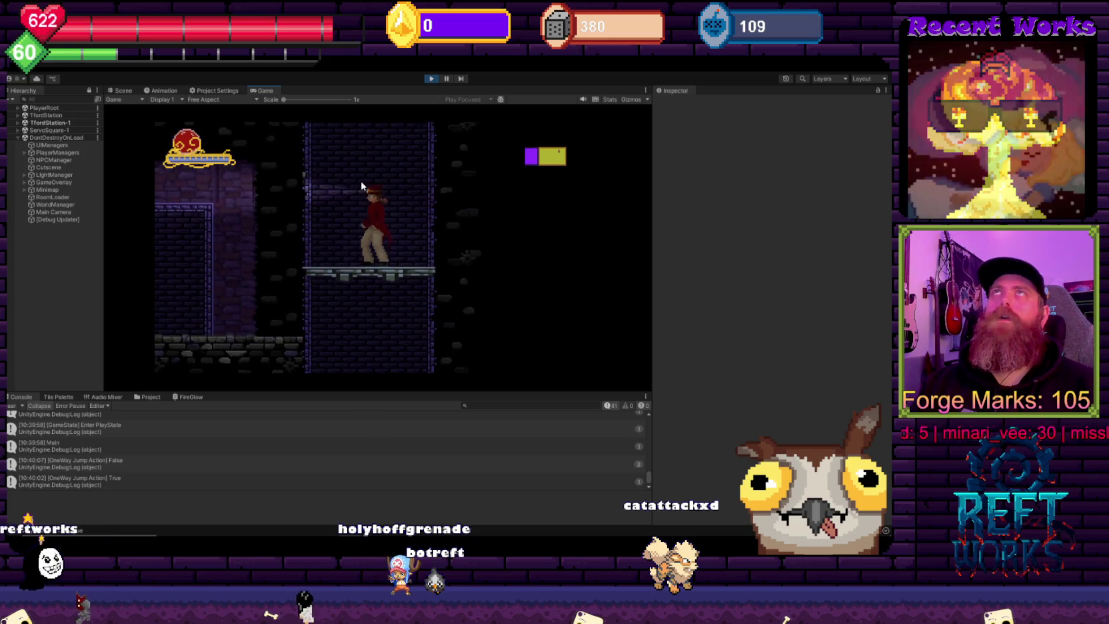
key(space)
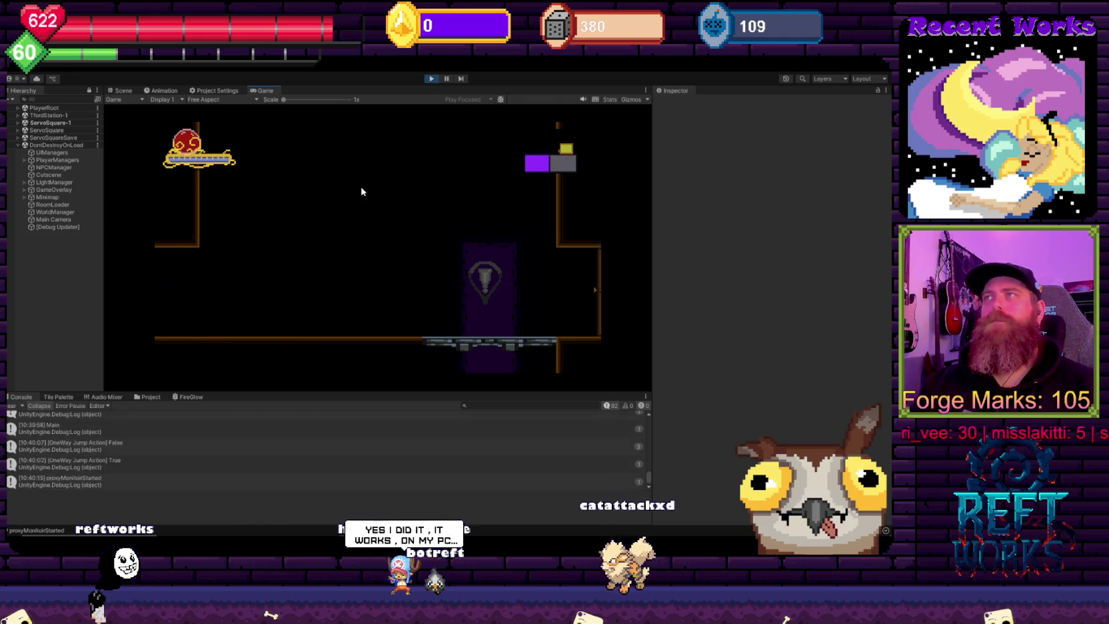
key(Left)
key(space)
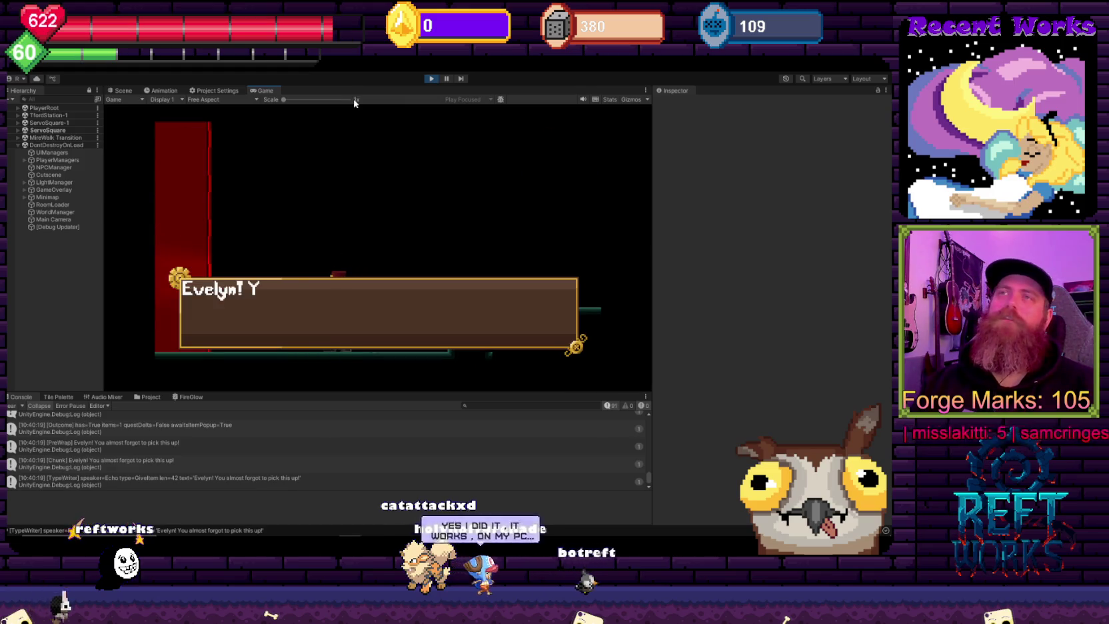
Step: Dismiss Evelyn's dialogue, head left through several rooms and climb the vertical shaft
key(Return)
key(Left)
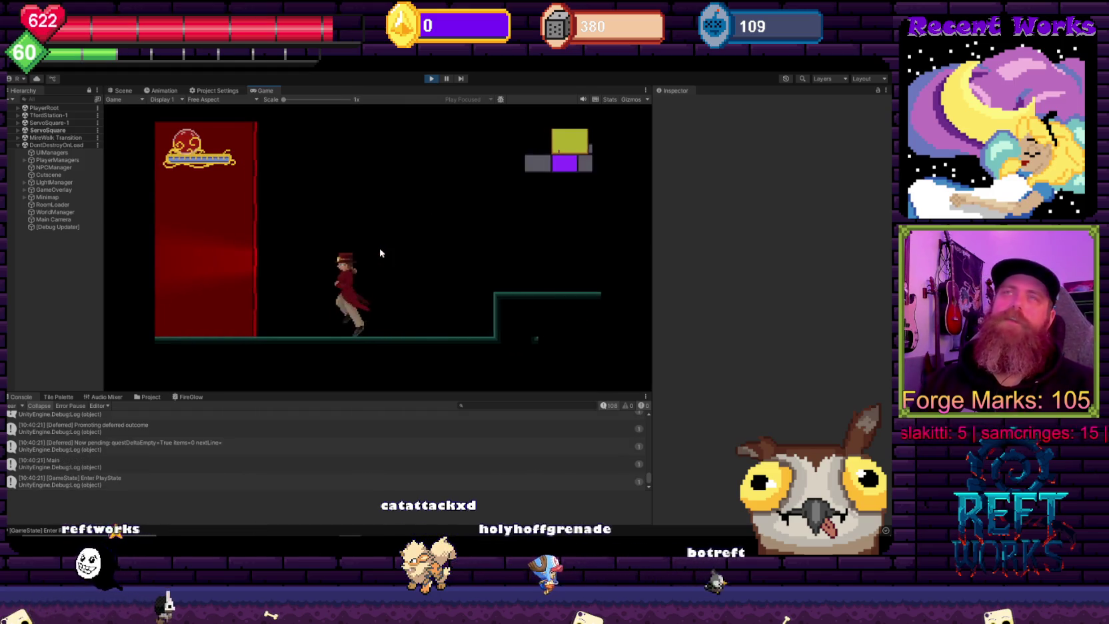
key(Left)
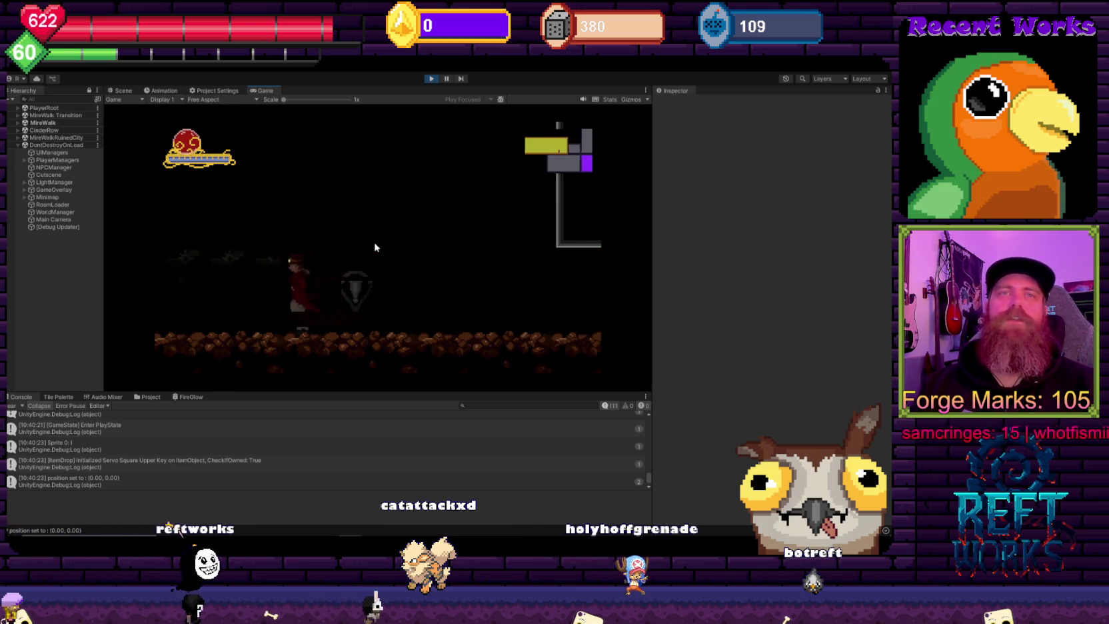
key(Right)
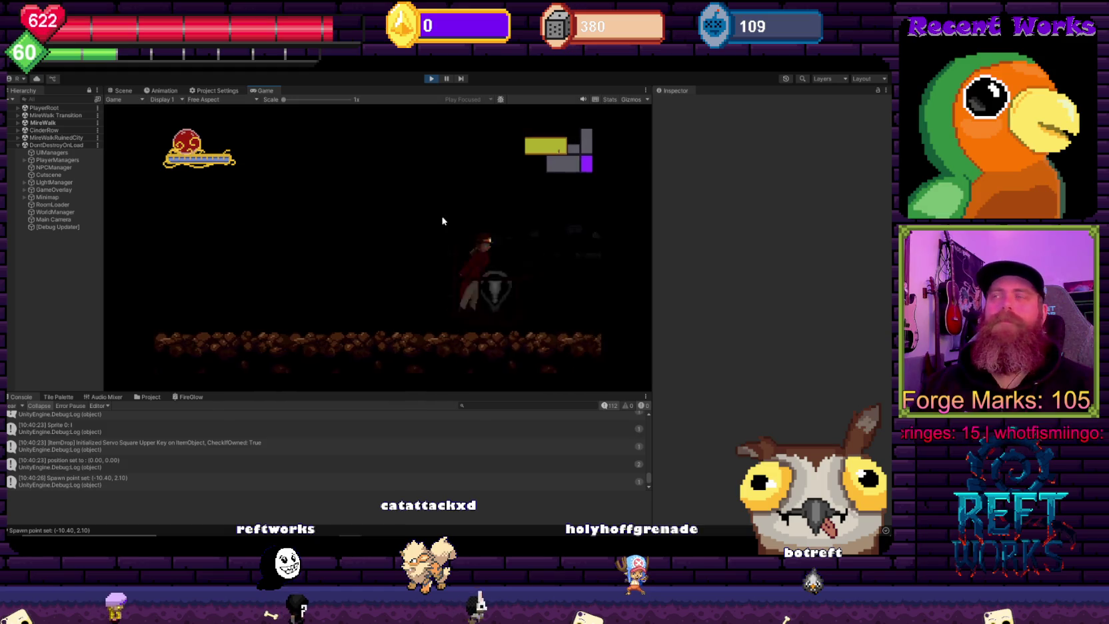
key(Left)
key(space)
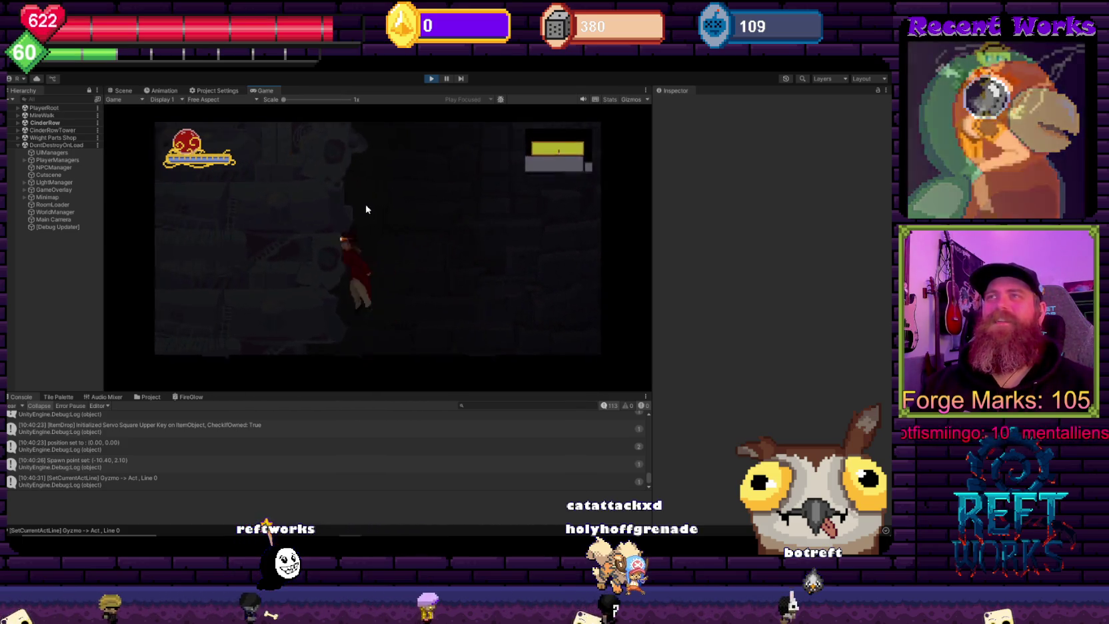
Step: Run through the lamp-lit rooms to the 'Warning... Danger Approaches...' dialog, then bring up Aseprite
key(Right)
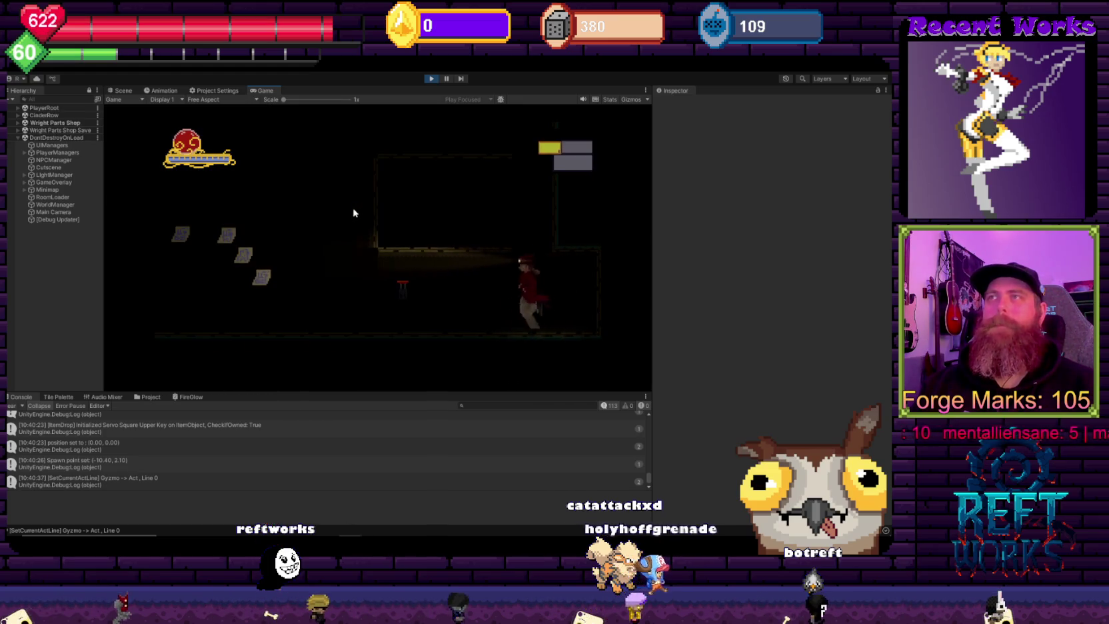
key(Right)
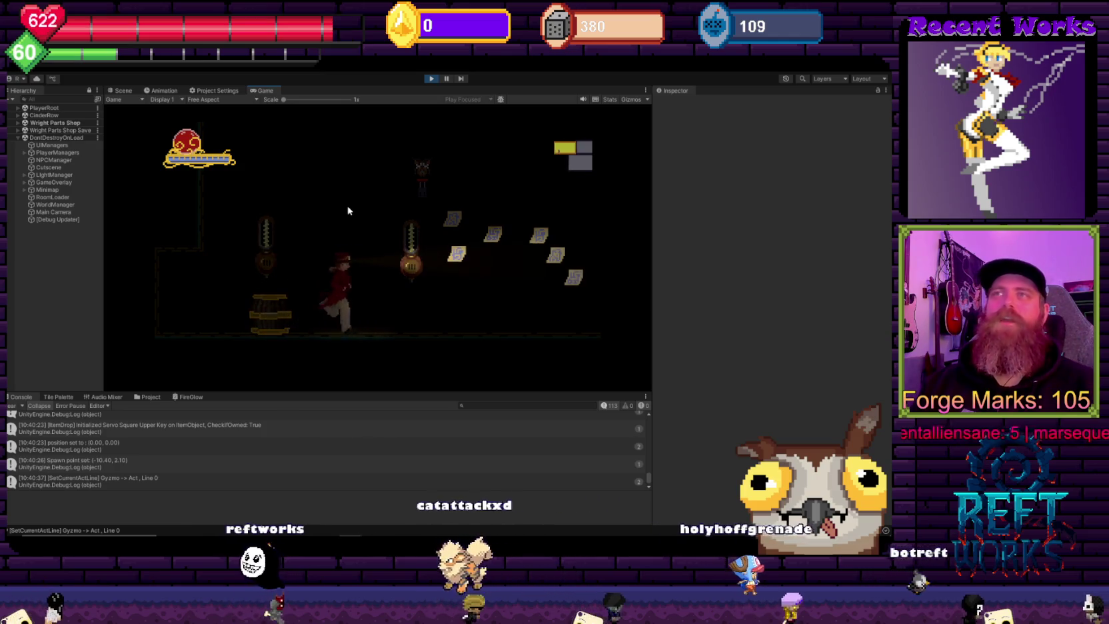
key(Right)
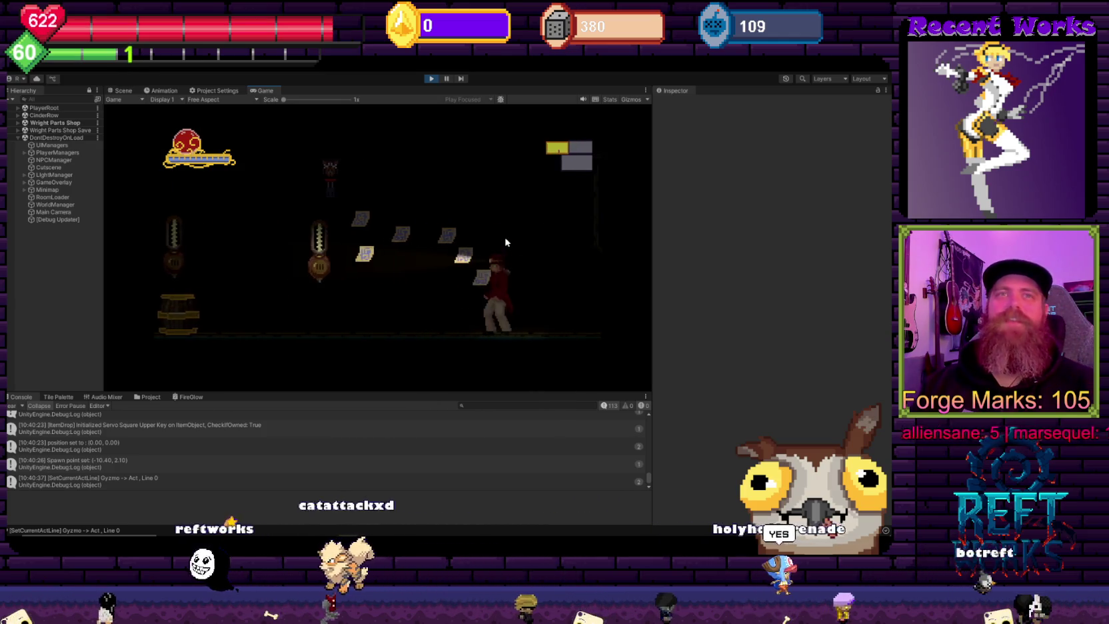
key(Left)
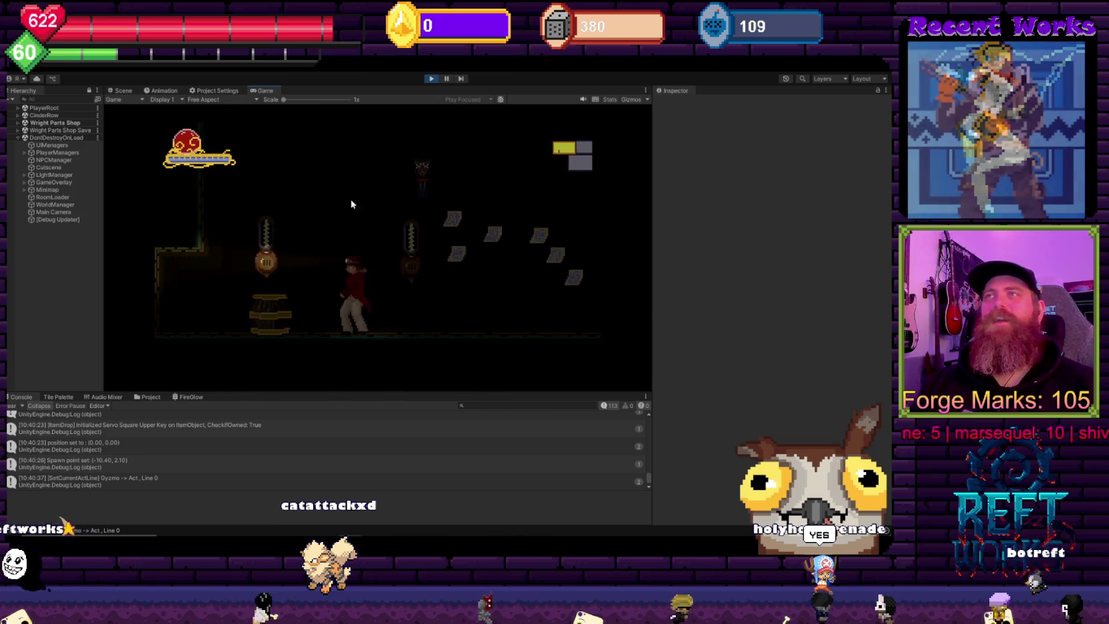
key(Left)
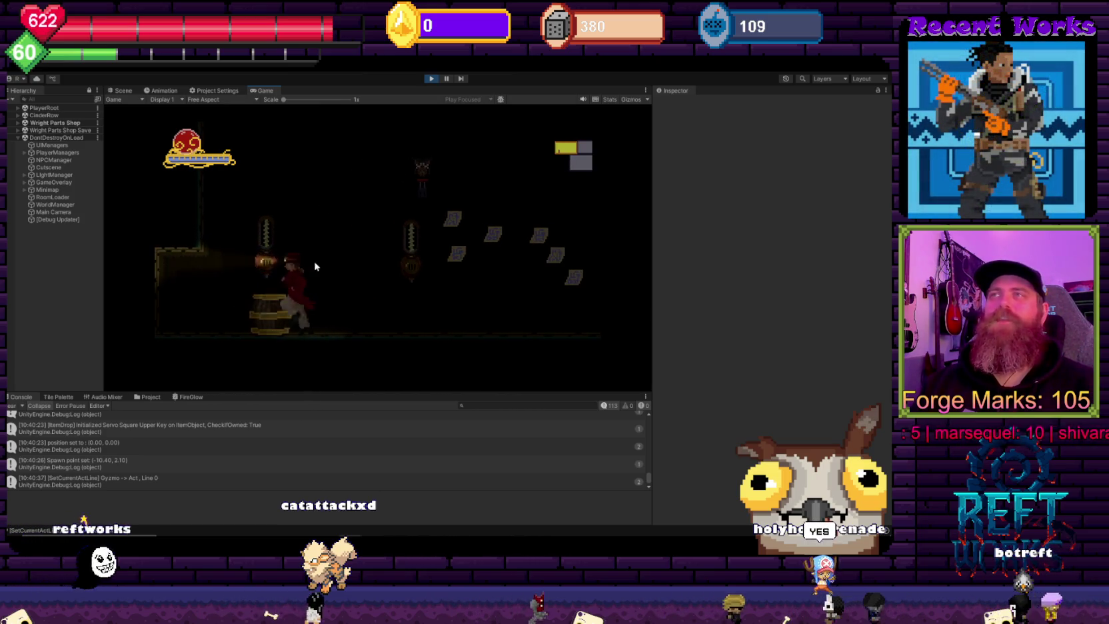
key(Left)
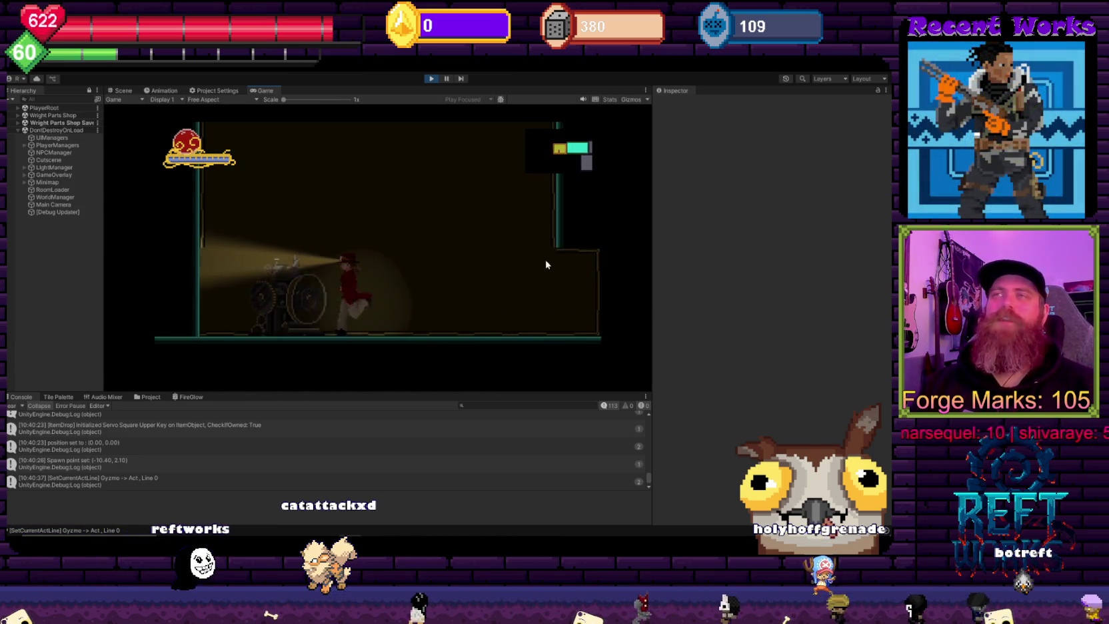
key(Right)
key(Right)
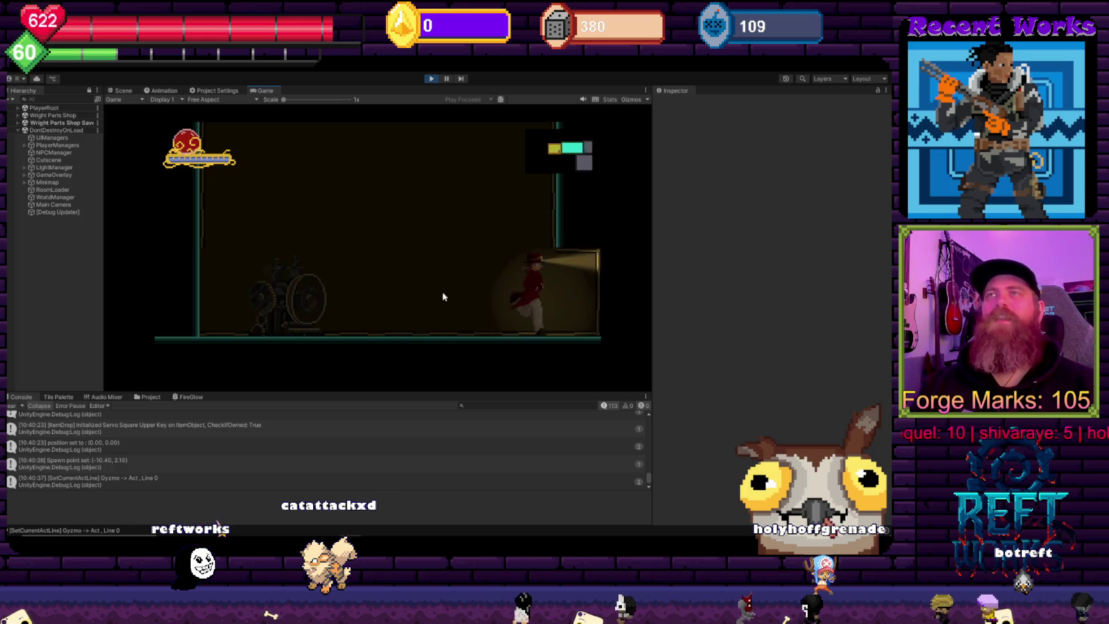
key(Right)
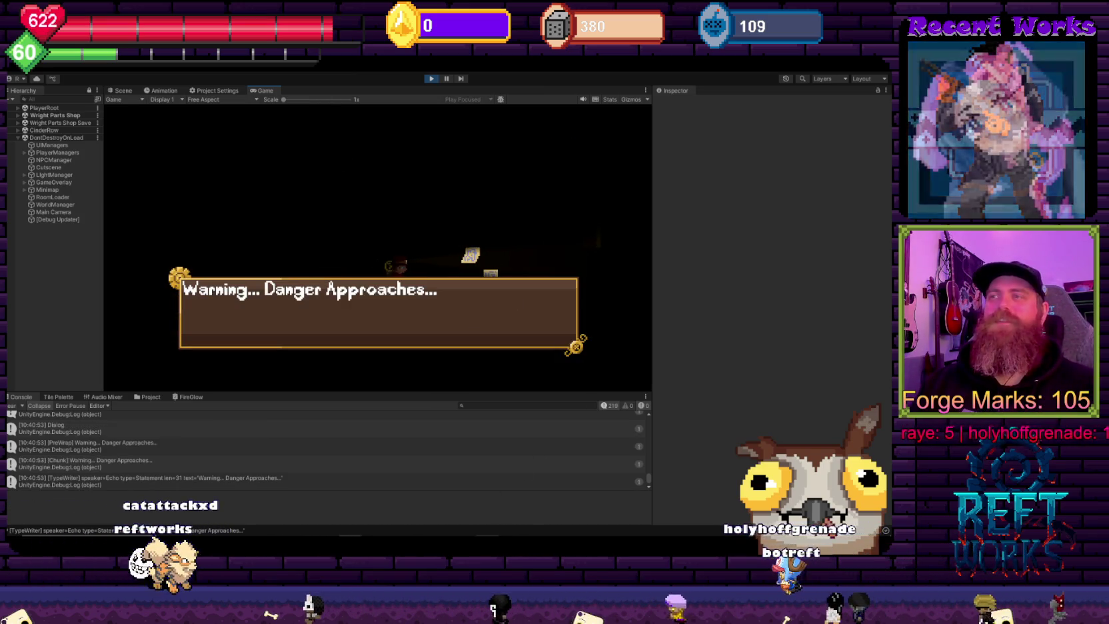
key(alt+Tab)
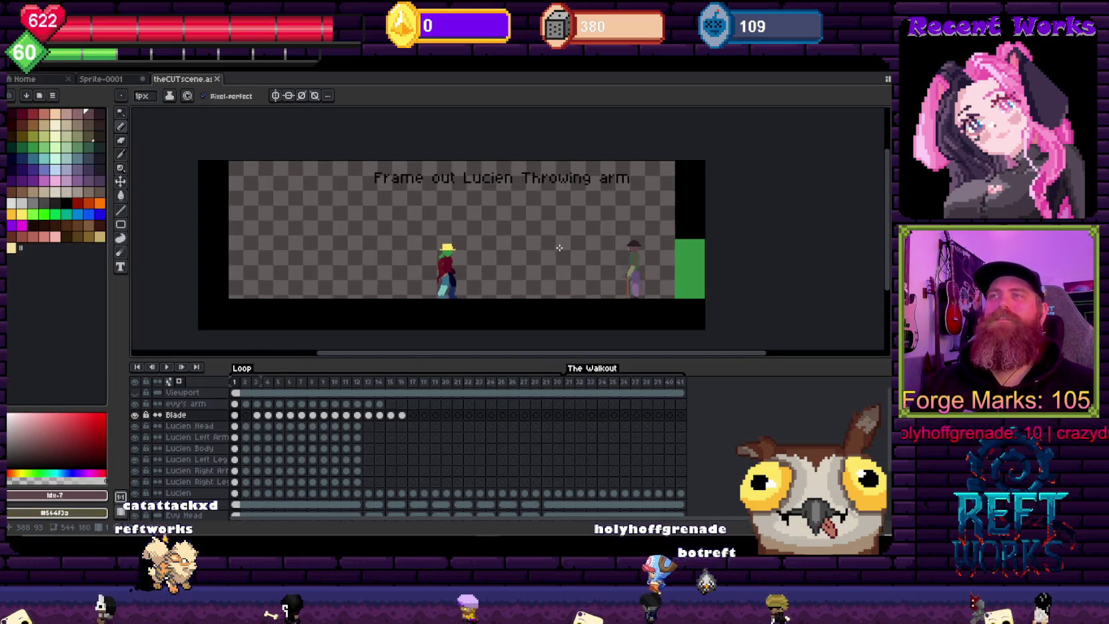
Step: Frame the characters on the canvas and turn on onion skinning
scroll(637, 234, up, 1)
drag(577, 230, 571, 203)
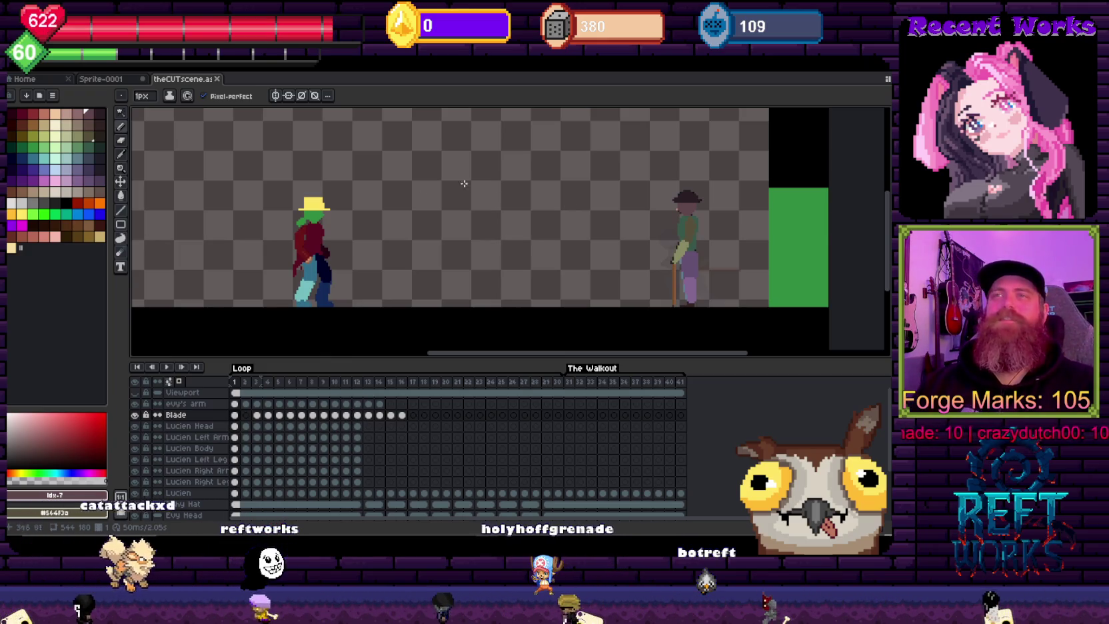
click(171, 383)
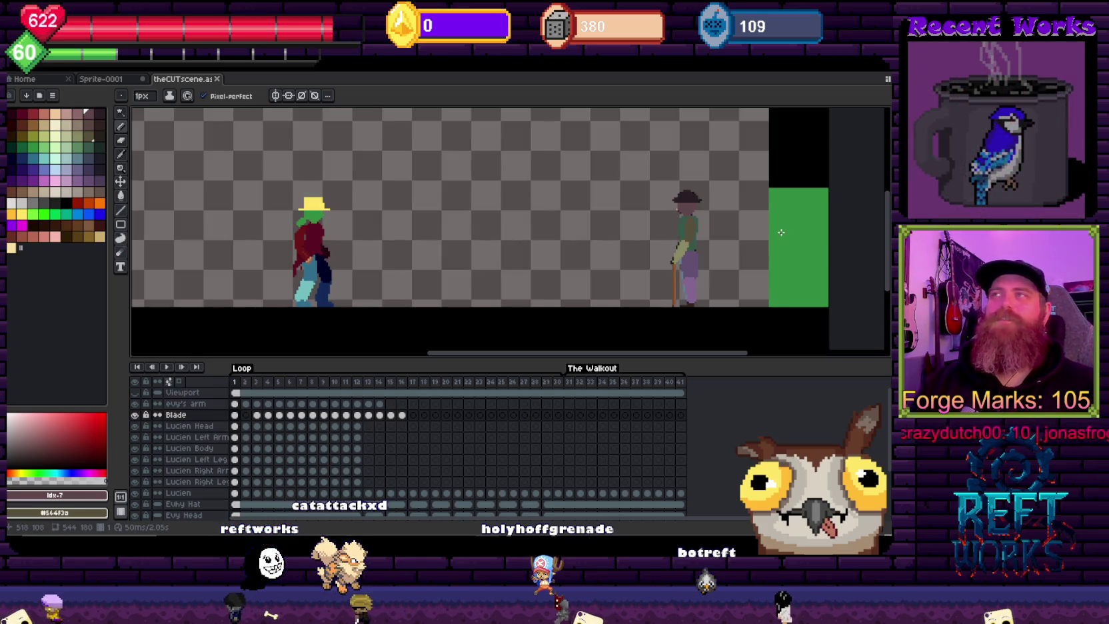
drag(768, 230, 782, 238)
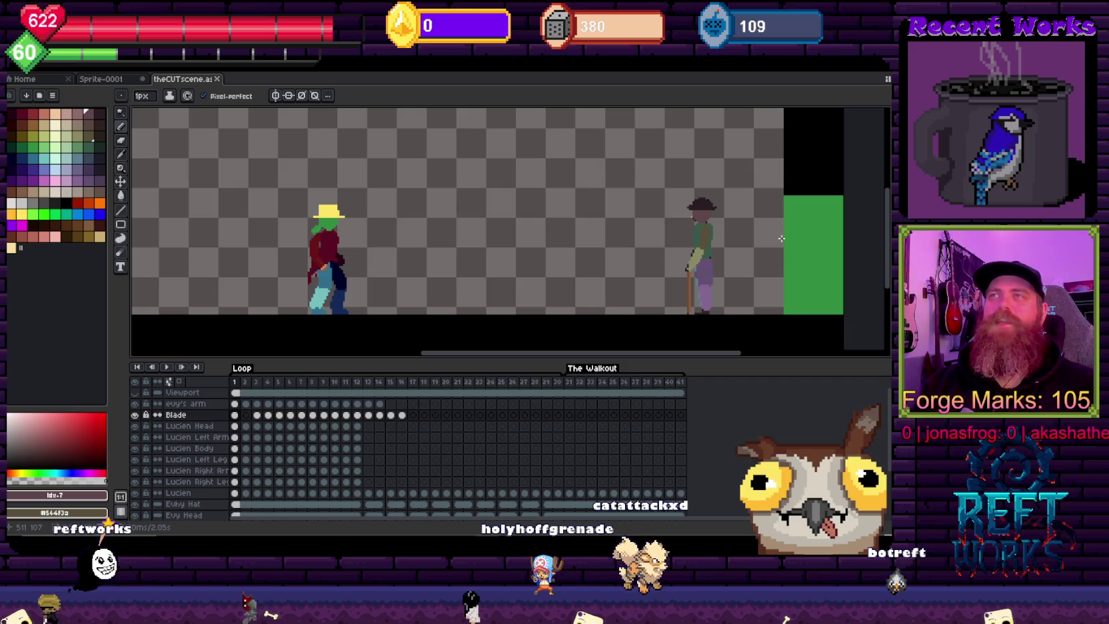
Step: Preview the cutscene animation playback, then return to the running Unity game
key(Return)
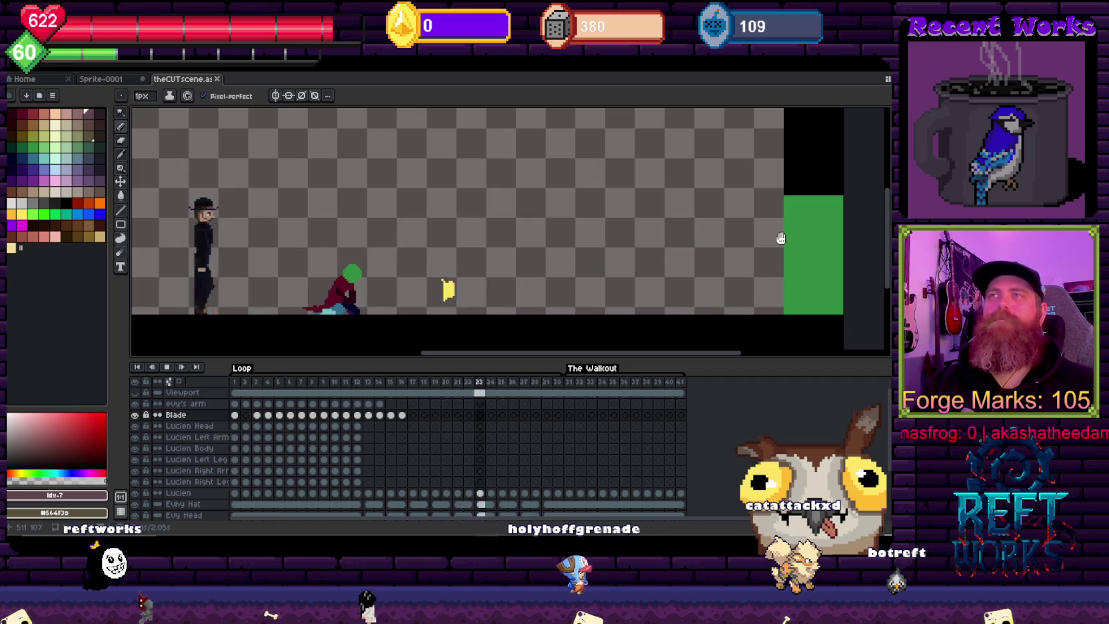
key(Return)
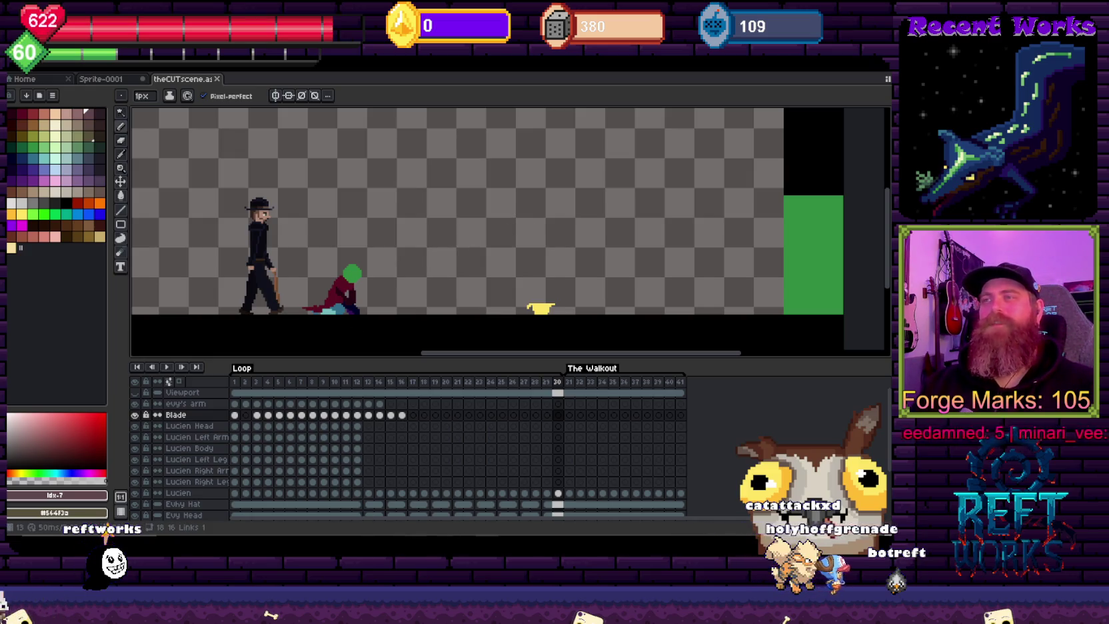
key(alt+Tab)
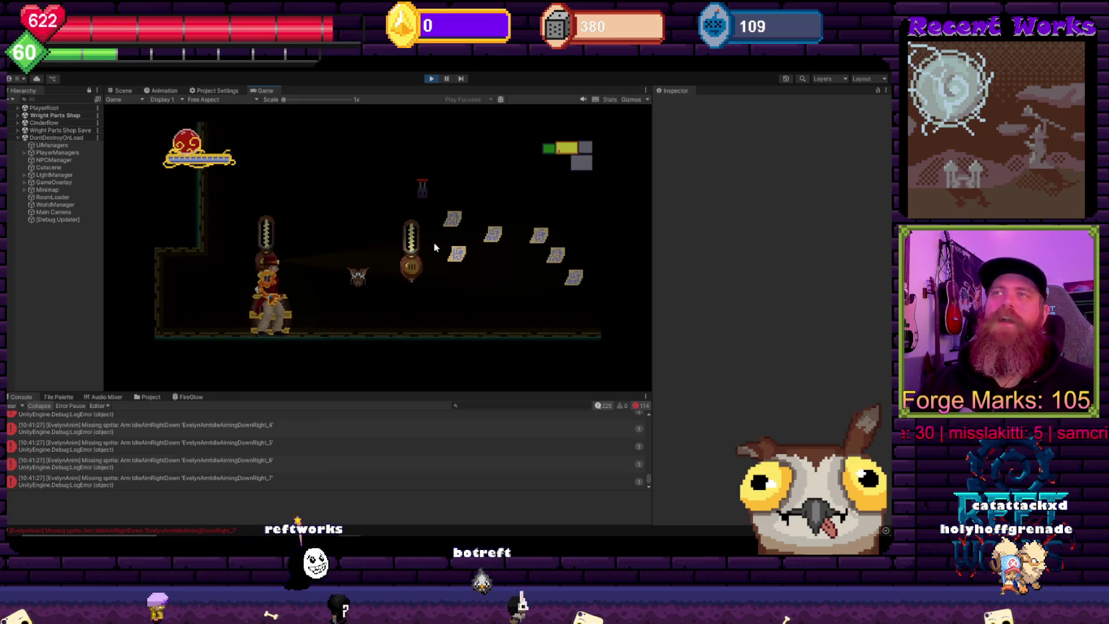
Step: Move right through the door into CinderRow and shoot the approaching green enemy
key(d)
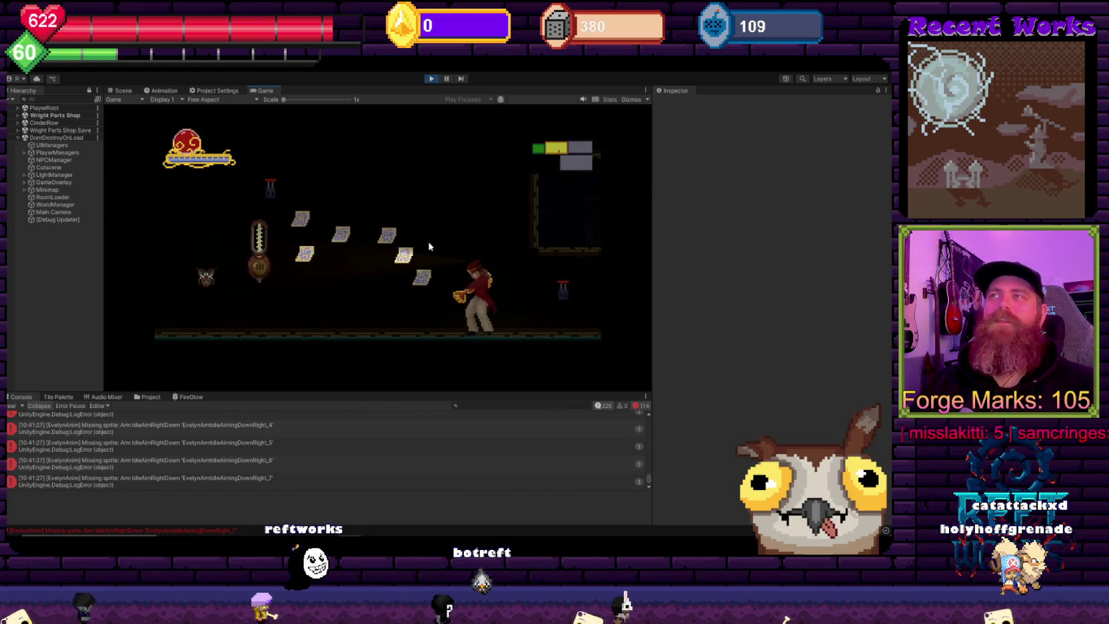
key(d)
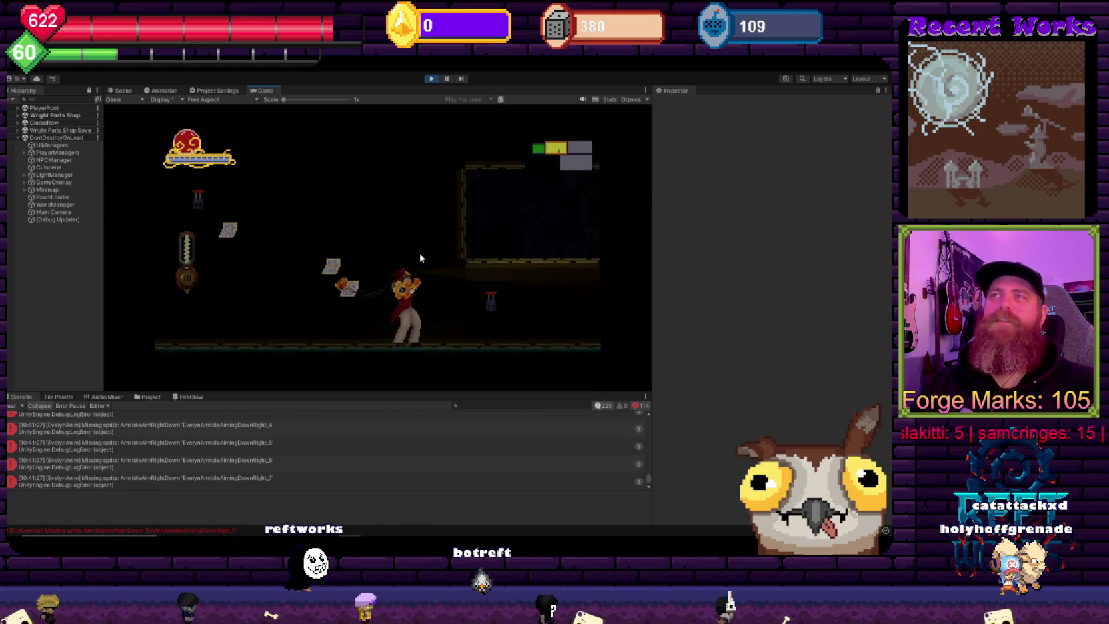
key(a)
key(d)
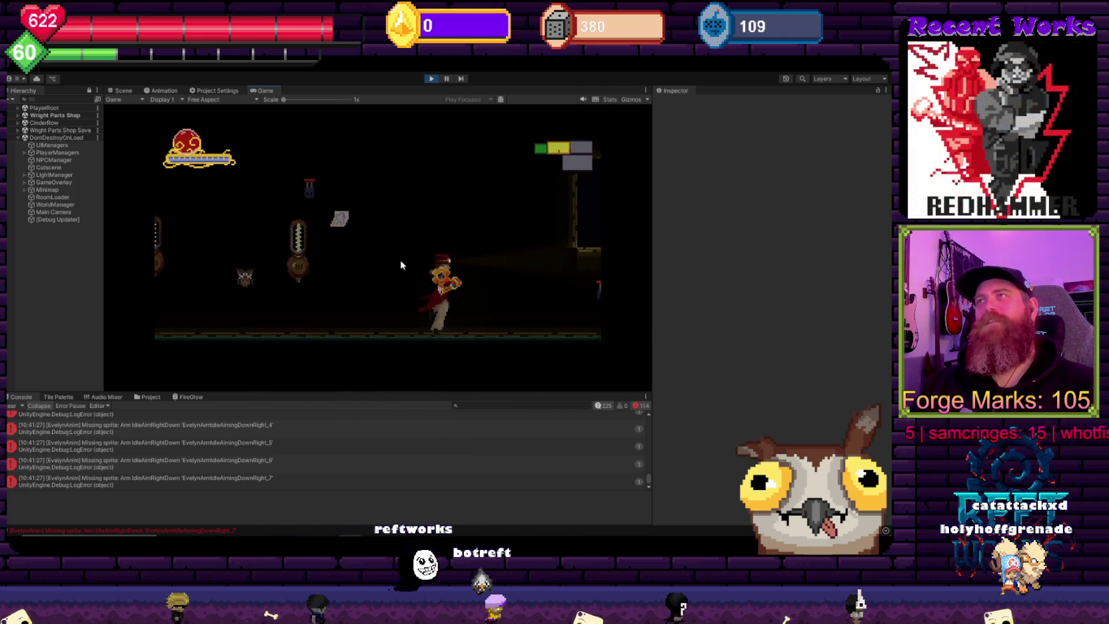
key(d)
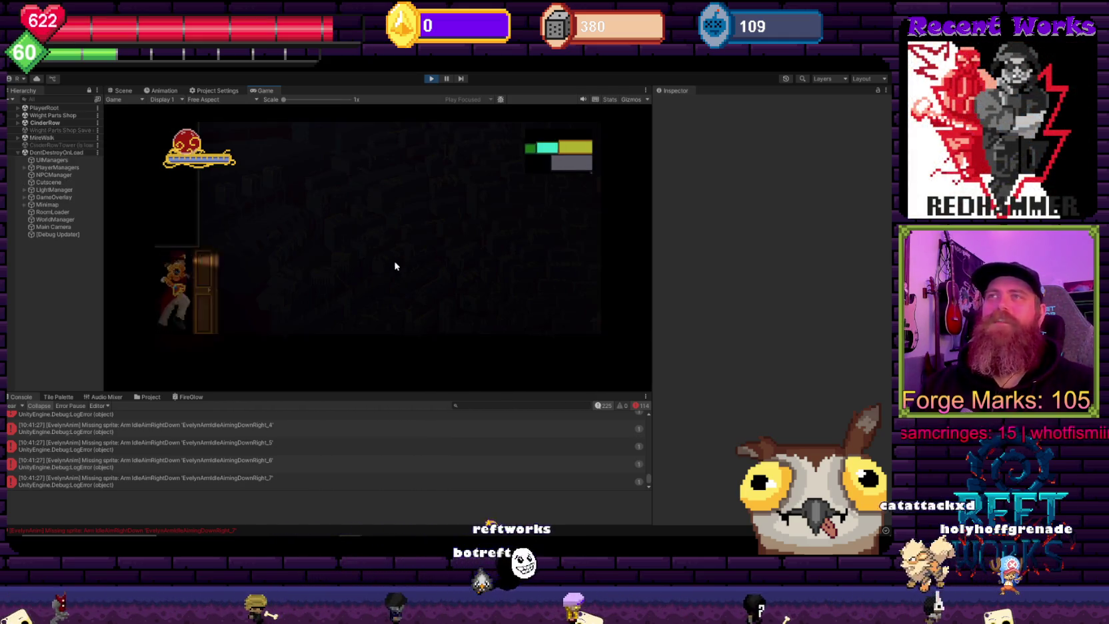
key(d)
key(a)
key(d)
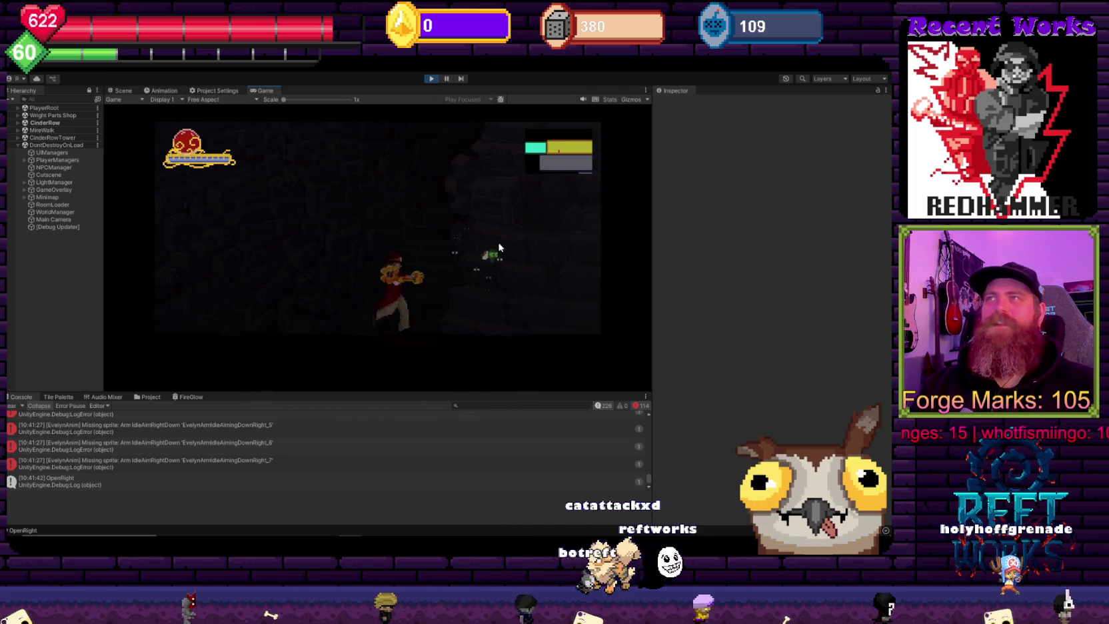
click(498, 247)
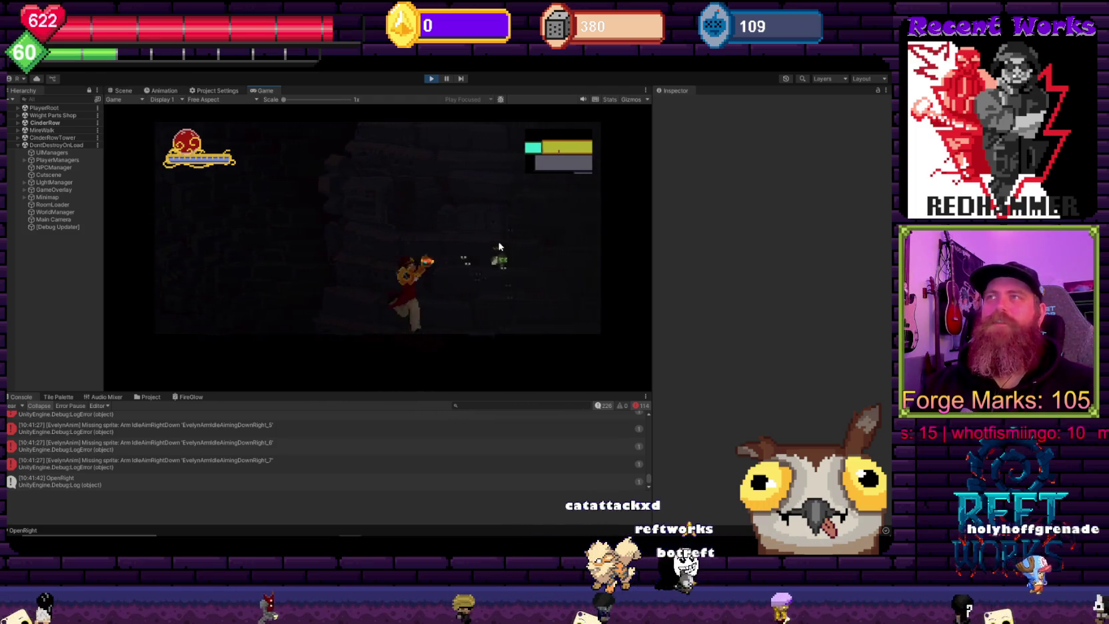
Step: Collect the Cog Scrap and Slide Upgrade Module, then dash and leap on into MireWalk
key(d)
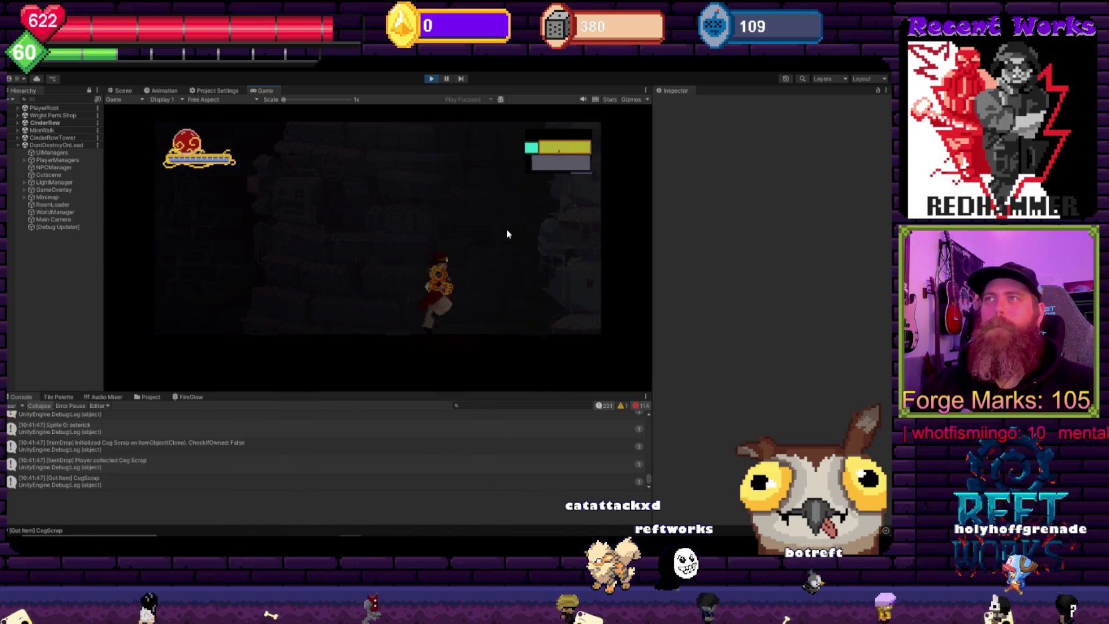
key(a)
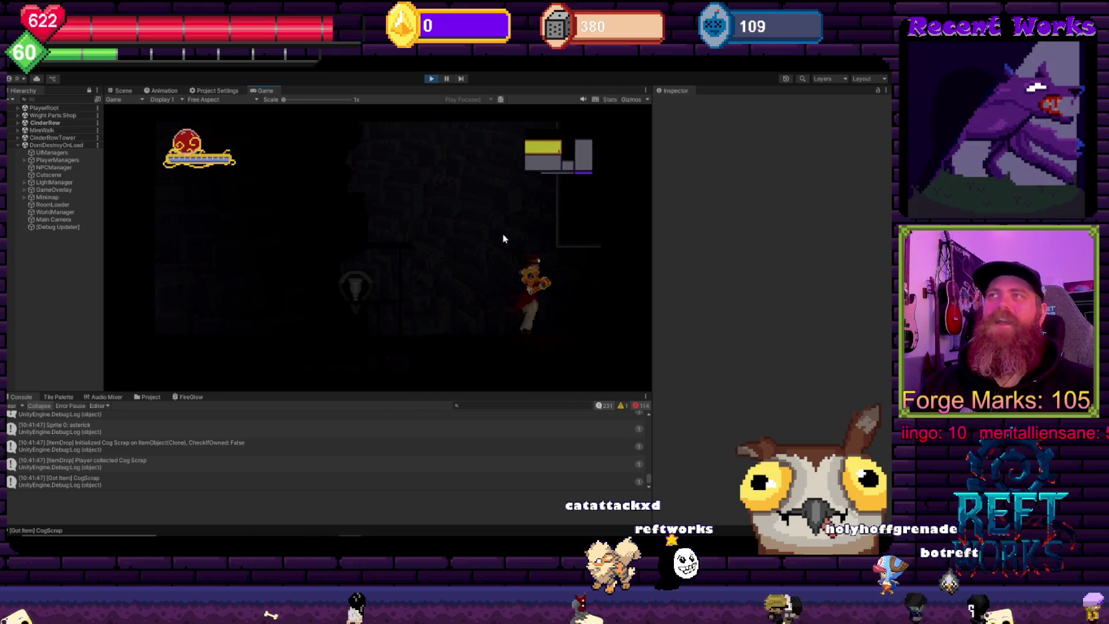
key(space)
key(d)
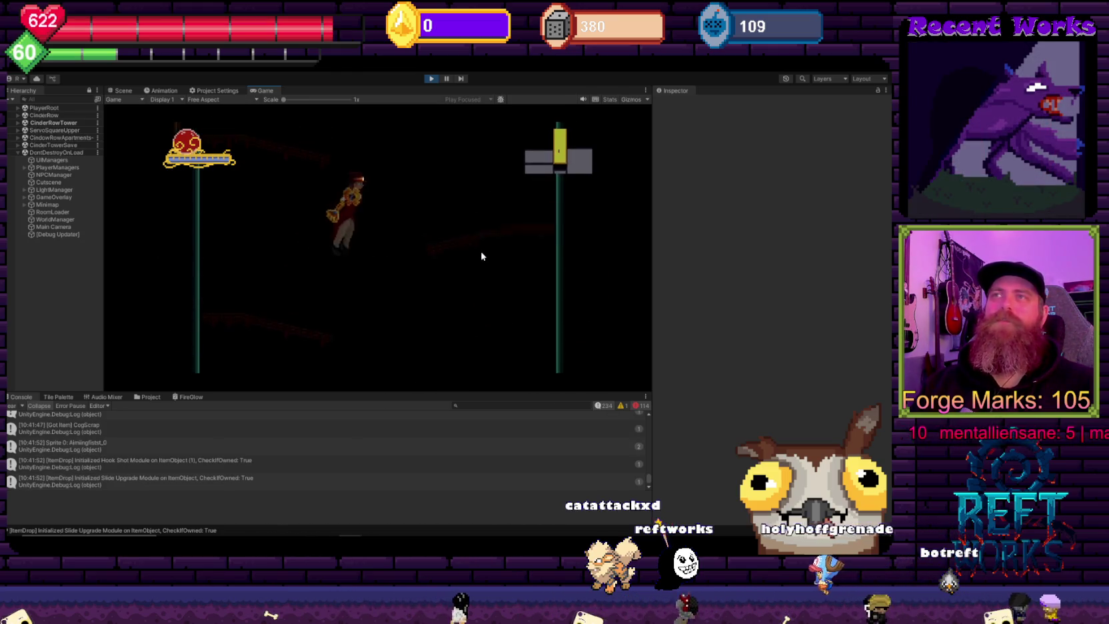
key(a)
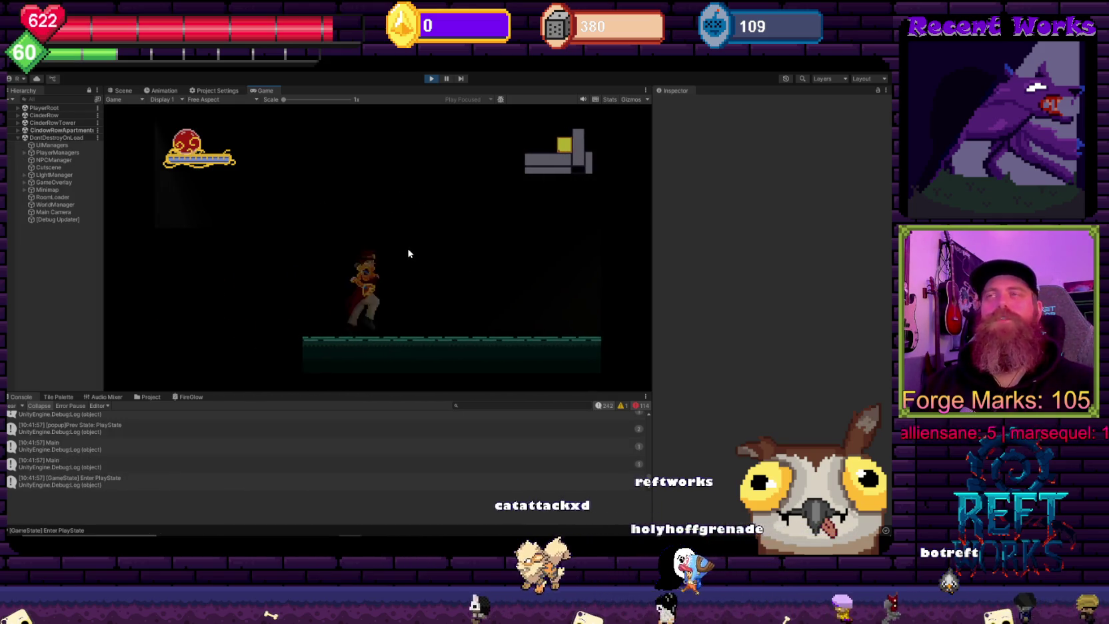
key(shift)
key(shift)
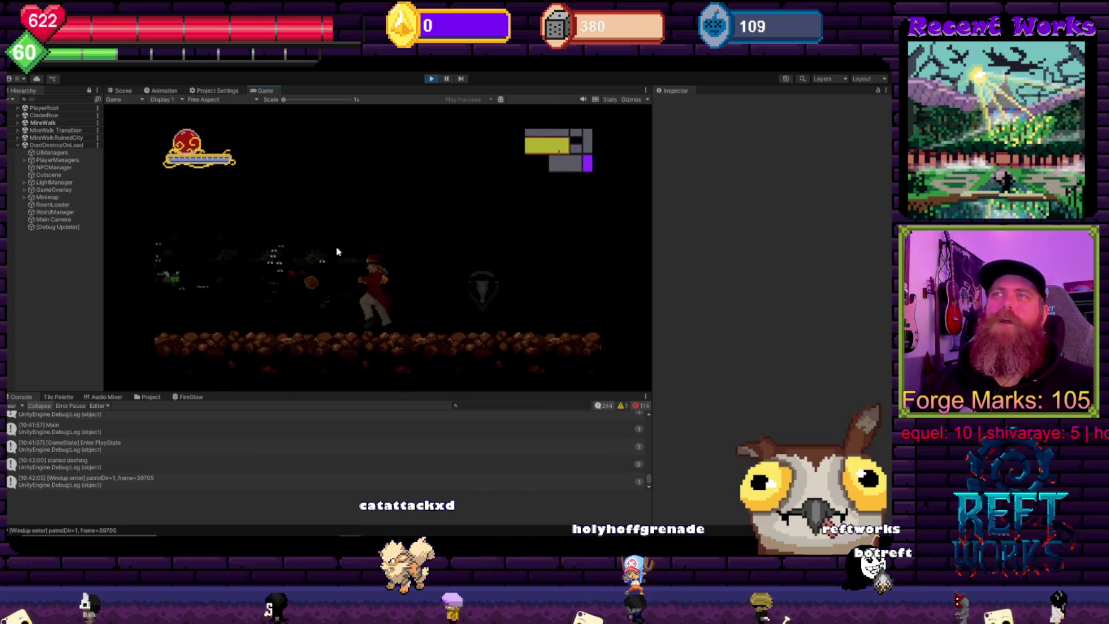
key(space)
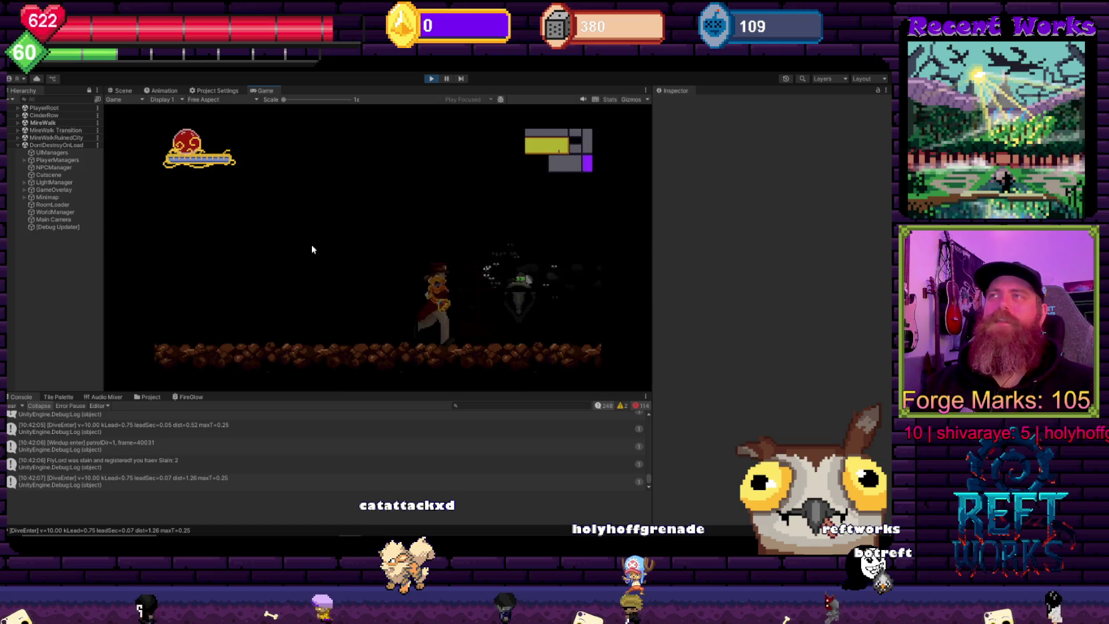
key(space)
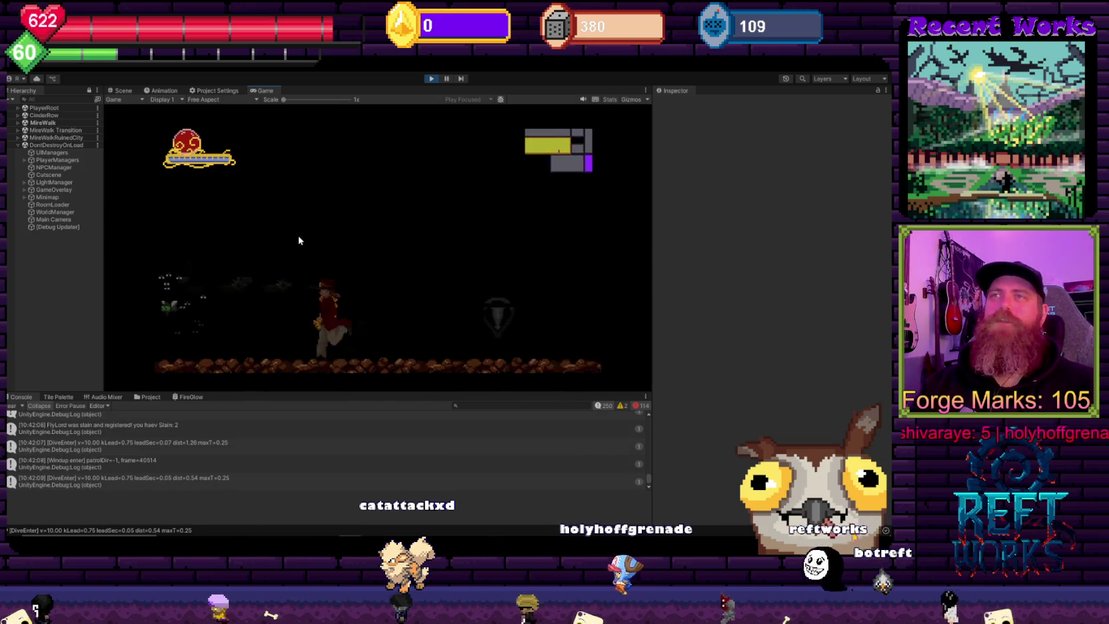
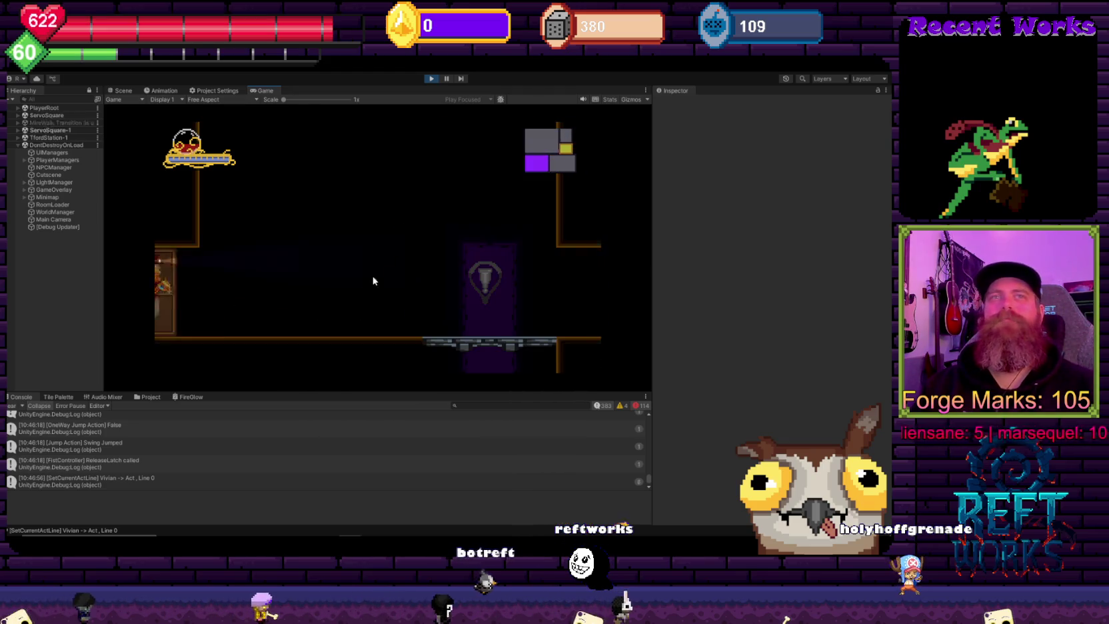
Step: Stop the running playtest, restart Play mode and continue from the saved game
key(Escape)
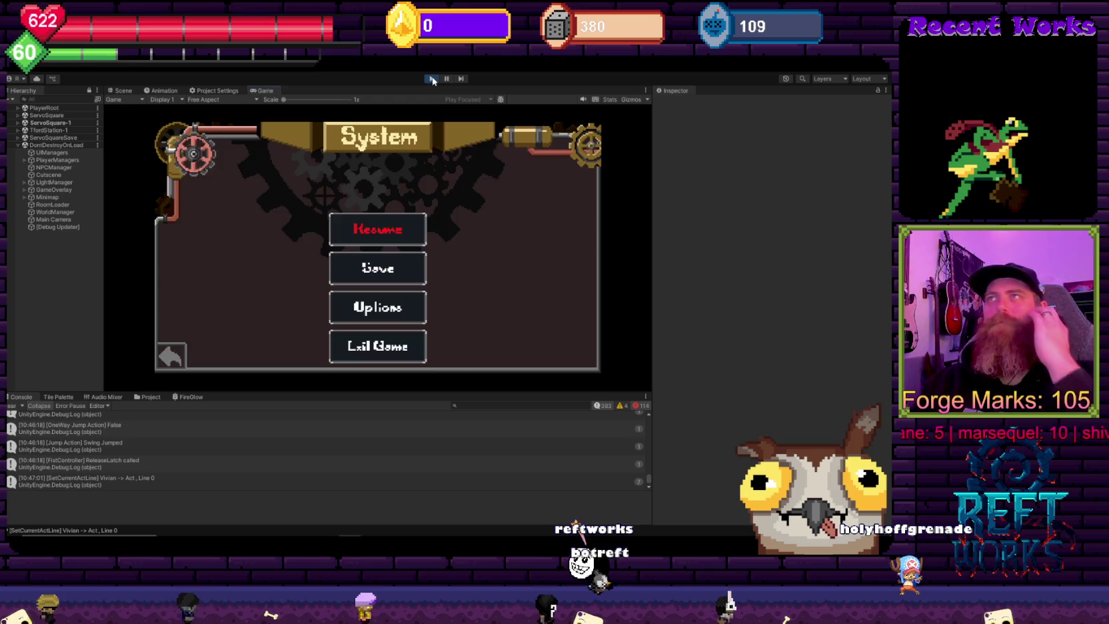
click(433, 80)
scroll(73, 277, down, 3)
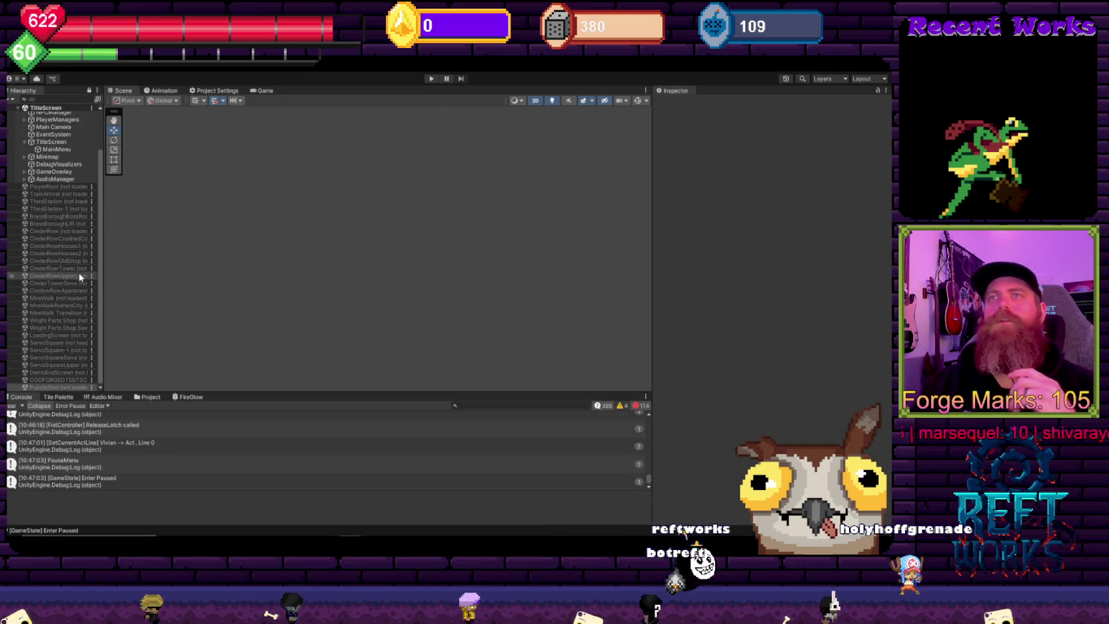
click(431, 79)
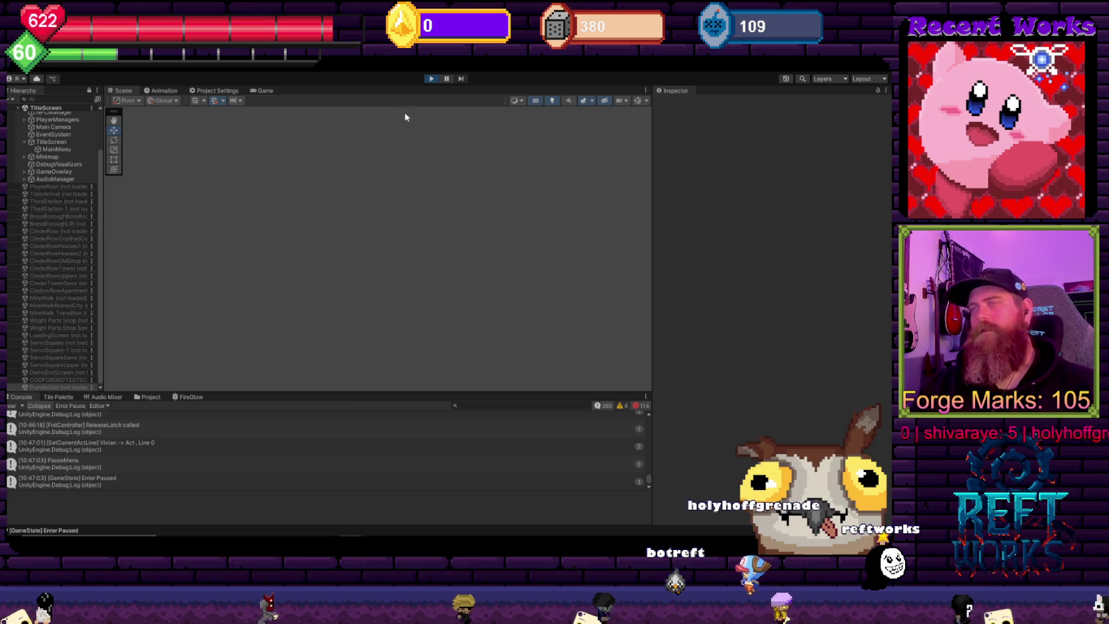
click(403, 326)
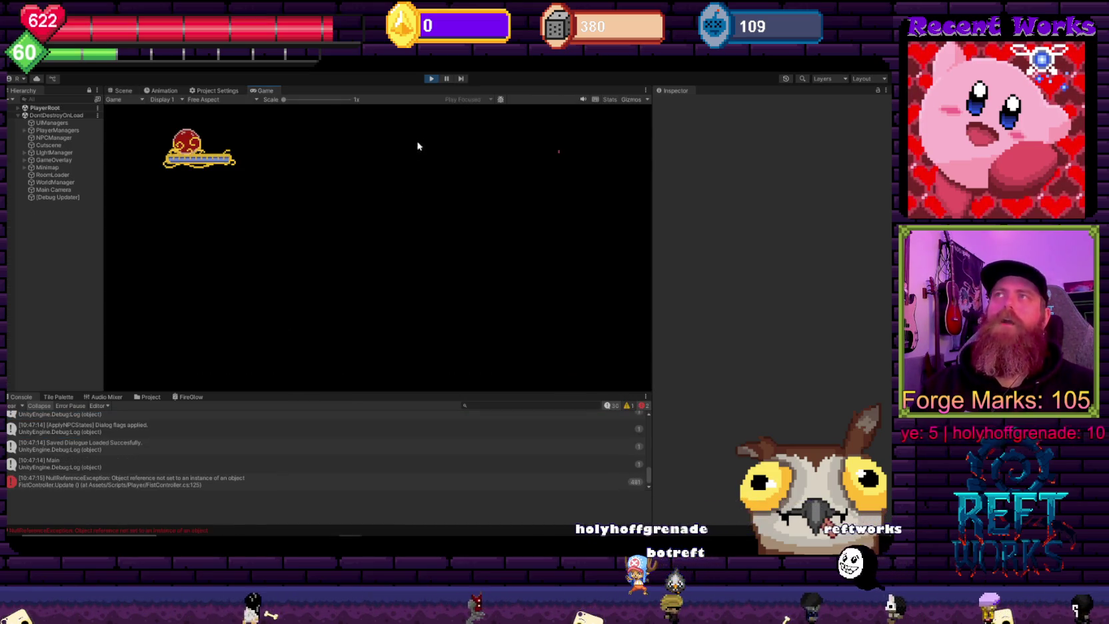
Step: Restart Play mode once more and start a new game from the title screen
click(430, 78)
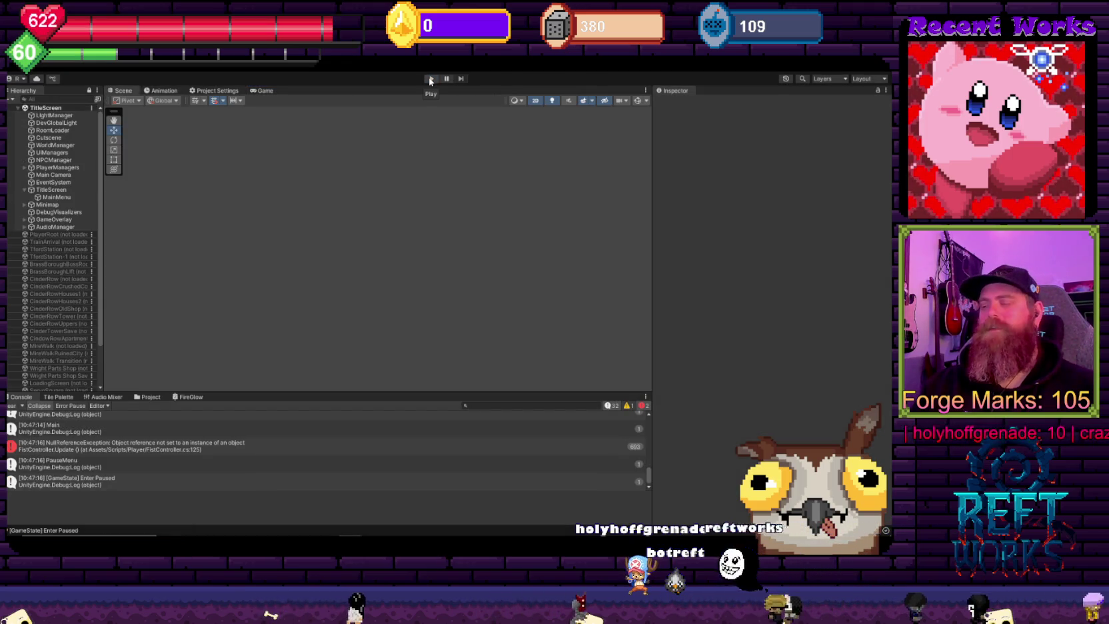
click(430, 79)
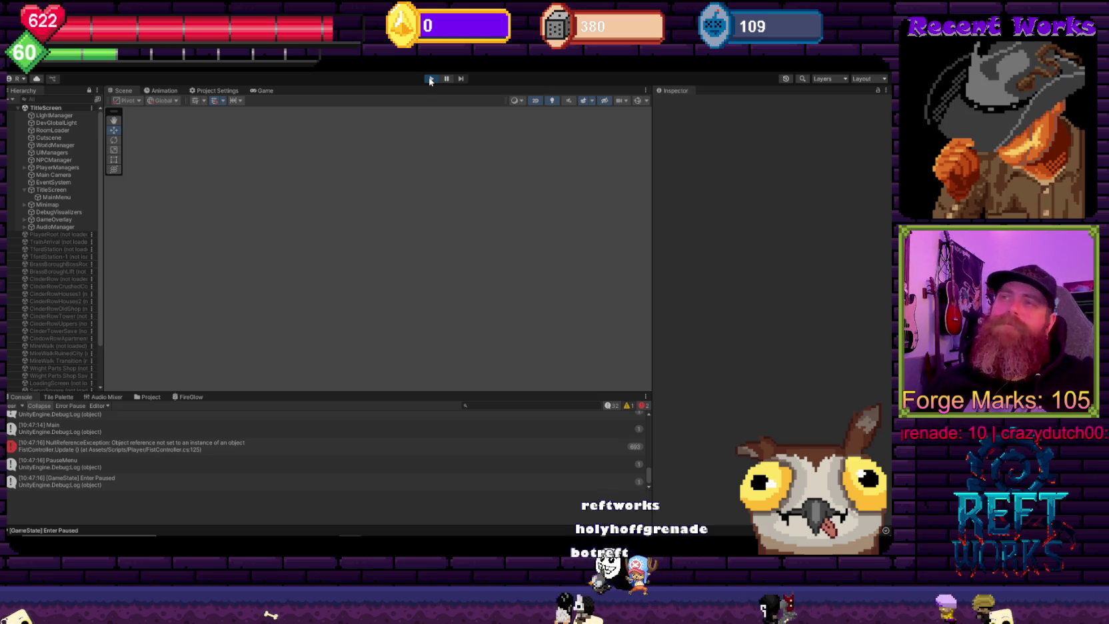
key(Return)
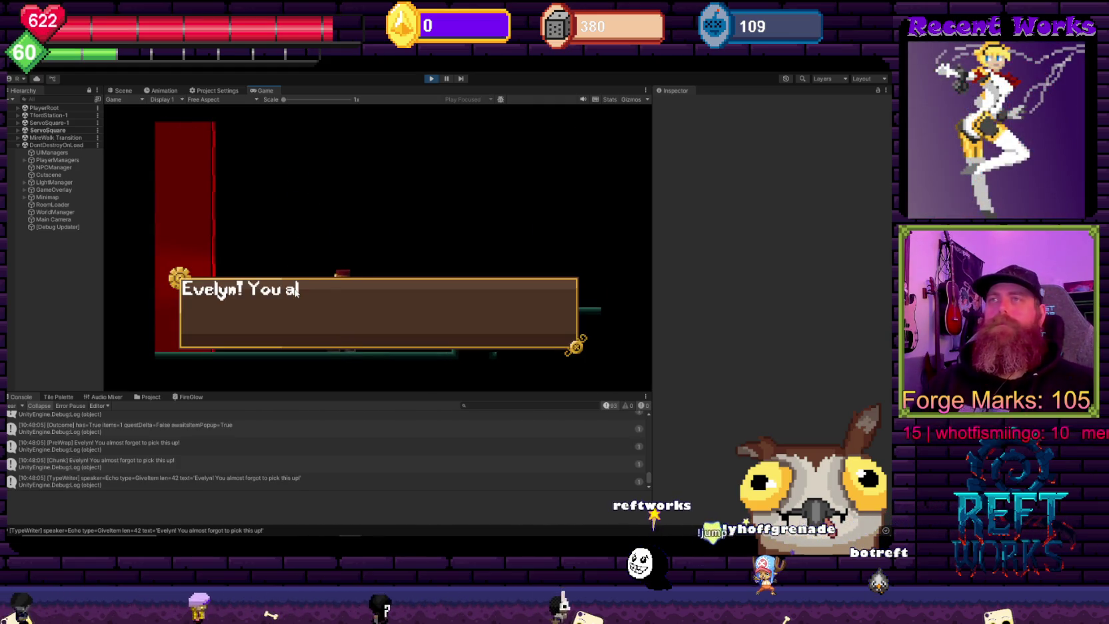
Step: Dismiss the dialogue and walk the character left through the red-walled rooms into the dark room
key(Return)
key(Left)
key(Right)
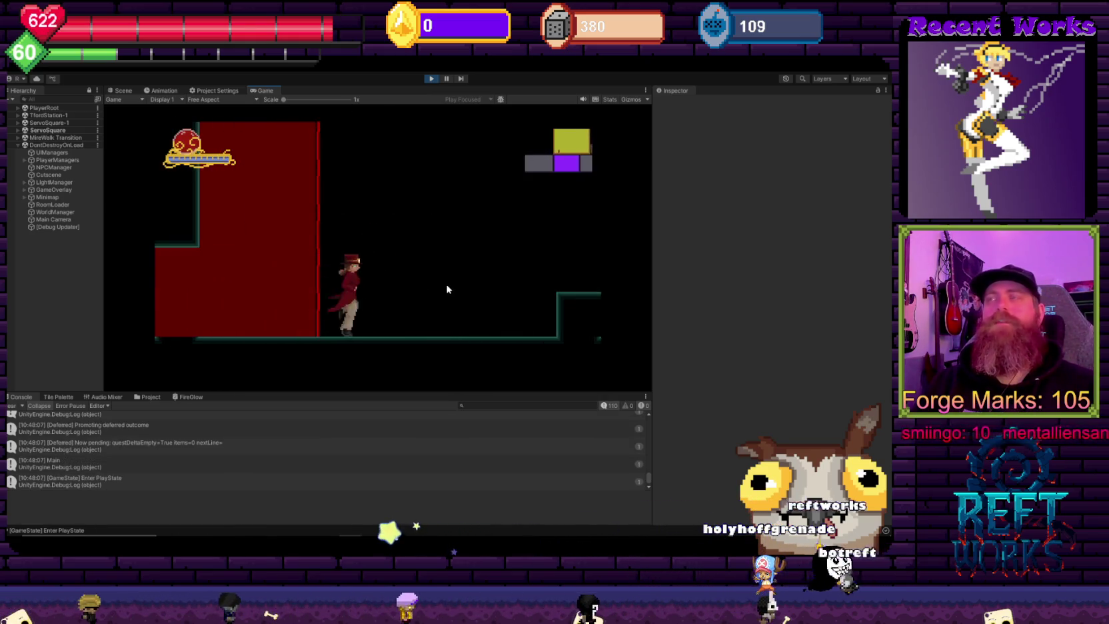
key(space)
key(Left)
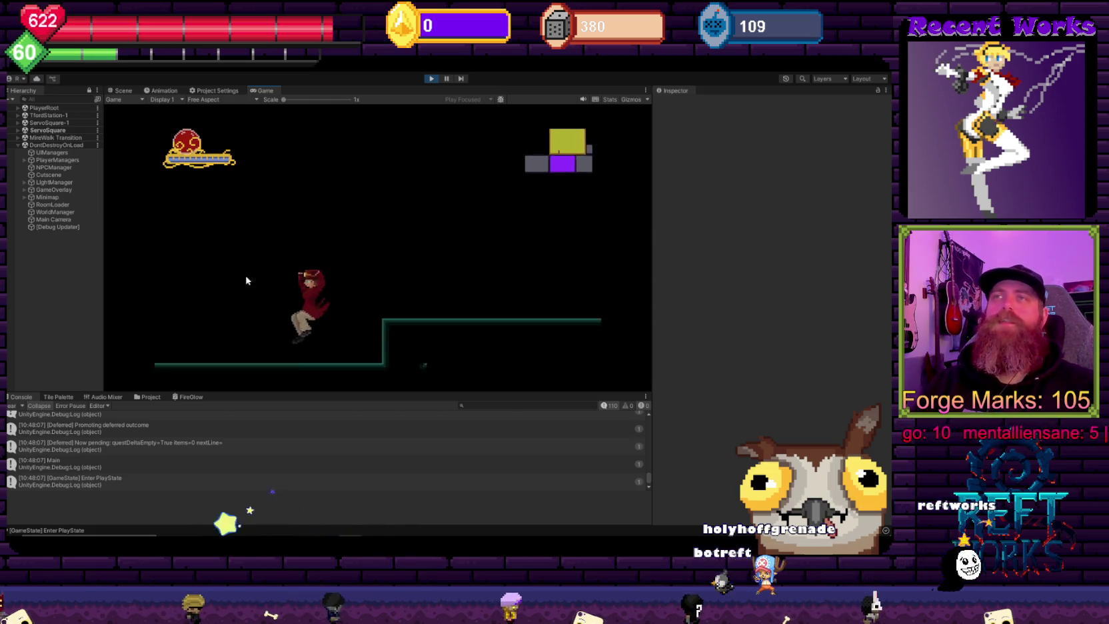
key(Left)
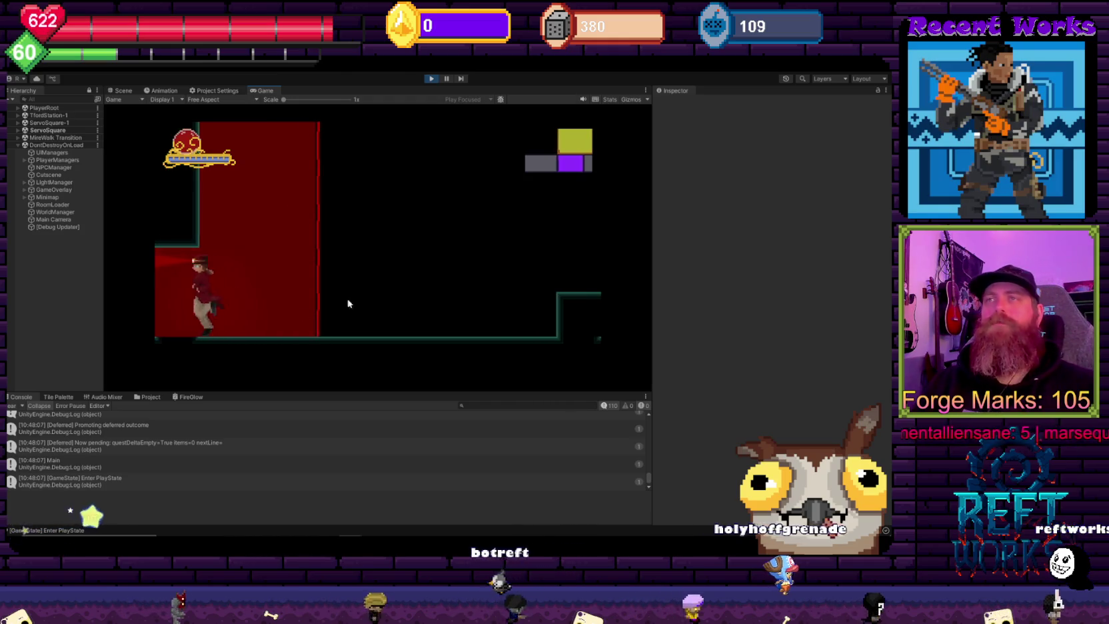
key(Left)
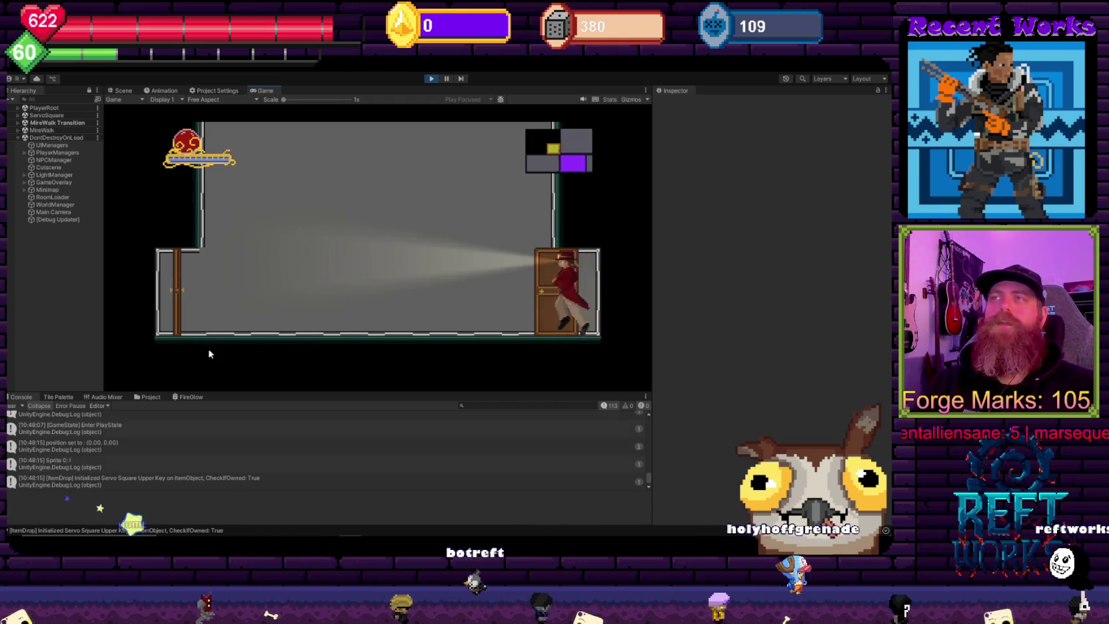
key(Left)
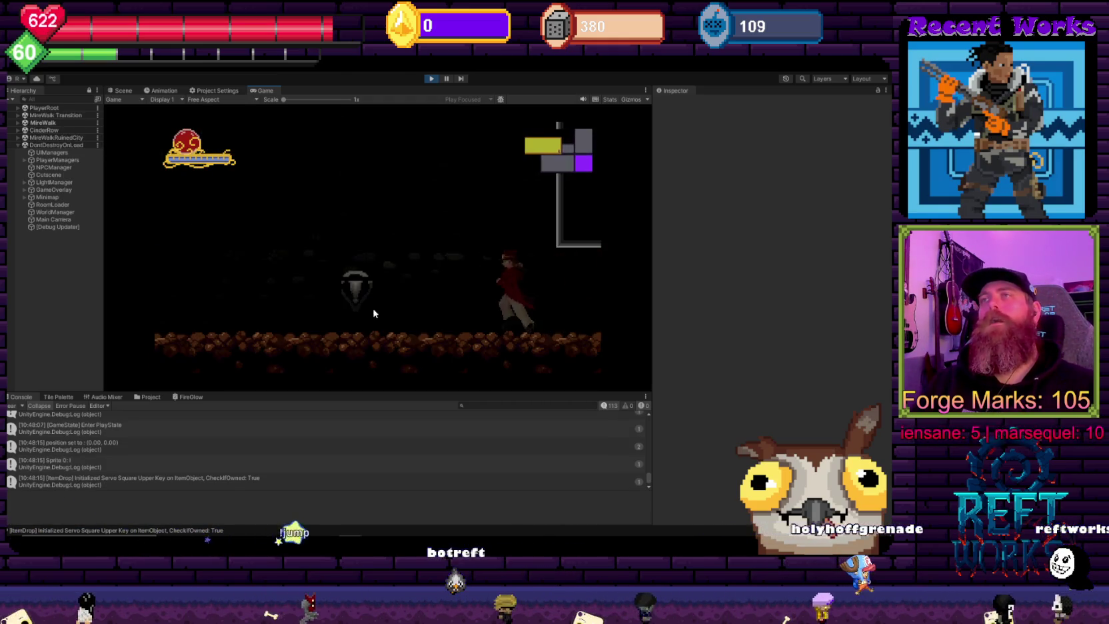
Step: Drop down, climb the vertical shaft and run via Wright Parts Shop back into CinderRow
key(Right)
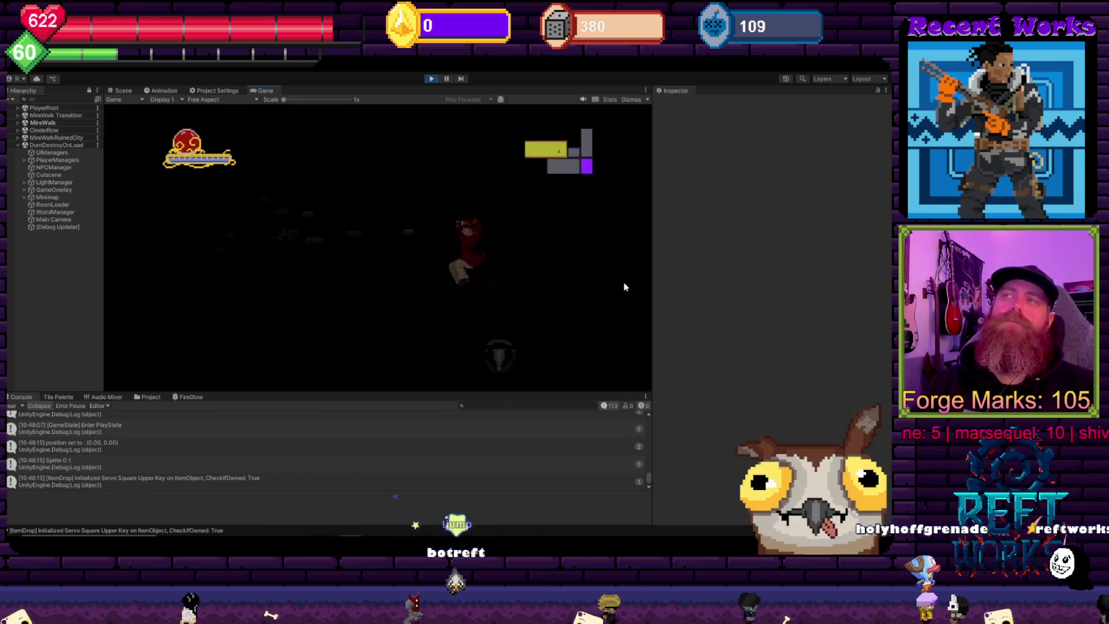
key(space)
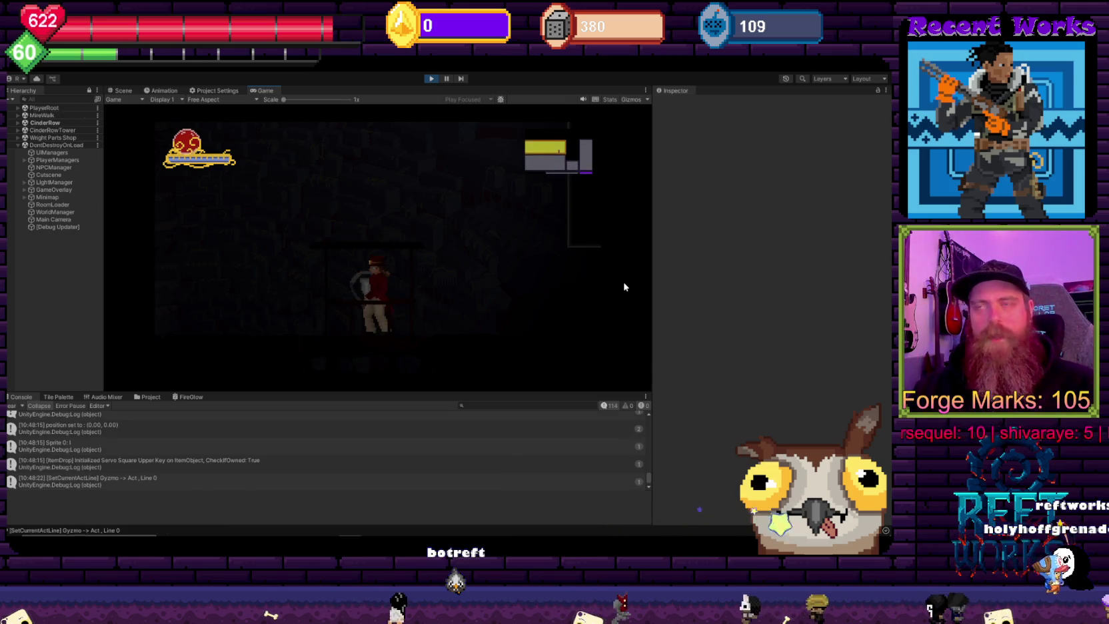
key(Left)
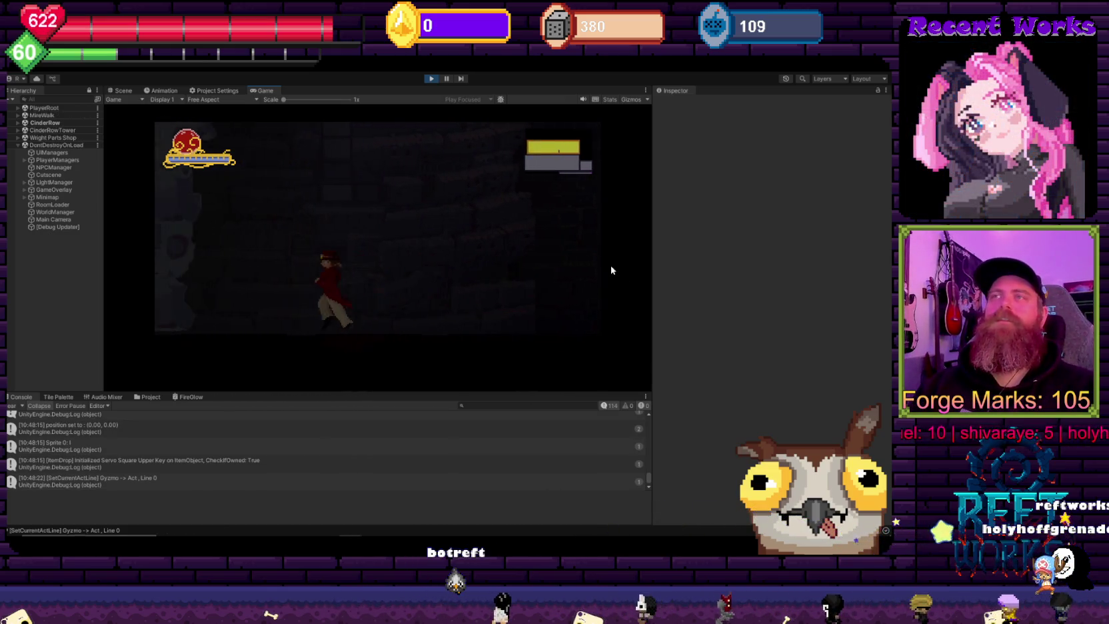
key(Right)
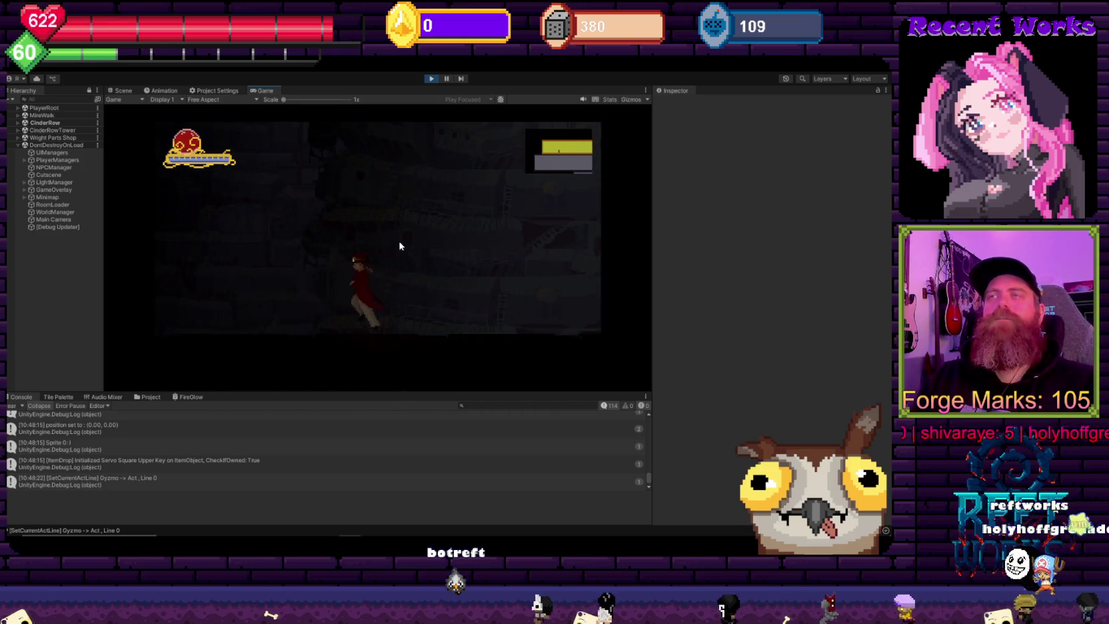
key(Right)
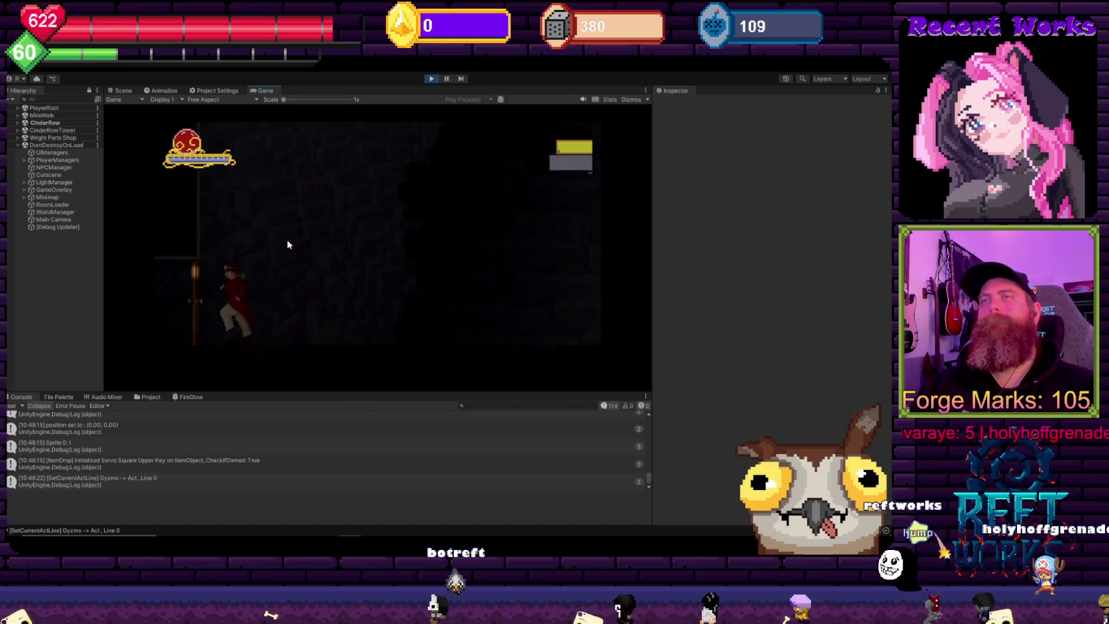
key(Left)
Step: Save the game in the lit save room, run into the dark barrel room and pause
key(Left)
key(Right)
key(space)
key(Right)
key(Left)
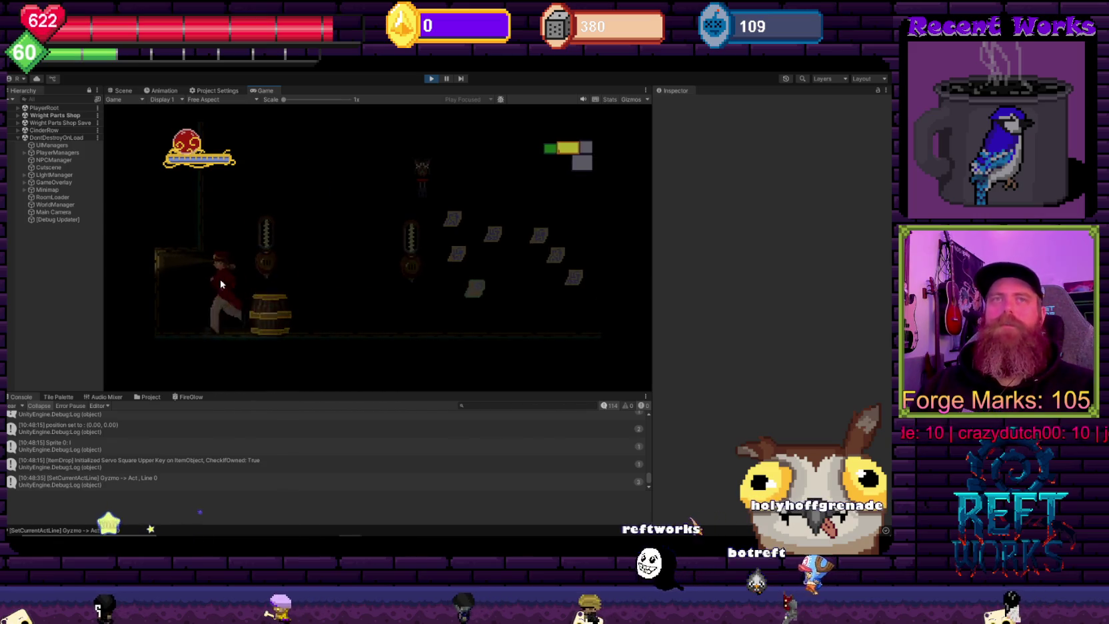
key(Right)
key(Right)
key(space)
key(Right)
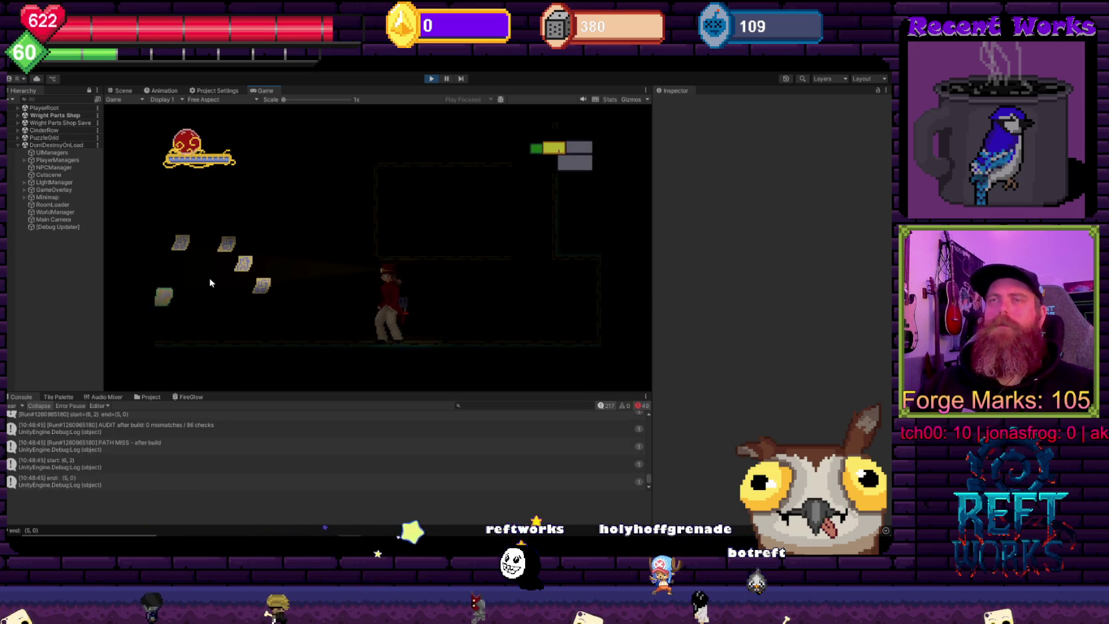
key(Escape)
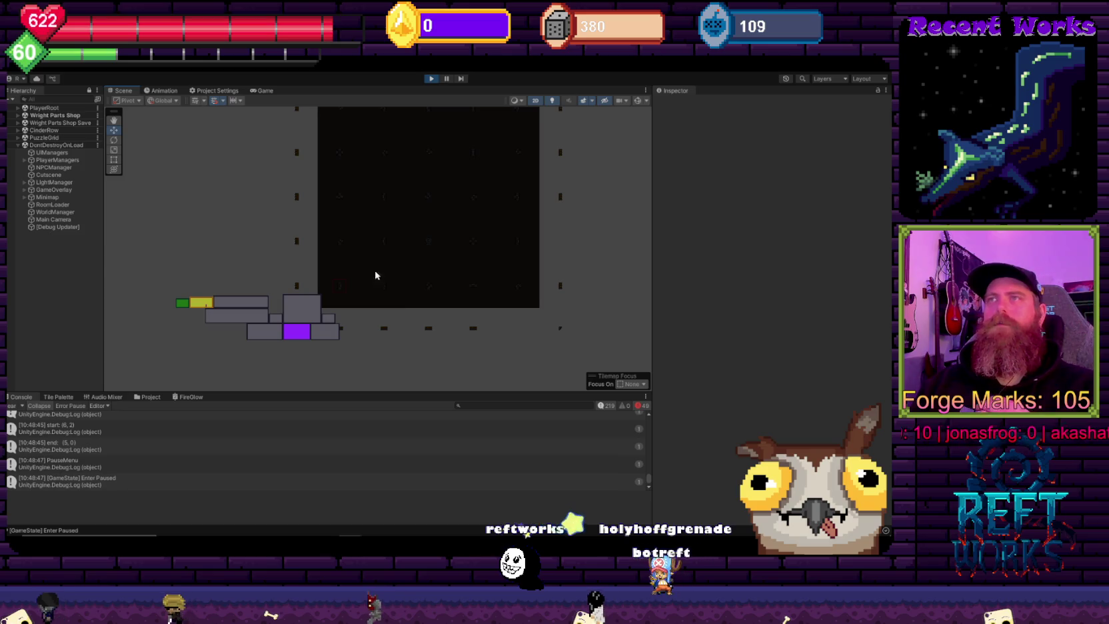
Step: Pan and zoom the Scene view around the dark puzzle room, then stop Play mode
mouse_move(446, 235)
mouse_down()
mouse_move(428, 283)
mouse_move(400, 204)
mouse_up()
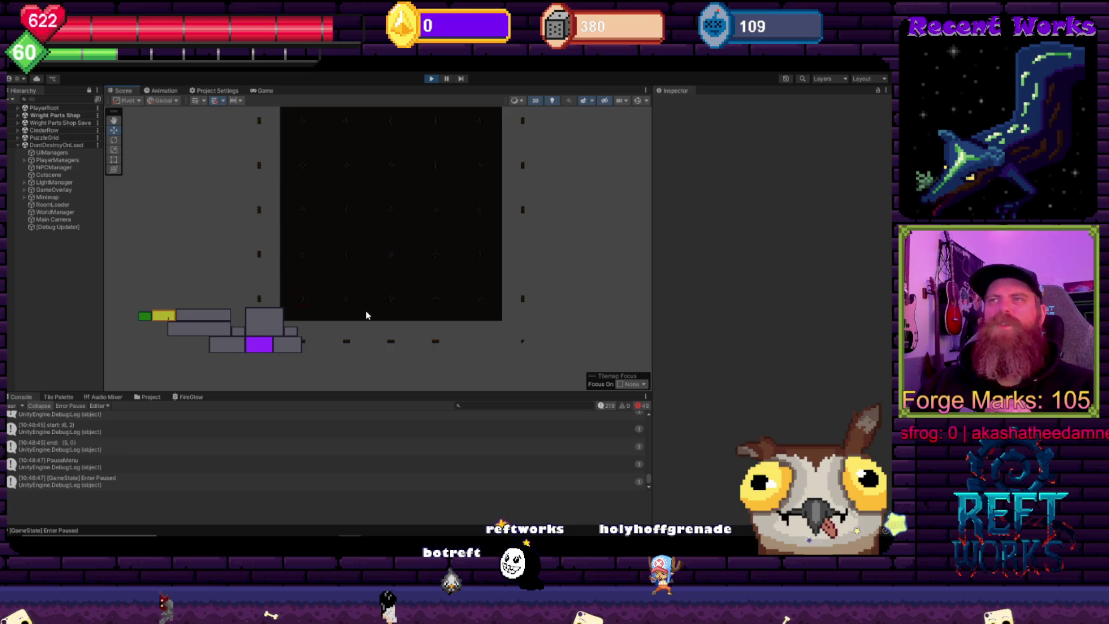
scroll(294, 345, up, 3)
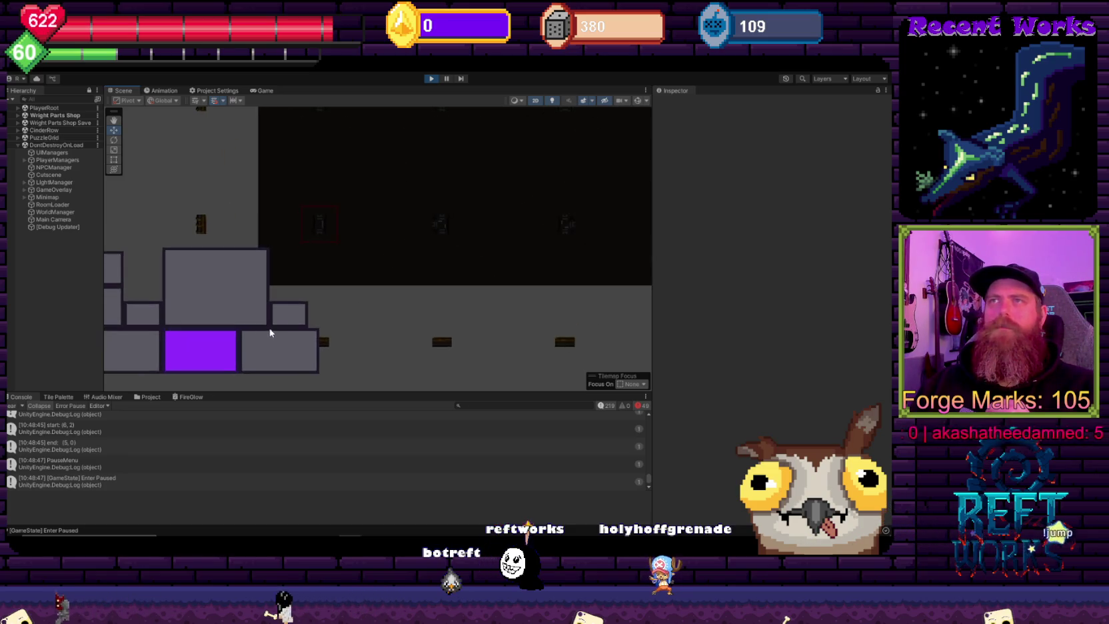
scroll(268, 330, down, 5)
scroll(451, 232, up, 3)
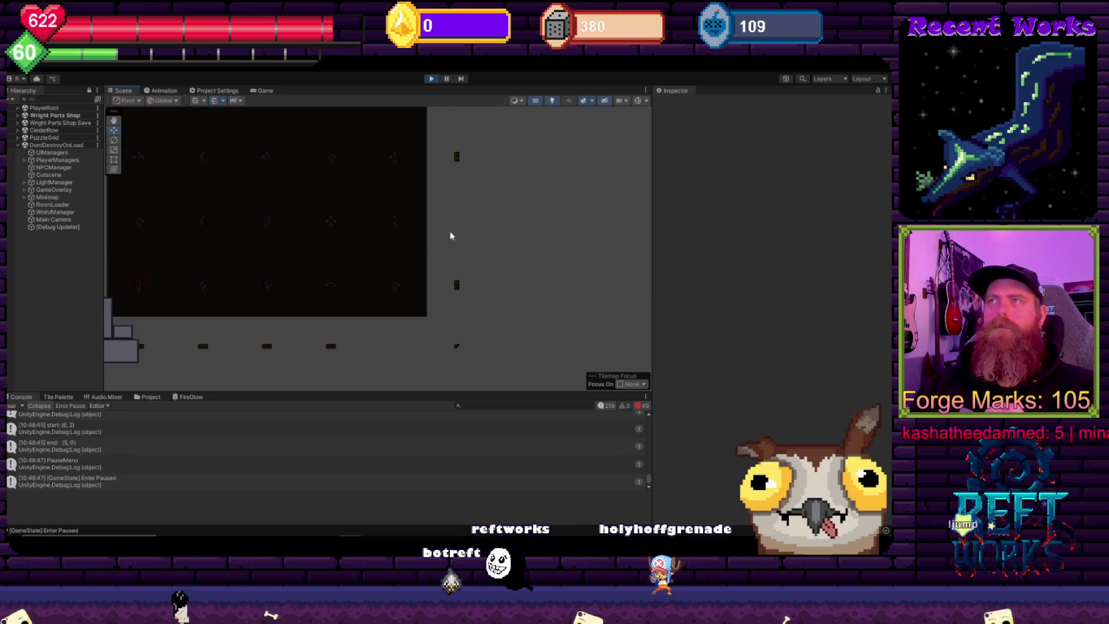
drag(449, 253, 446, 315)
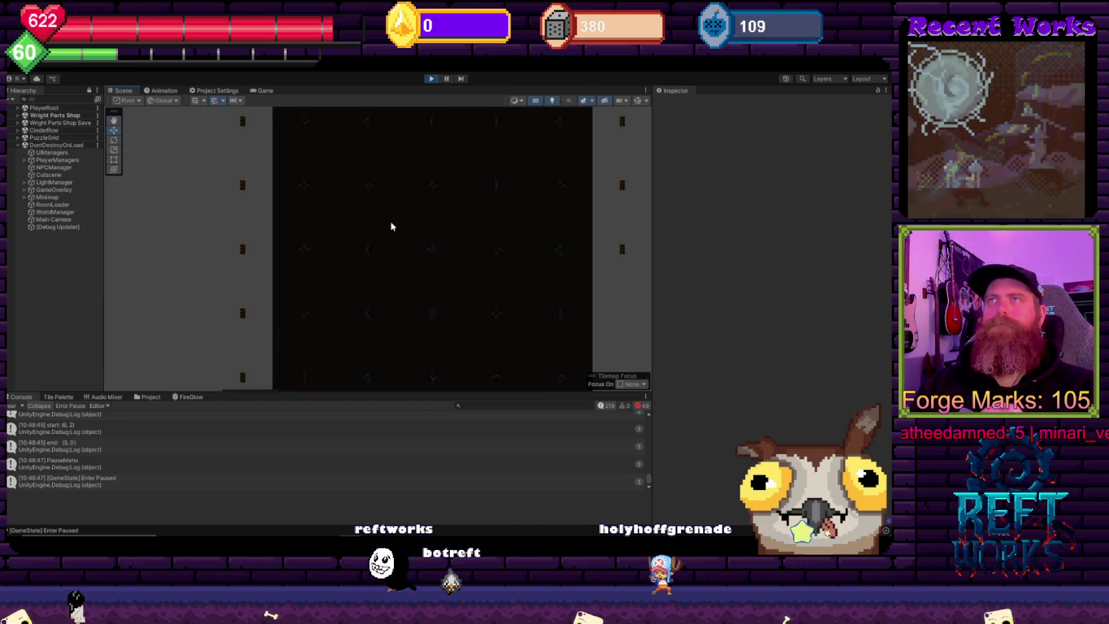
scroll(388, 225, down, 2)
drag(386, 223, 314, 277)
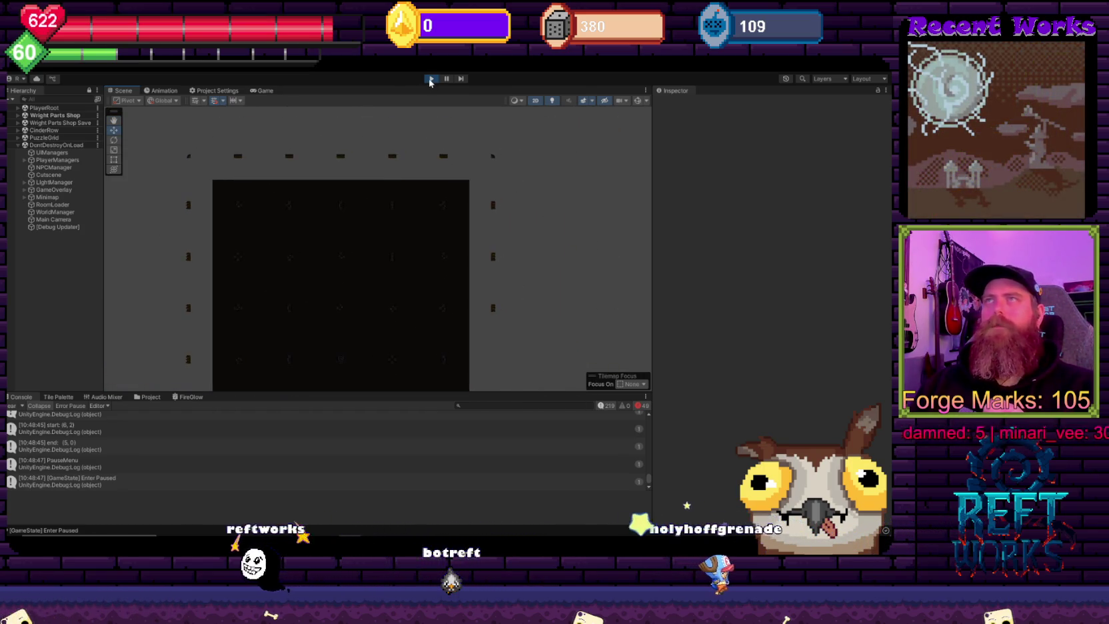
click(430, 79)
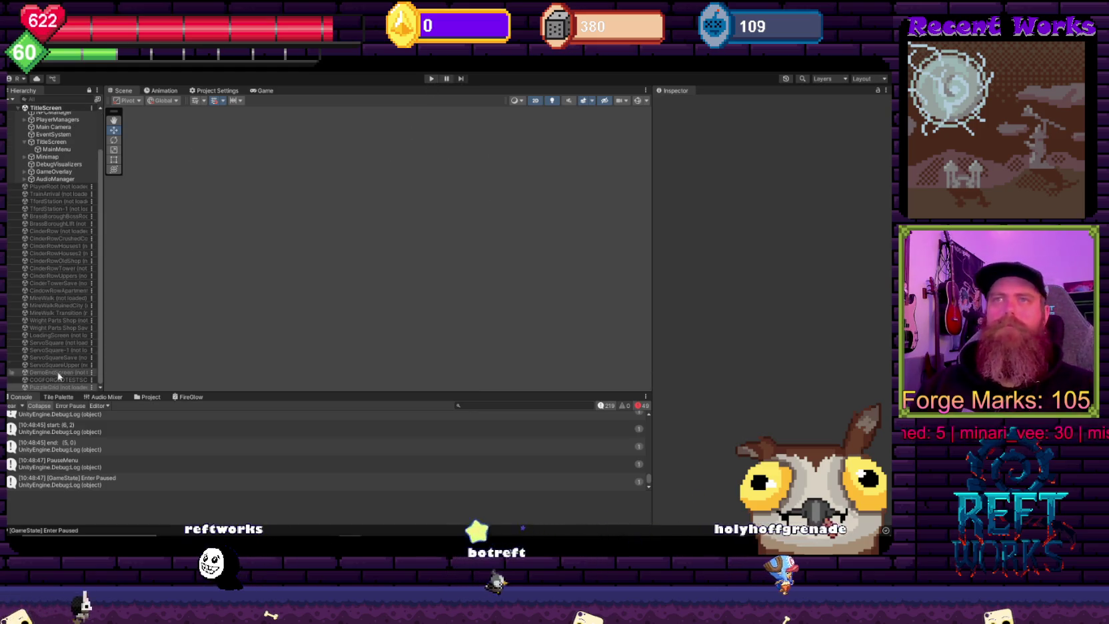
Step: Load the PuzzleGrid scene and select its PuzzleGrid object to inspect its components
right_click(66, 387)
click(87, 396)
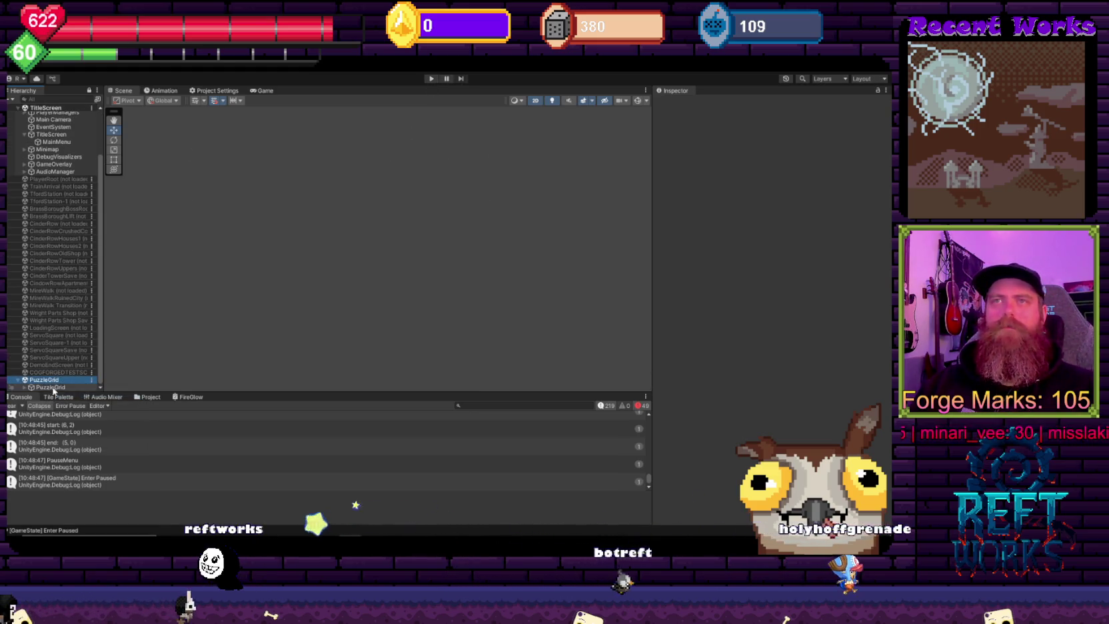
click(24, 388)
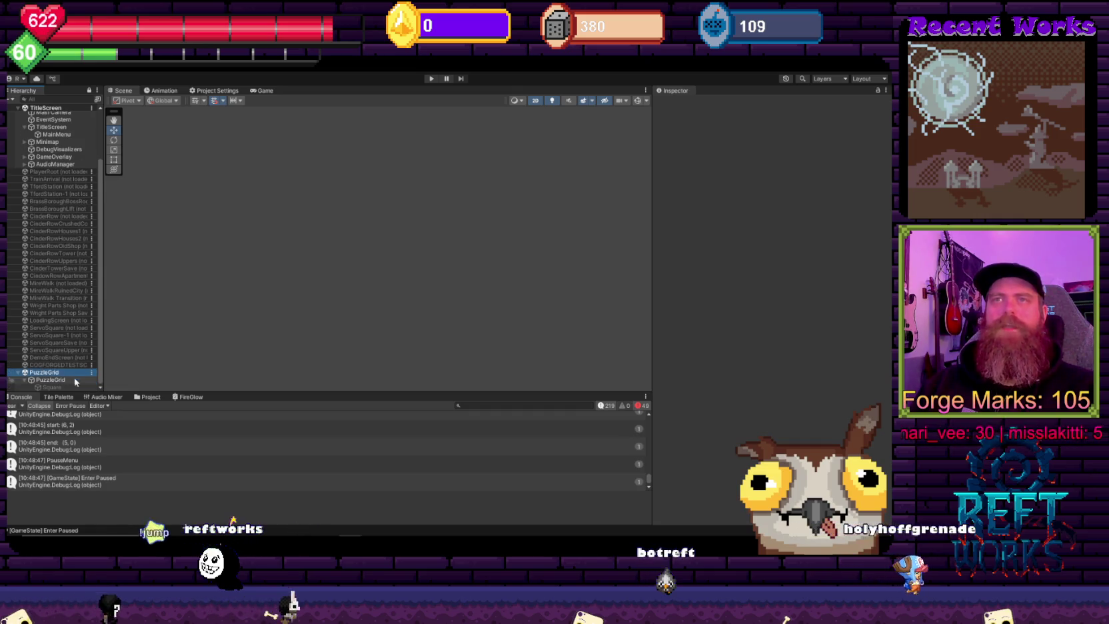
click(44, 380)
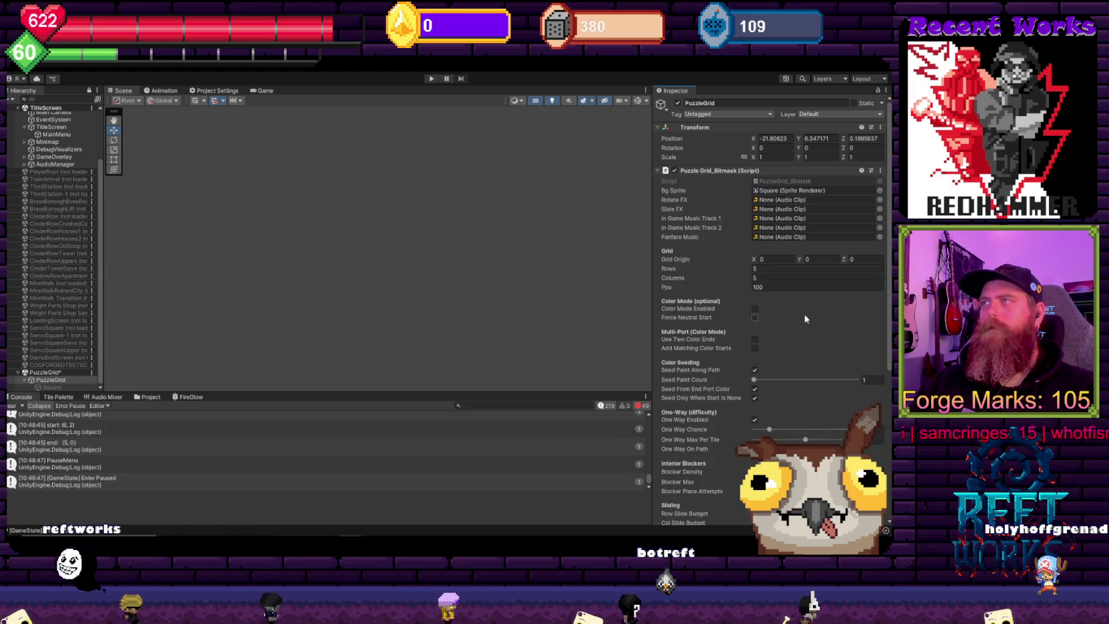
scroll(805, 319, down, 5)
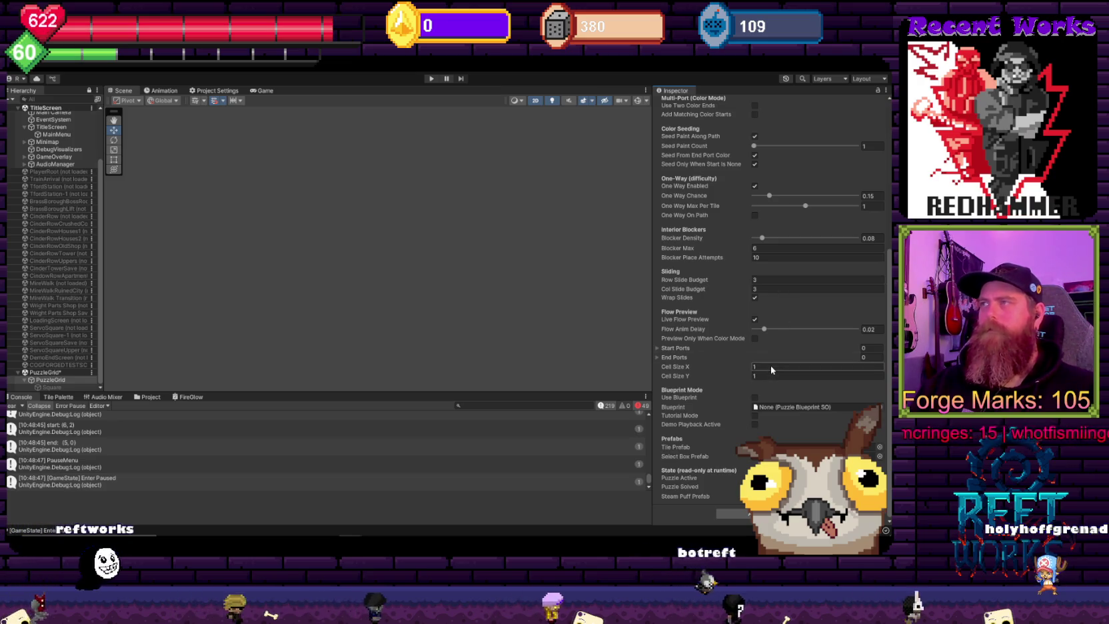
Step: Set PuzzleGrid's Cell Size X and Y to 0.01 and start Play mode
click(807, 364)
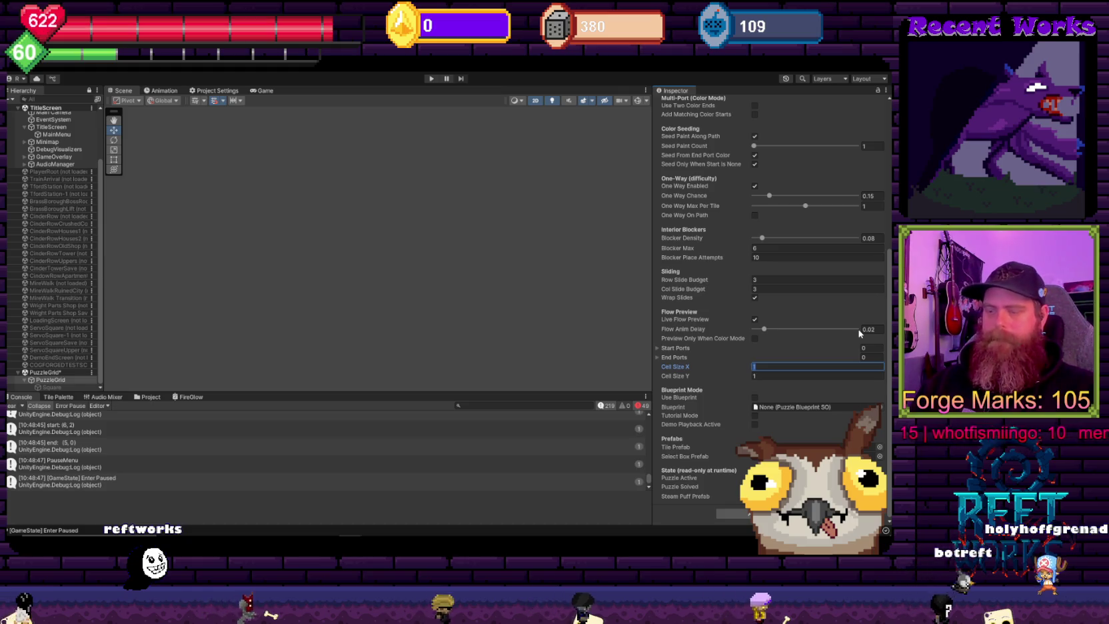
text(0.01)
key(Return)
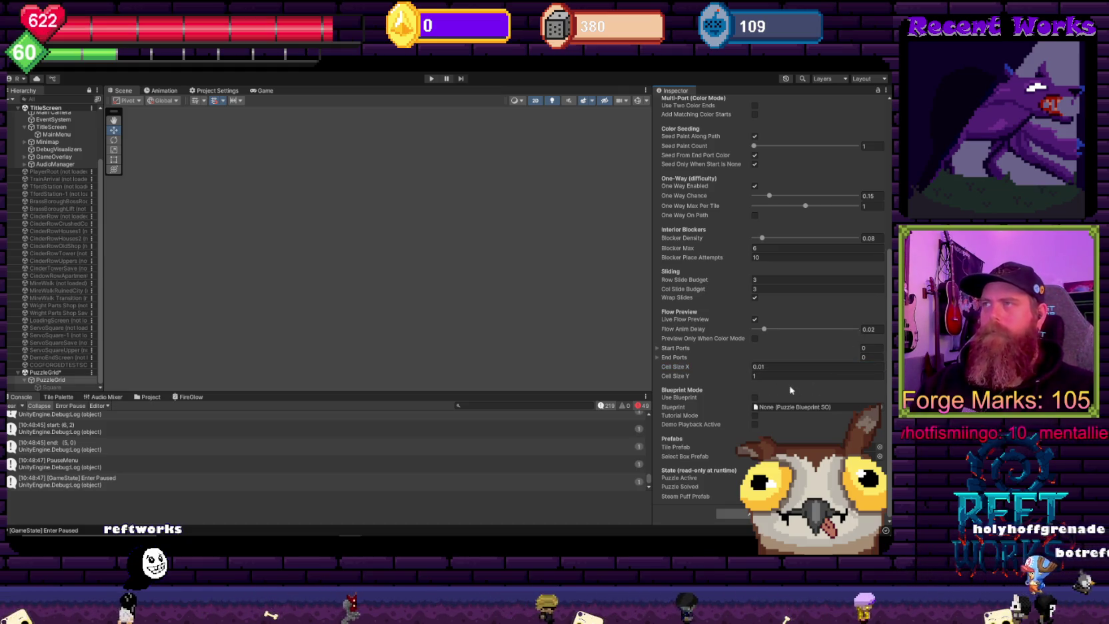
click(765, 378)
text(0.01)
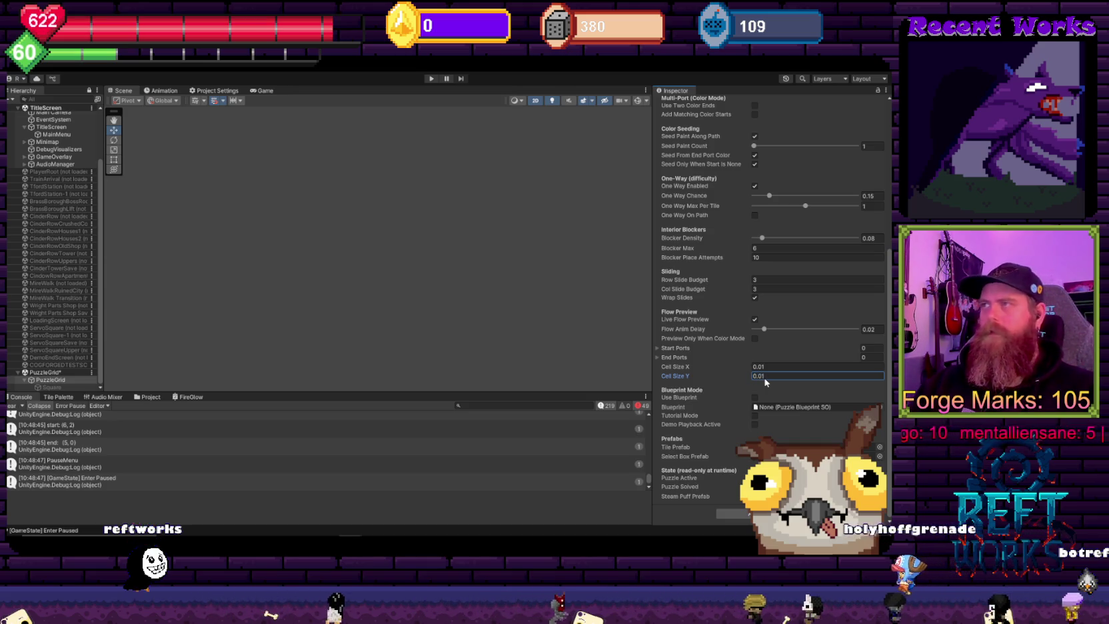
click(432, 78)
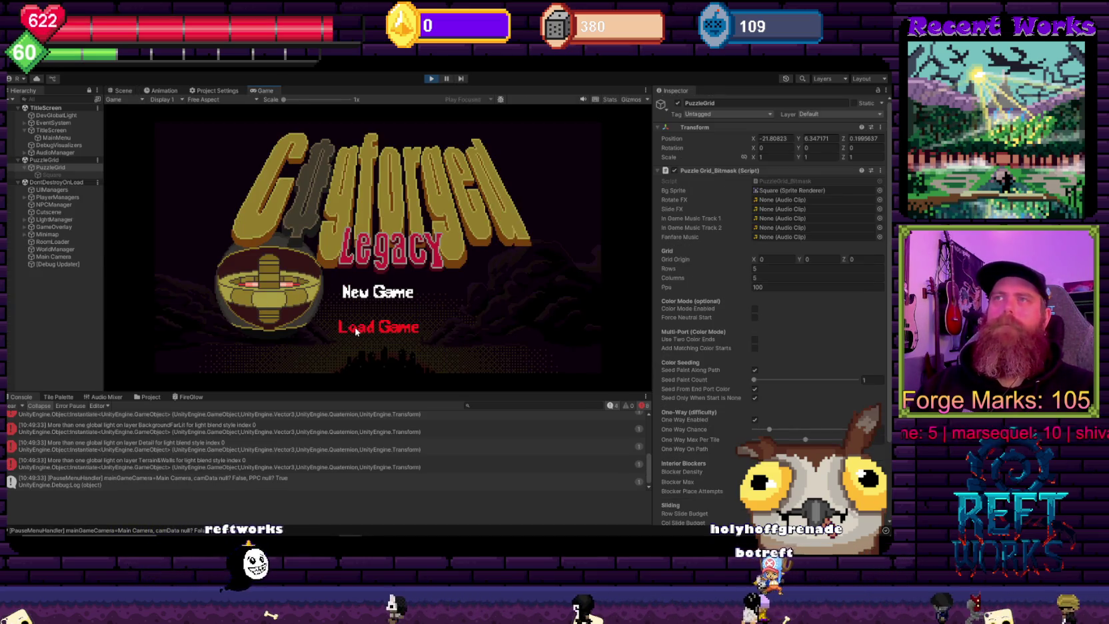
Step: Load the saved game, walk right into the next room, pause, zoom in, then stop Play mode
click(385, 336)
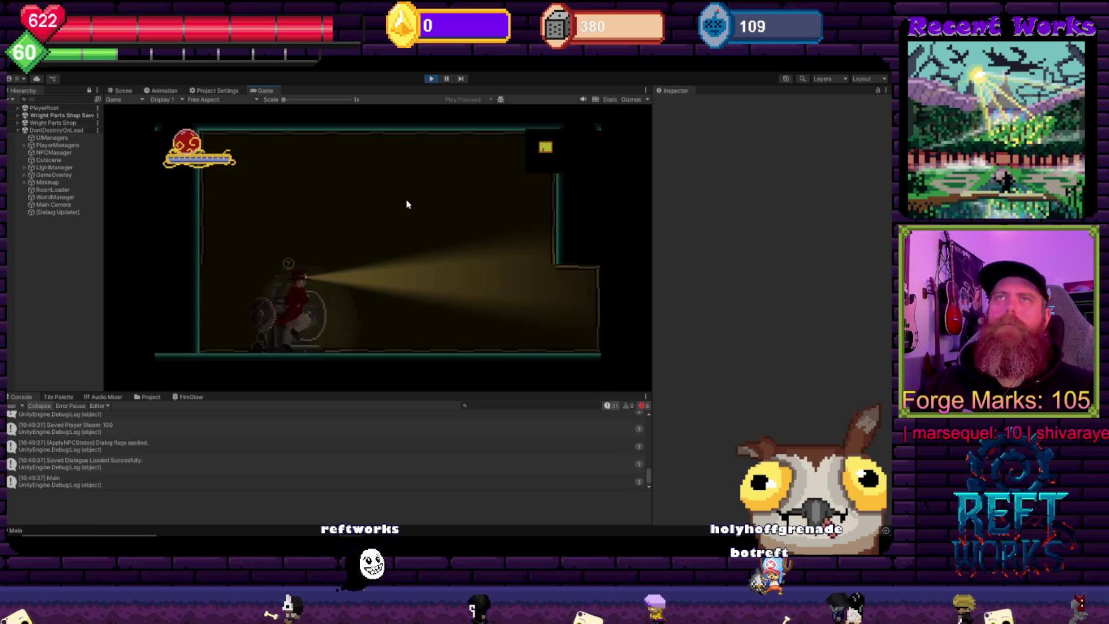
key(d)
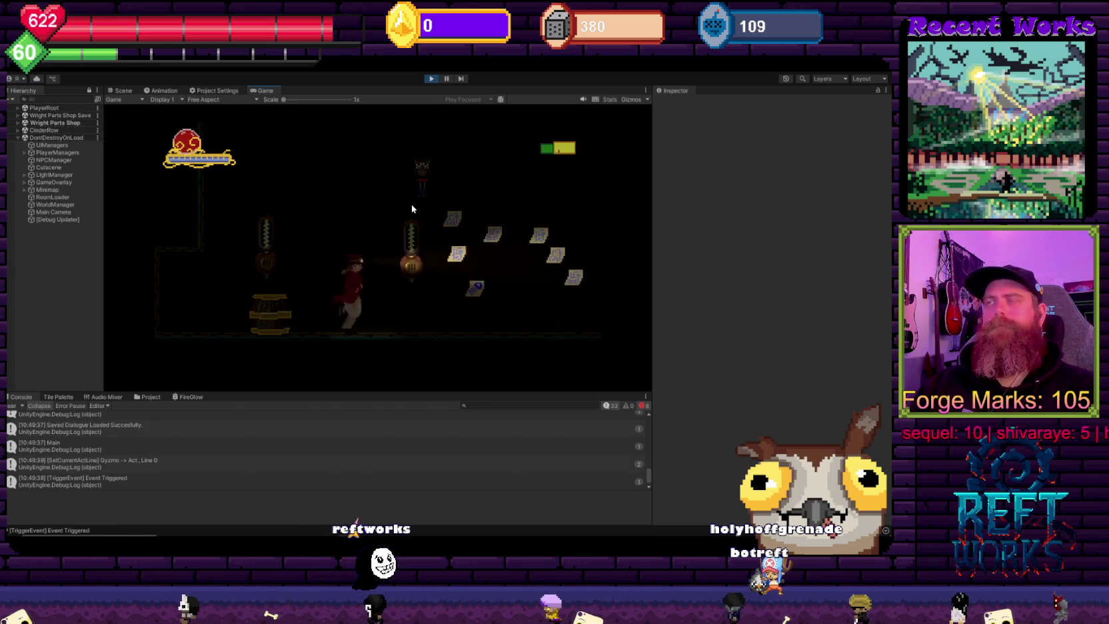
key(Escape)
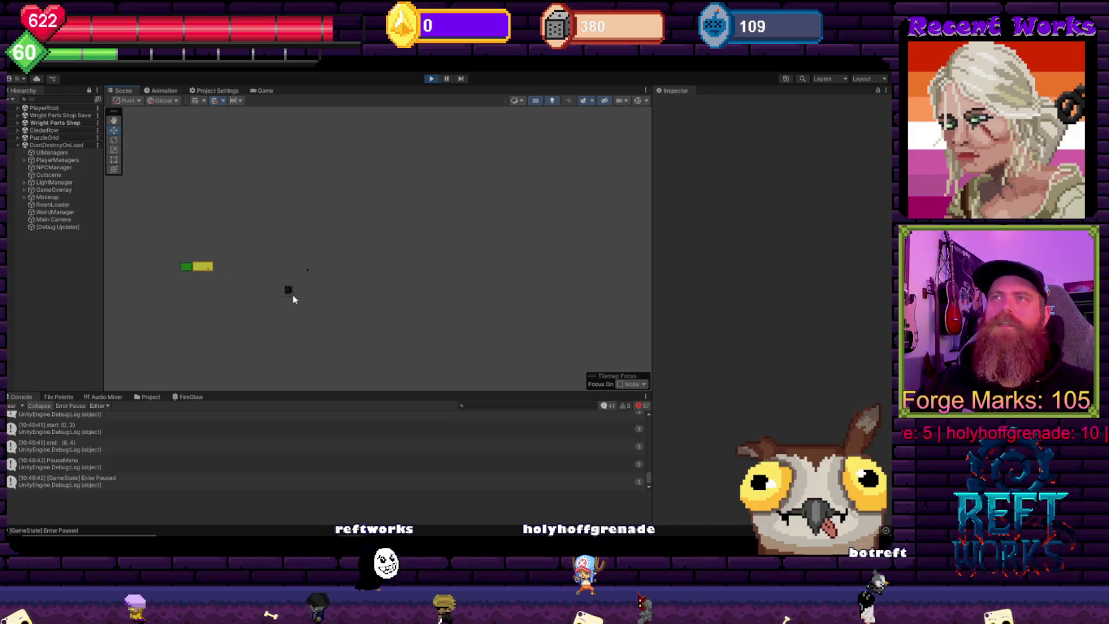
scroll(305, 240, up, 3)
scroll(294, 257, up, 5)
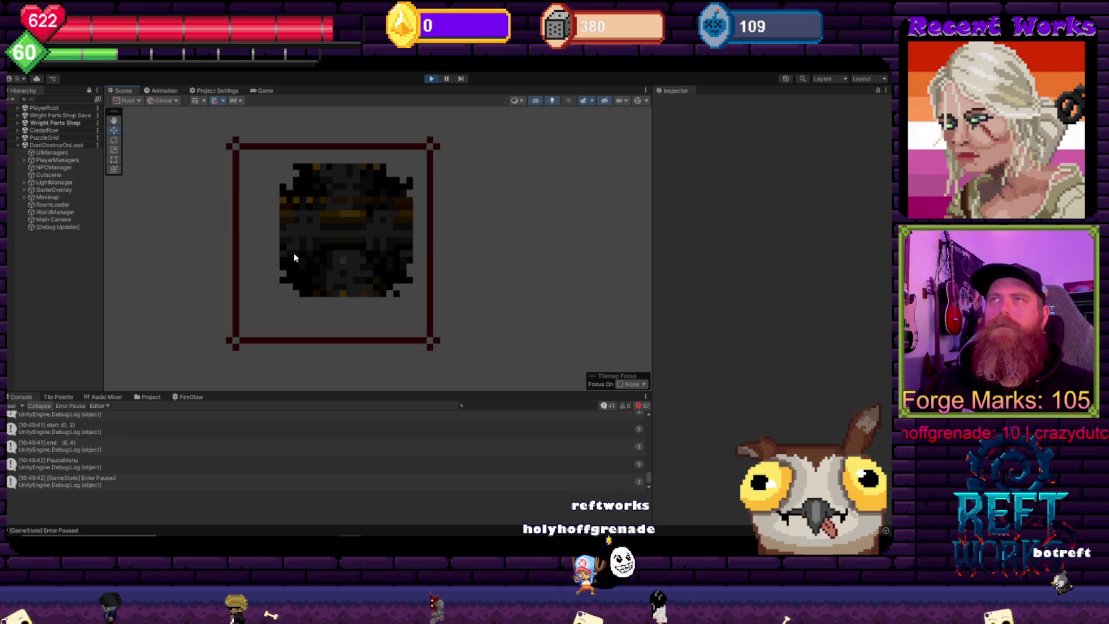
key(ctrl+p)
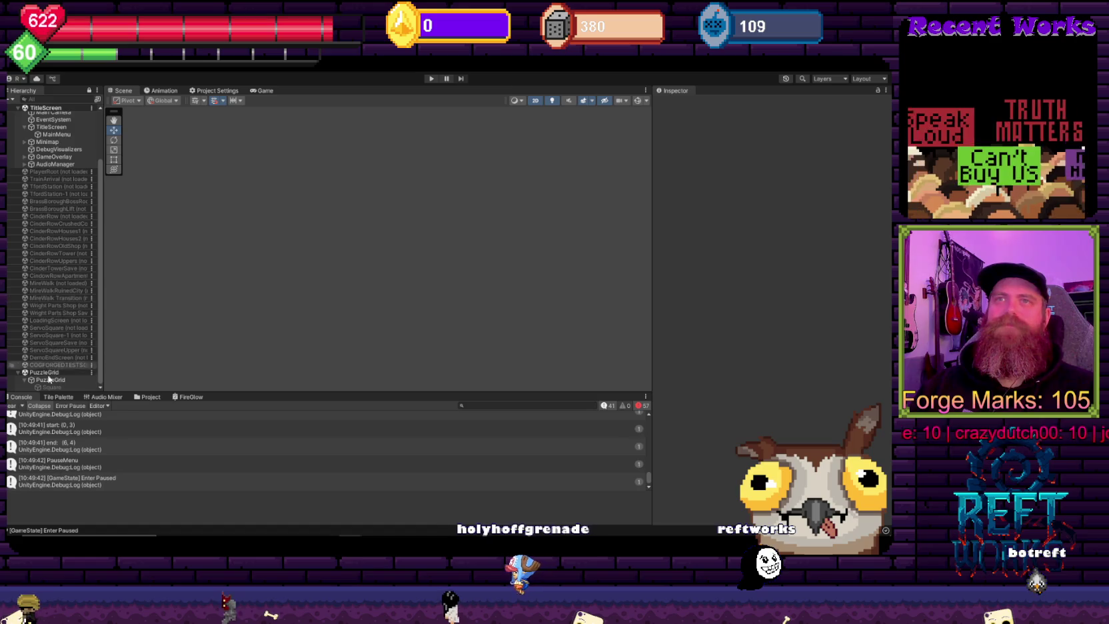
Step: Select PuzzleGrid and raise its Cell Size X/Y above 0.01 in the Inspector
click(50, 379)
scroll(788, 302, down, 5)
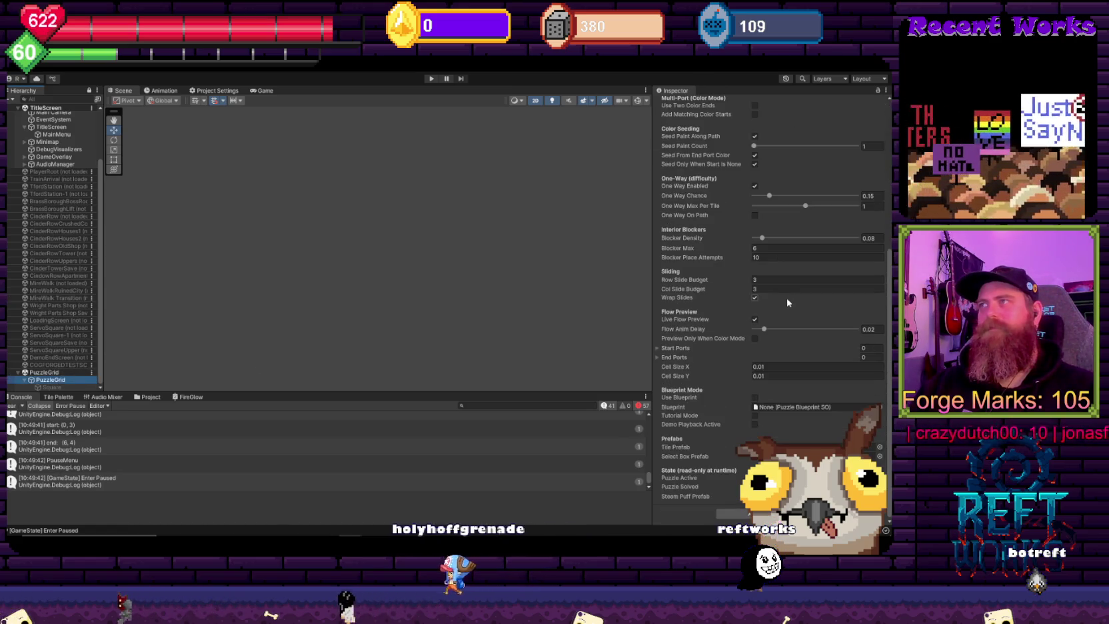
click(779, 367)
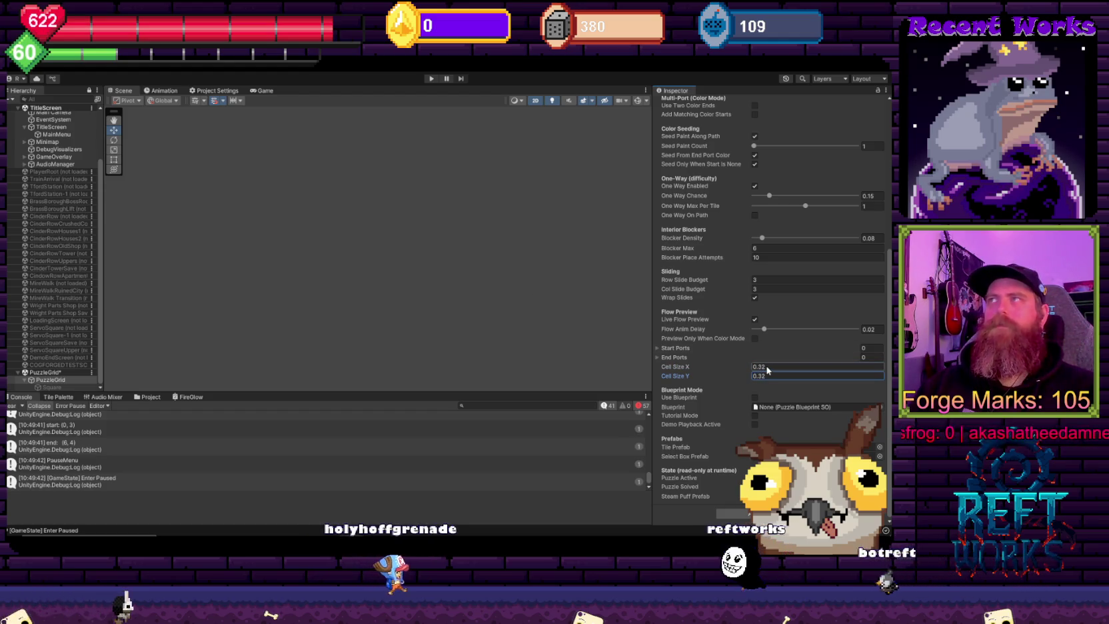
scroll(768, 371, up, 8)
Step: Replay the saved game, walk right into the puzzle grid room and view it in the Scene tab
key(ctrl+p)
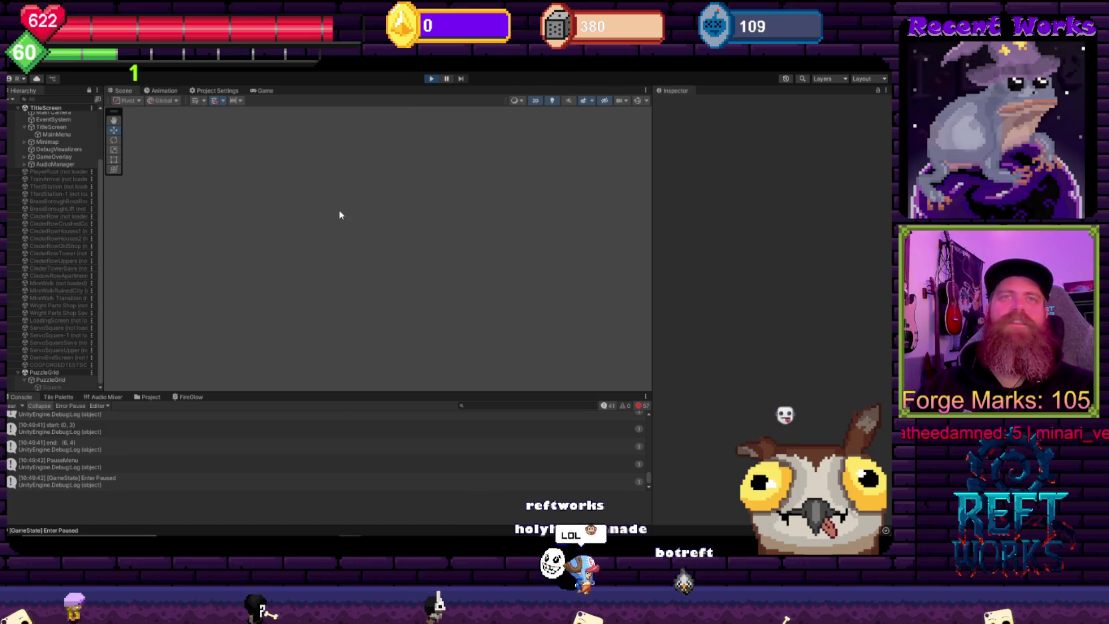
key(Down)
key(Return)
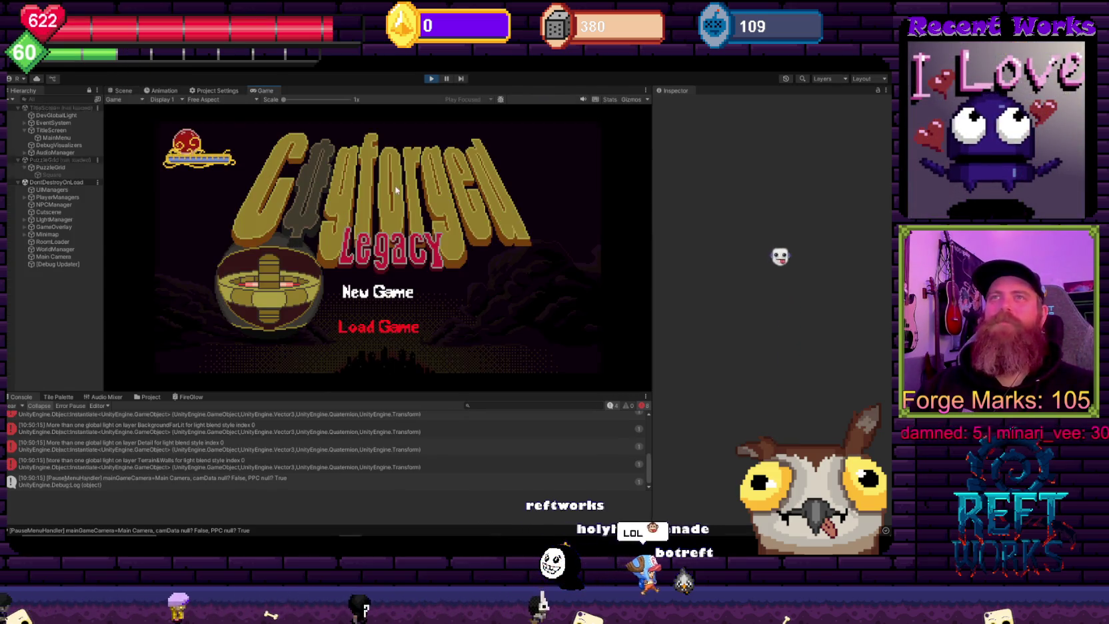
key(Right)
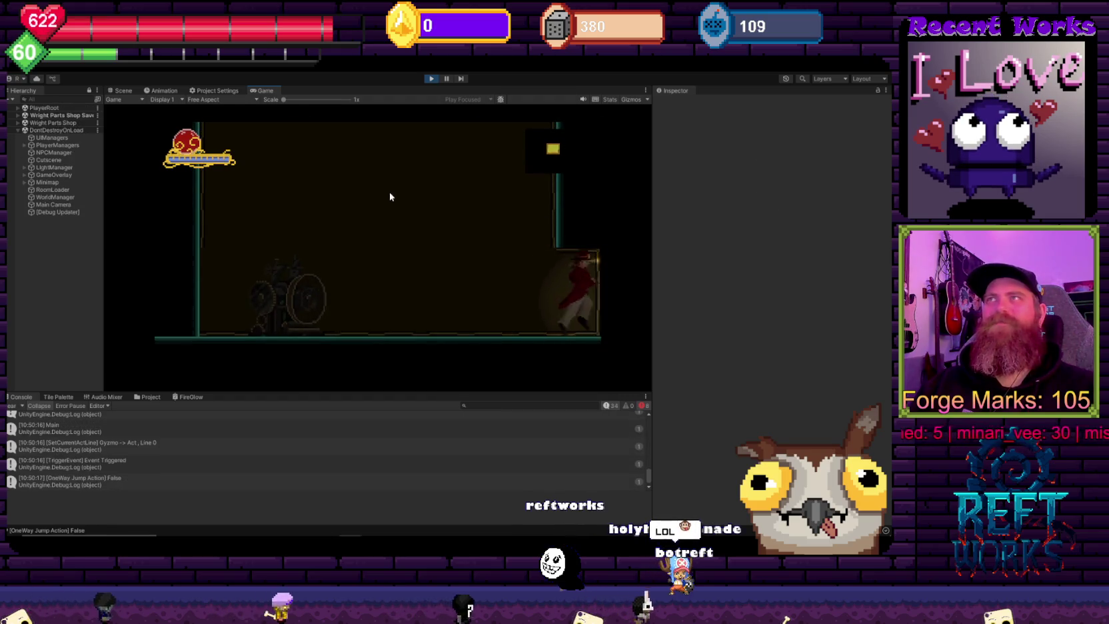
key(Right)
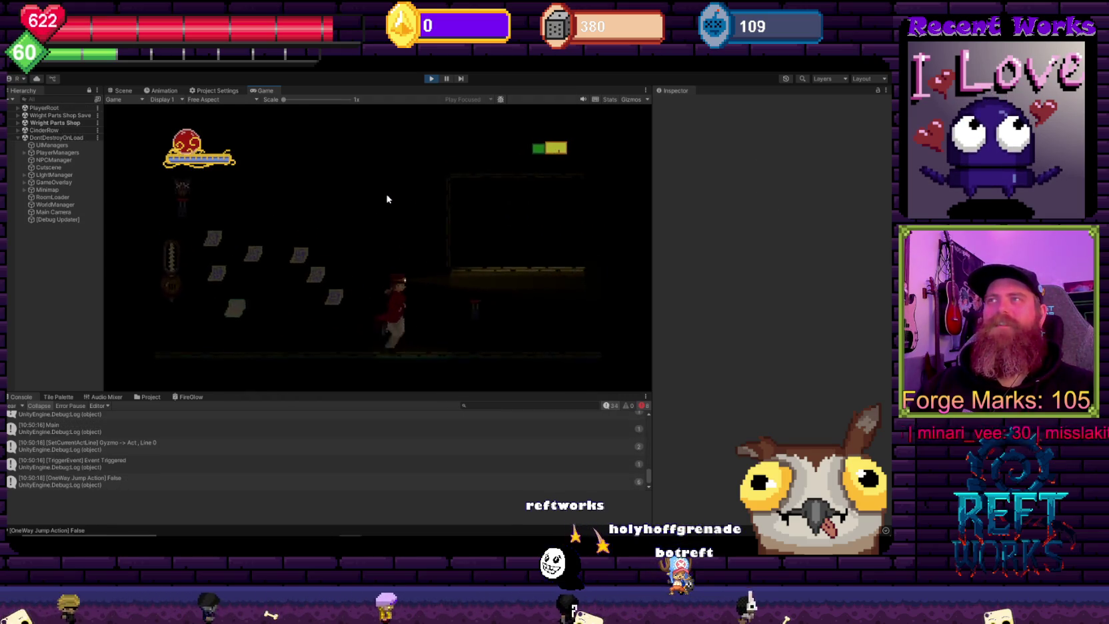
click(123, 90)
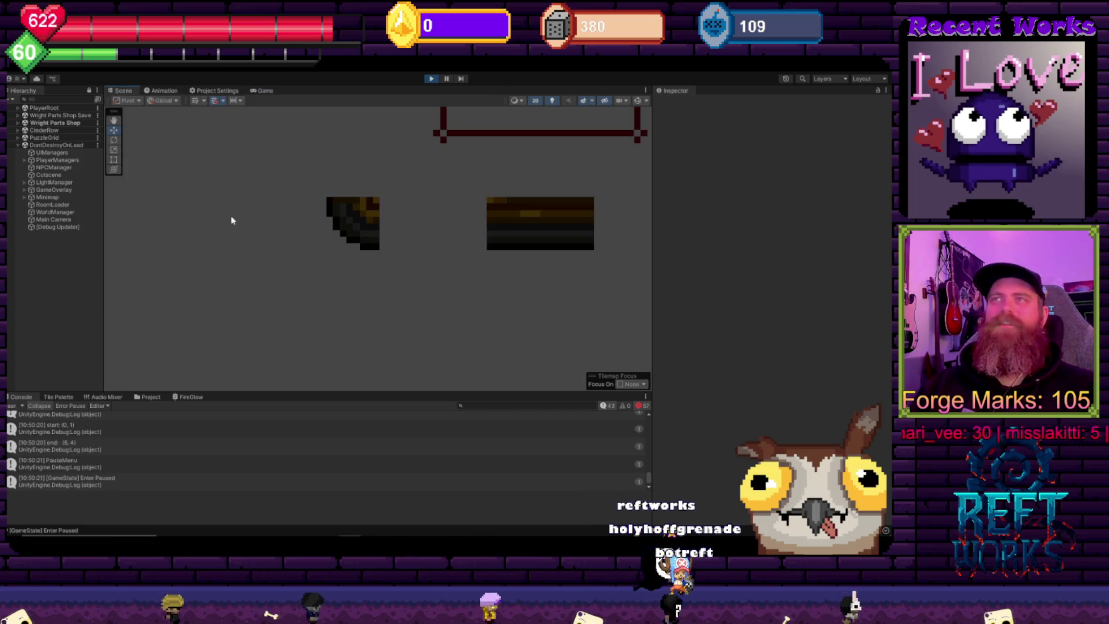
Step: Zoom and pan the Scene view across the puzzle tiles, then stop Play mode
scroll(371, 197, up, 8)
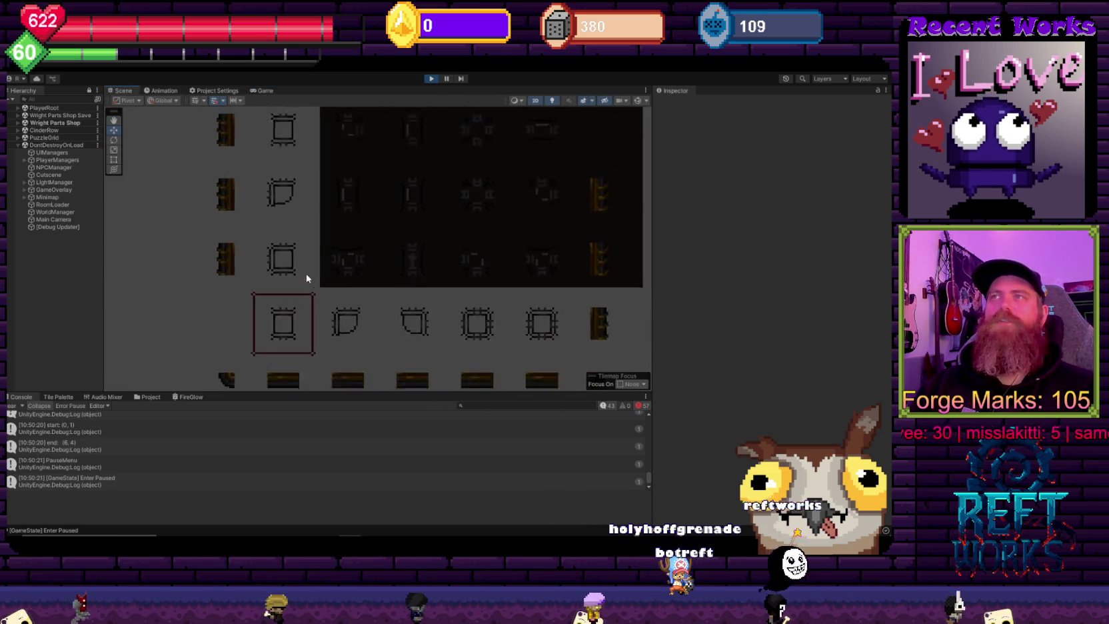
mouse_move(293, 359)
mouse_down()
mouse_move(336, 236)
mouse_move(337, 342)
mouse_move(324, 361)
mouse_move(299, 245)
mouse_move(295, 258)
mouse_move(458, 280)
mouse_move(346, 343)
mouse_move(344, 326)
mouse_move(406, 299)
mouse_up()
scroll(406, 299, down, 5)
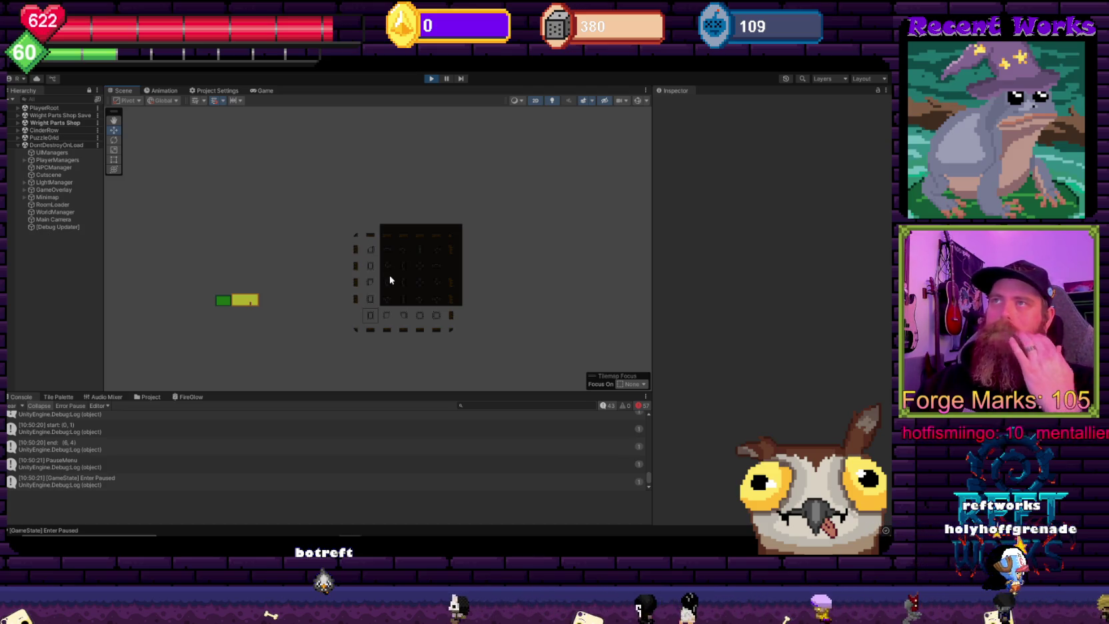
scroll(389, 280, up, 3)
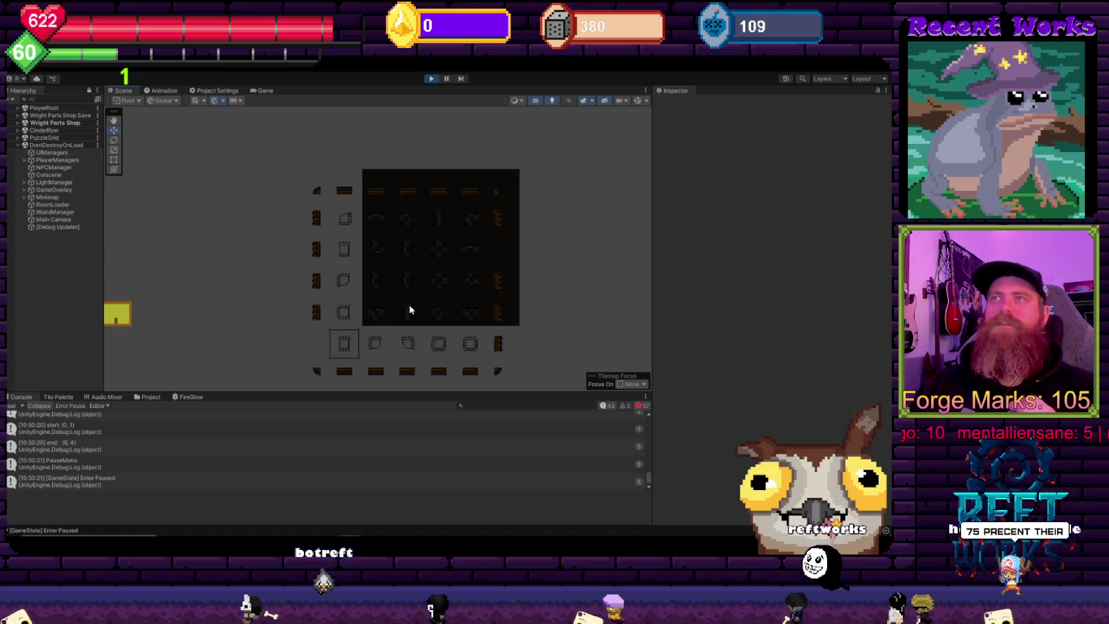
scroll(347, 367, up, 3)
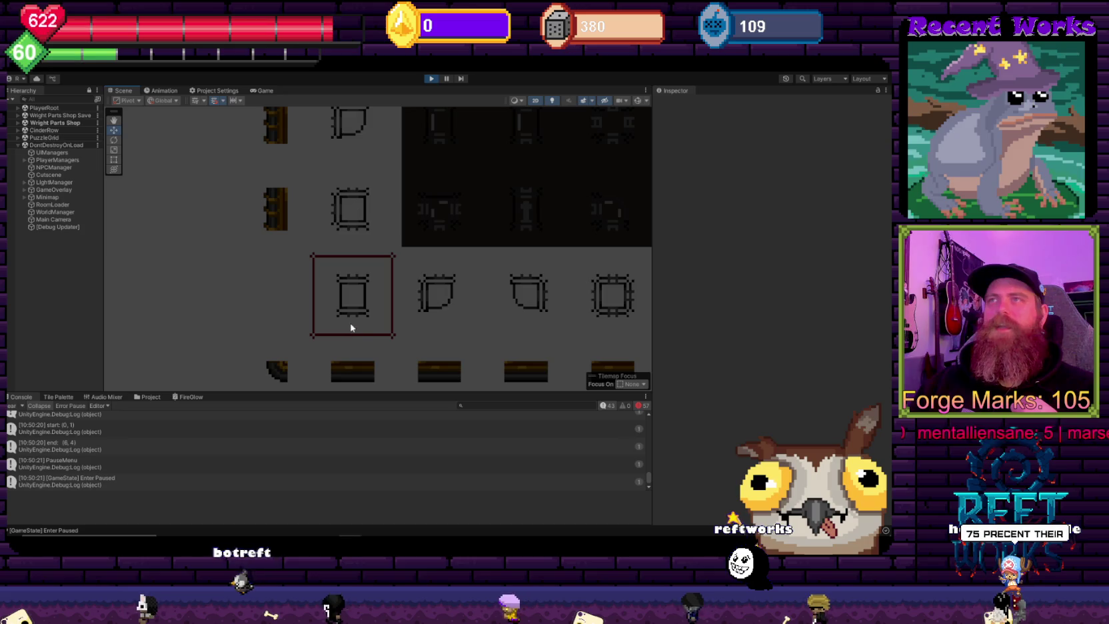
click(432, 78)
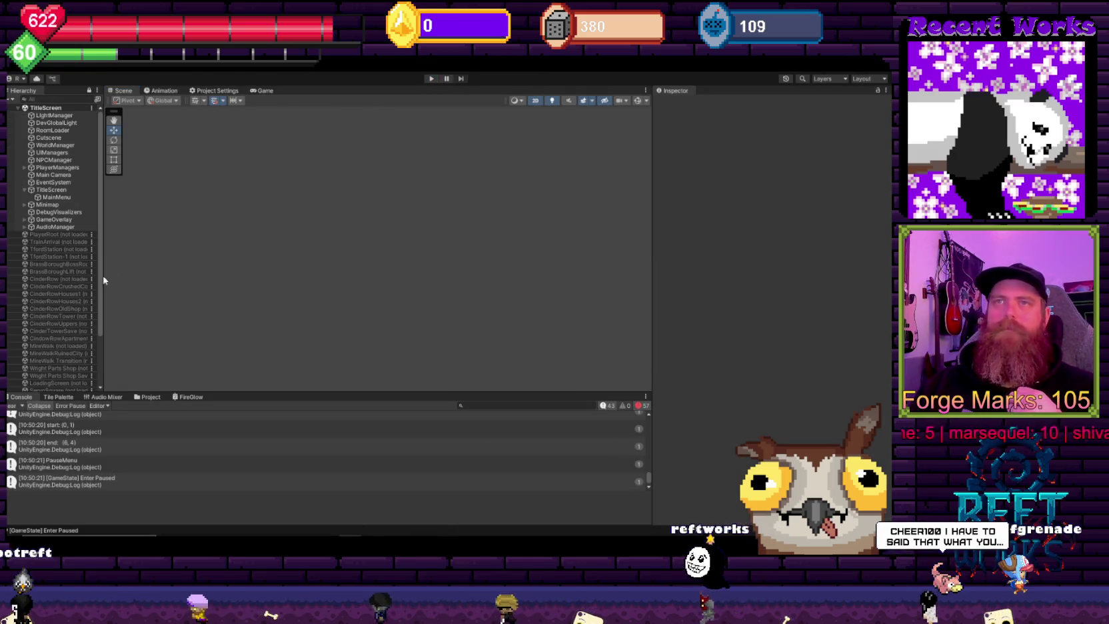
Step: Scroll the Hierarchy list down and back up
scroll(66, 310, down, 3)
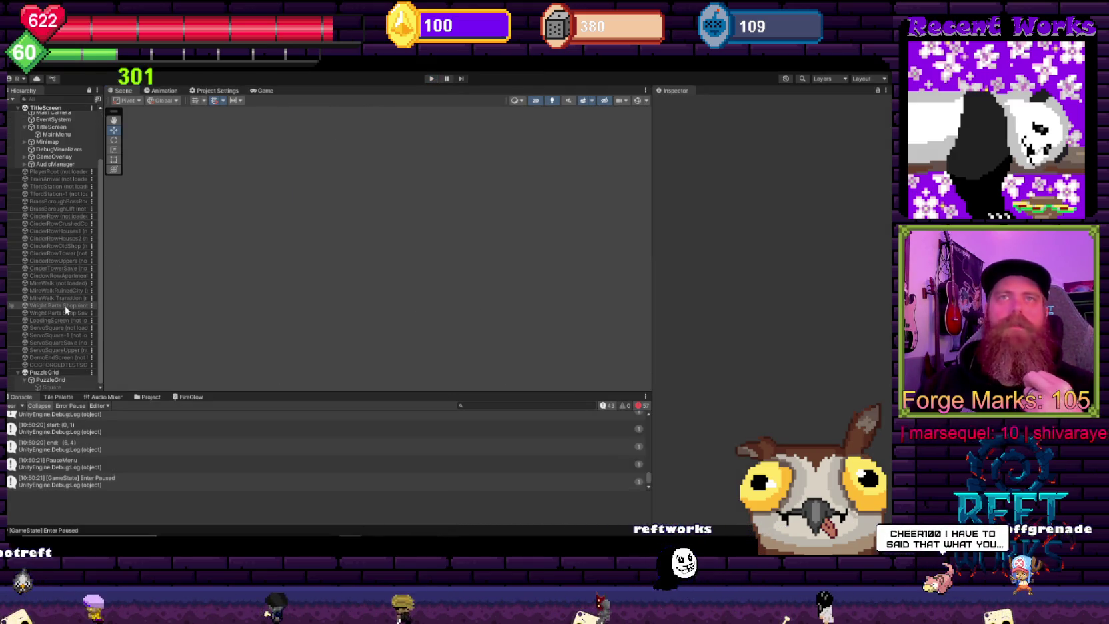
scroll(81, 177, up, 1)
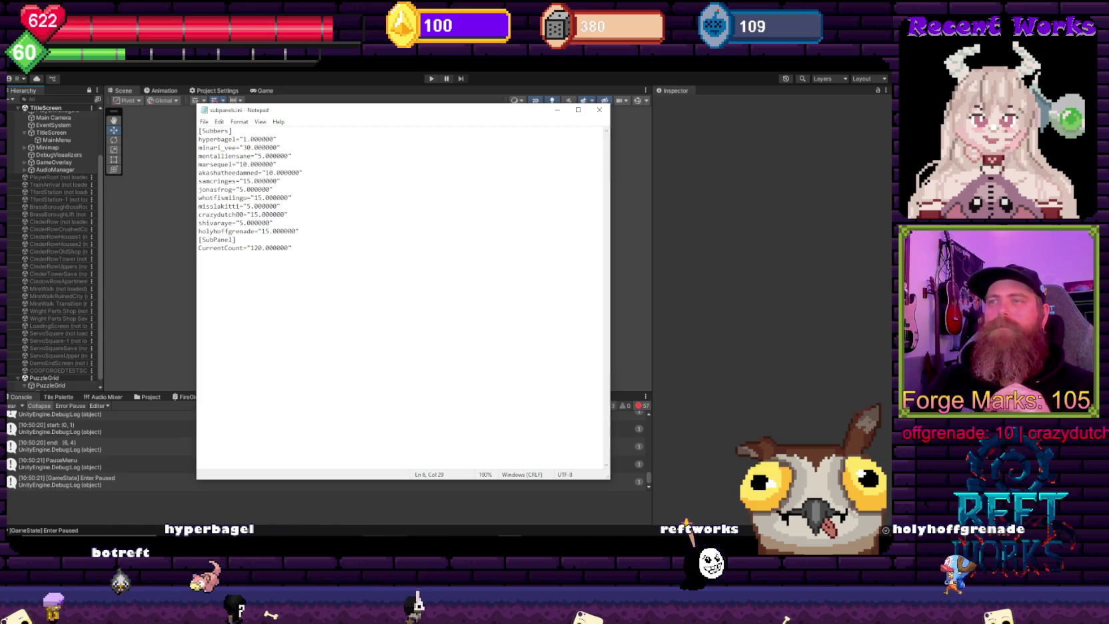
Step: Switch from Notepad to SAMMI Core, open the Redeems deck's AddBitsForCoins commands and select the coins variable
click(557, 112)
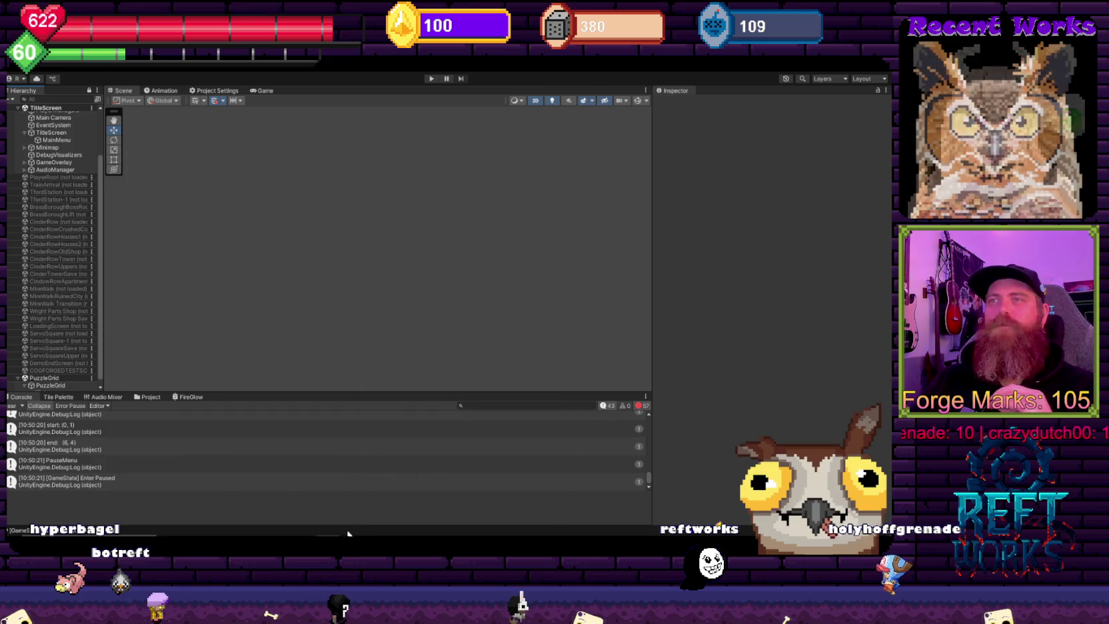
key(alt+Tab)
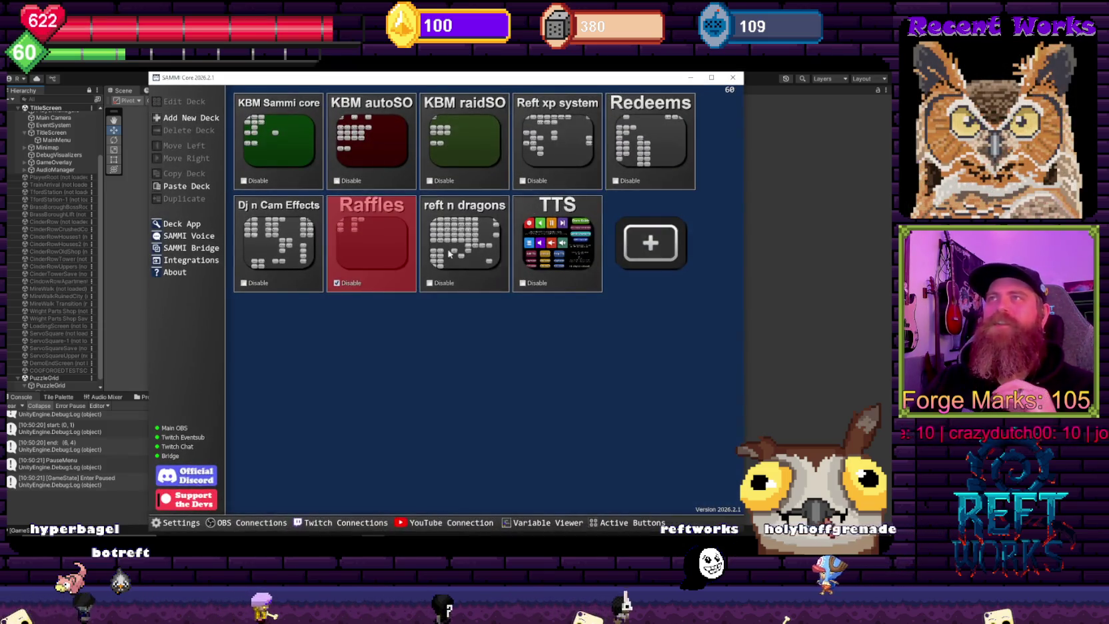
double_click(653, 152)
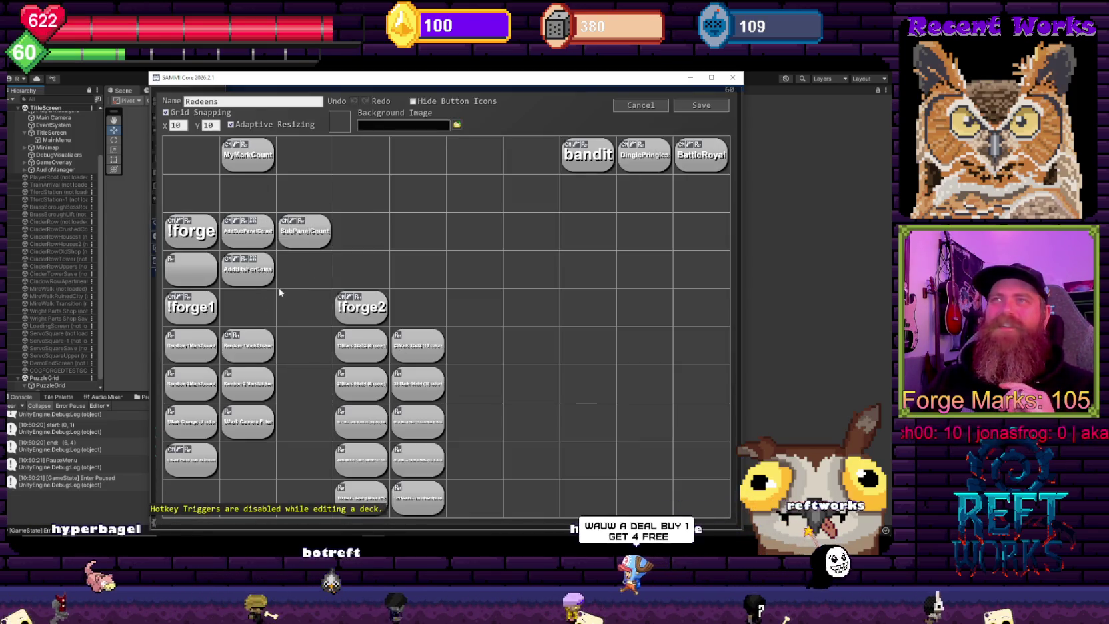
double_click(264, 272)
drag(286, 274, 220, 278)
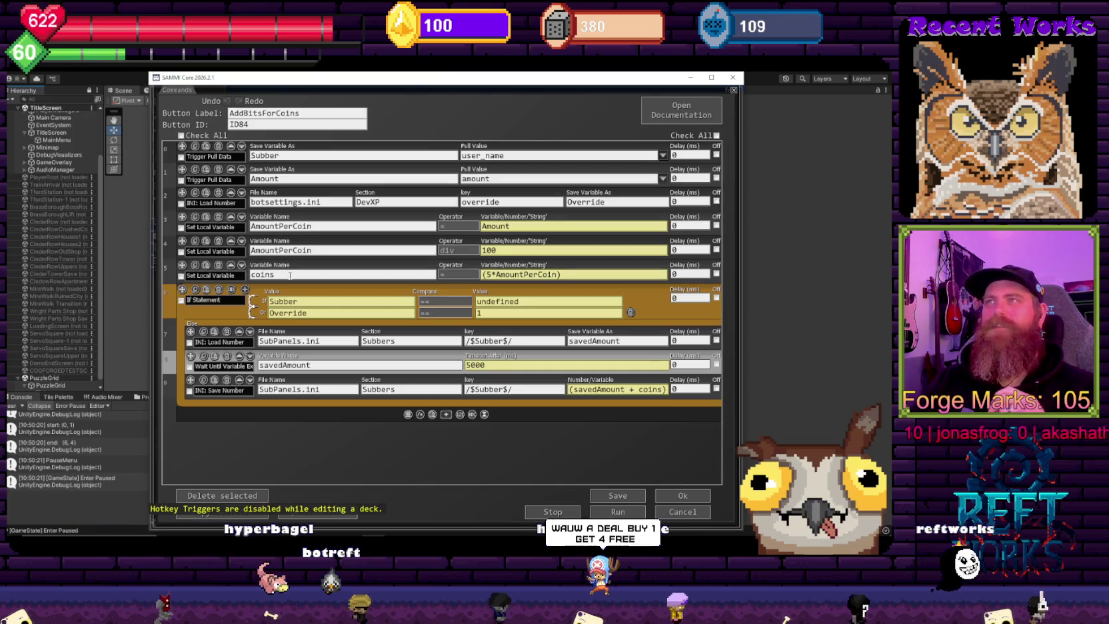
Step: Edit the coins (5*AmountPerCoin) expression and review the button's variables: Amount 100, AmountPerCoin 1, coins 5
click(566, 274)
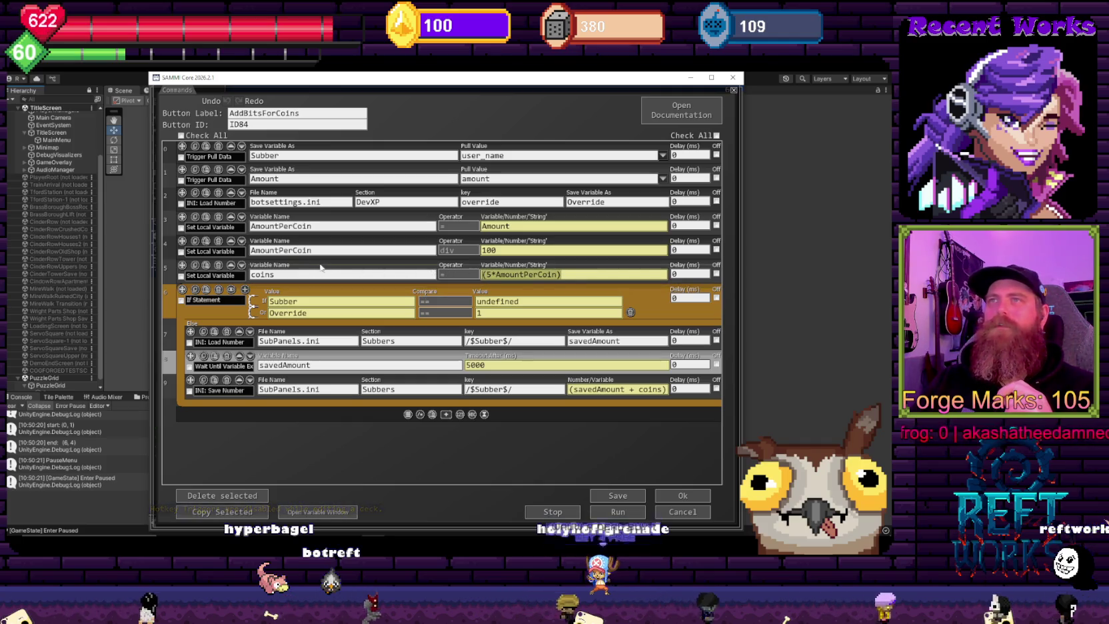
mouse_move(306, 267)
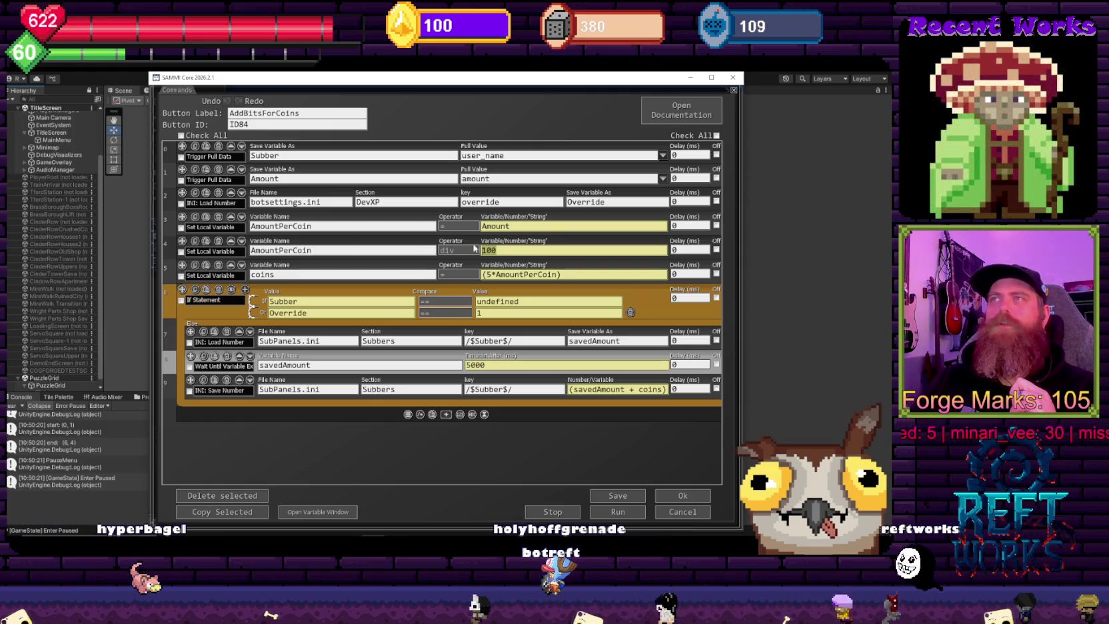
click(325, 512)
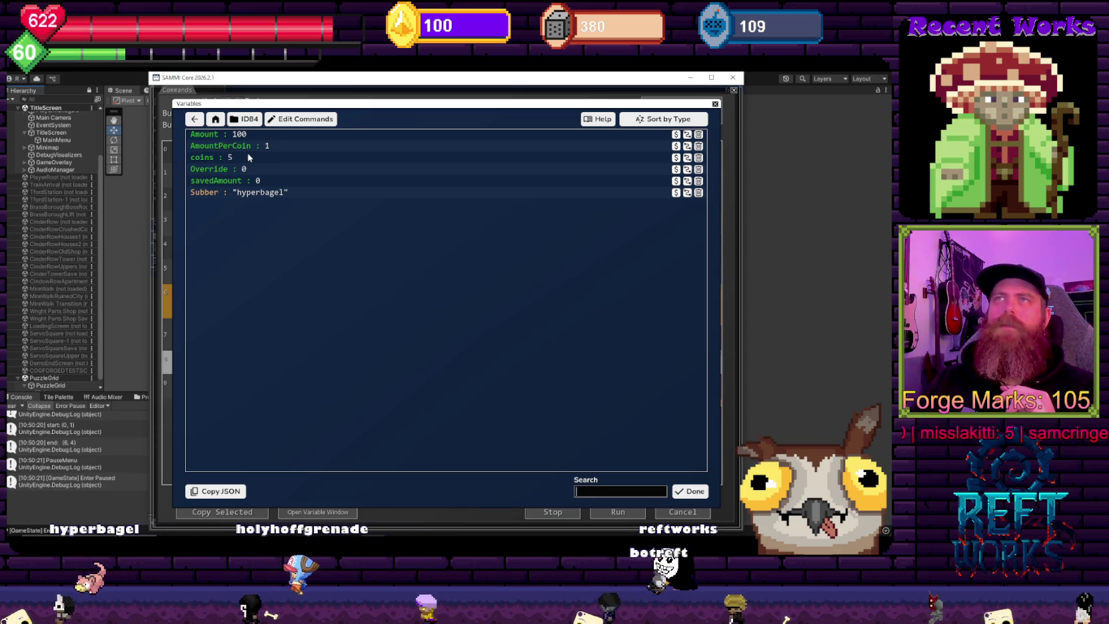
click(688, 490)
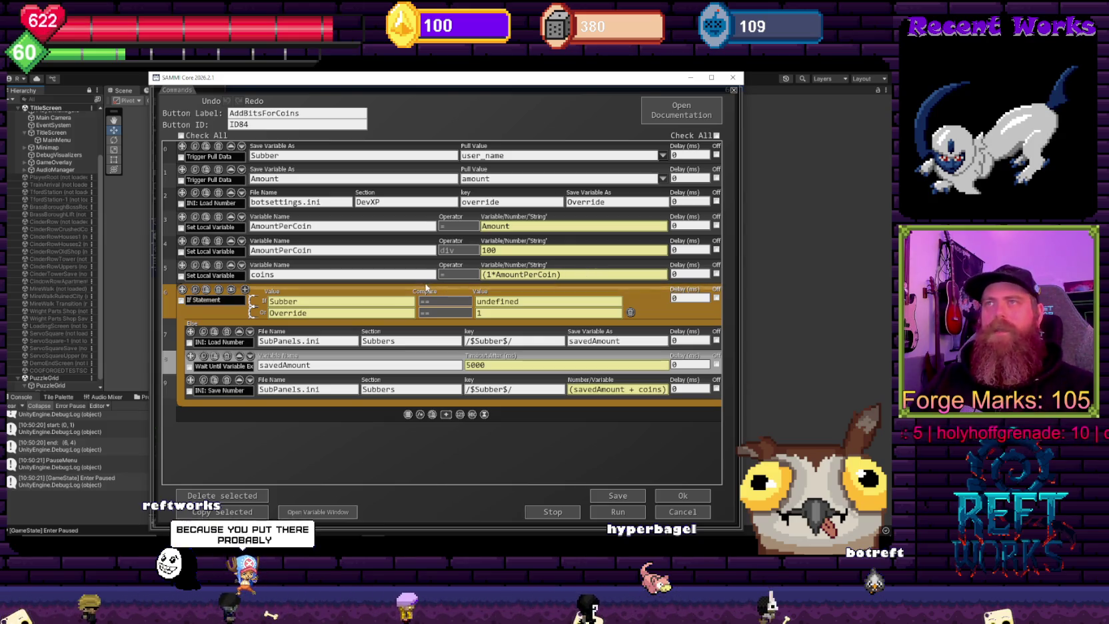
Step: Delete the Set Local Variable coins command and make the save command store savedAmount + AmountPerCoin
click(219, 266)
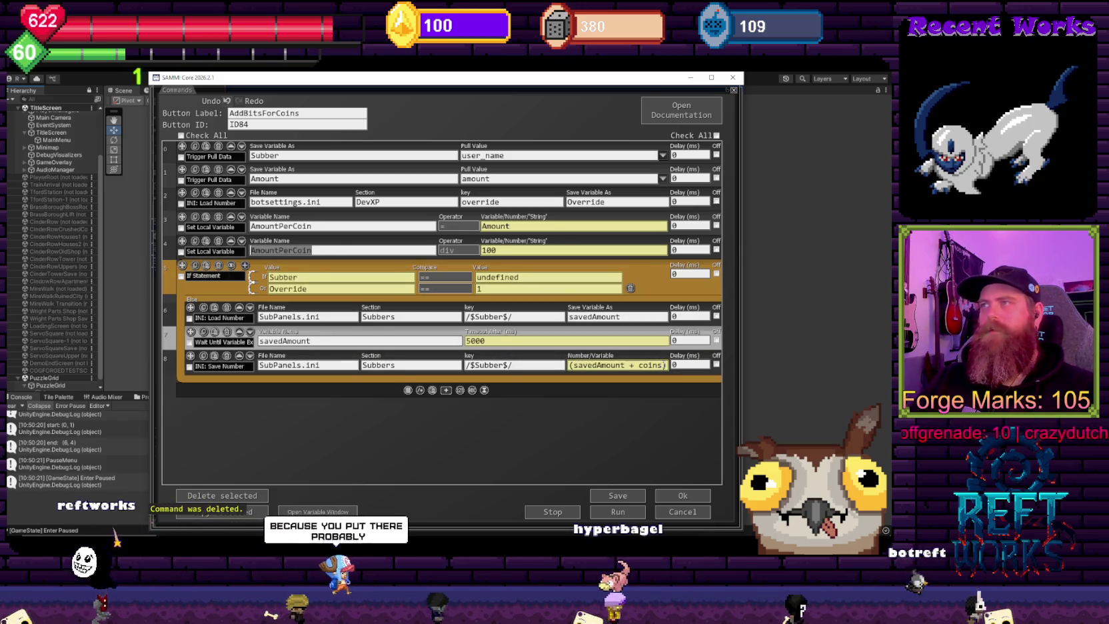
click(638, 365)
text(AmountPerCoin)
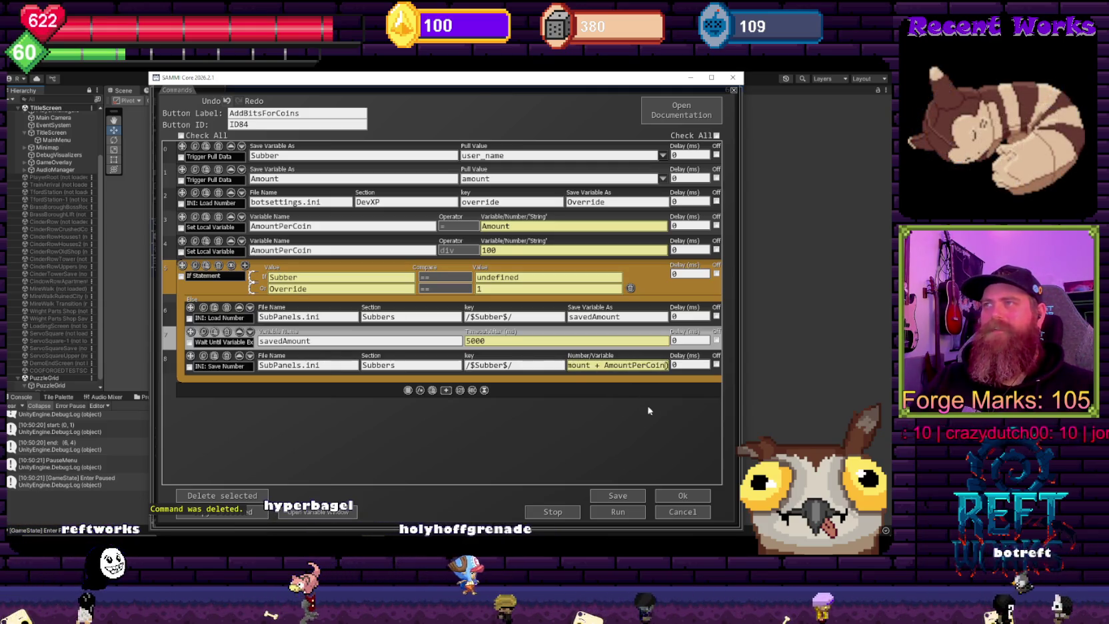
Step: Save the AddBitsForCoins button, close the command and Redeems deck editors, and return to Unity
click(618, 496)
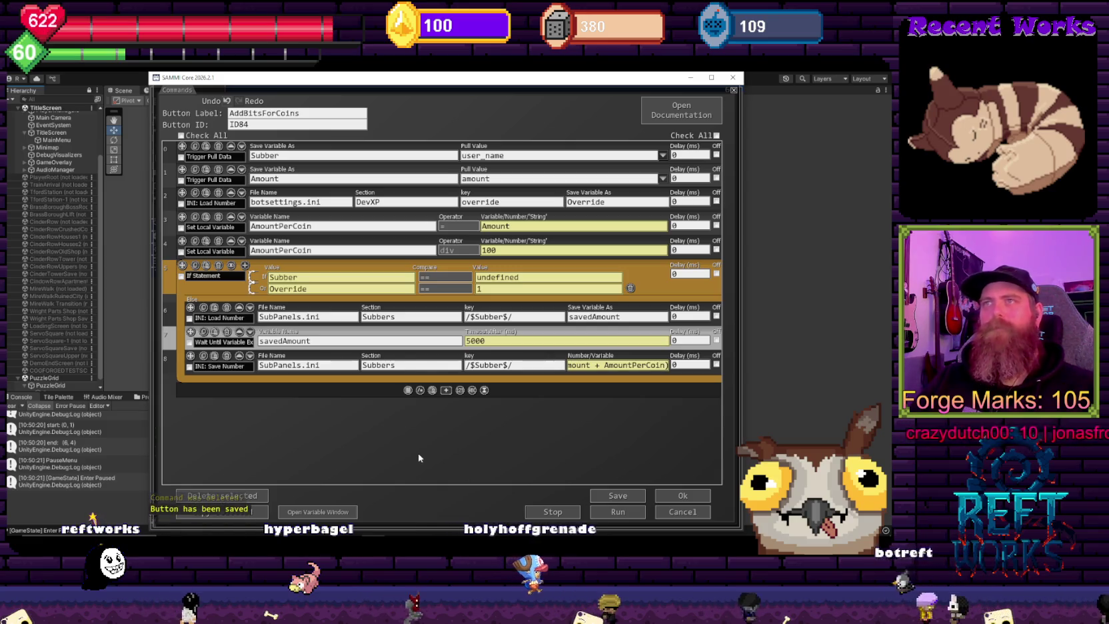
click(681, 494)
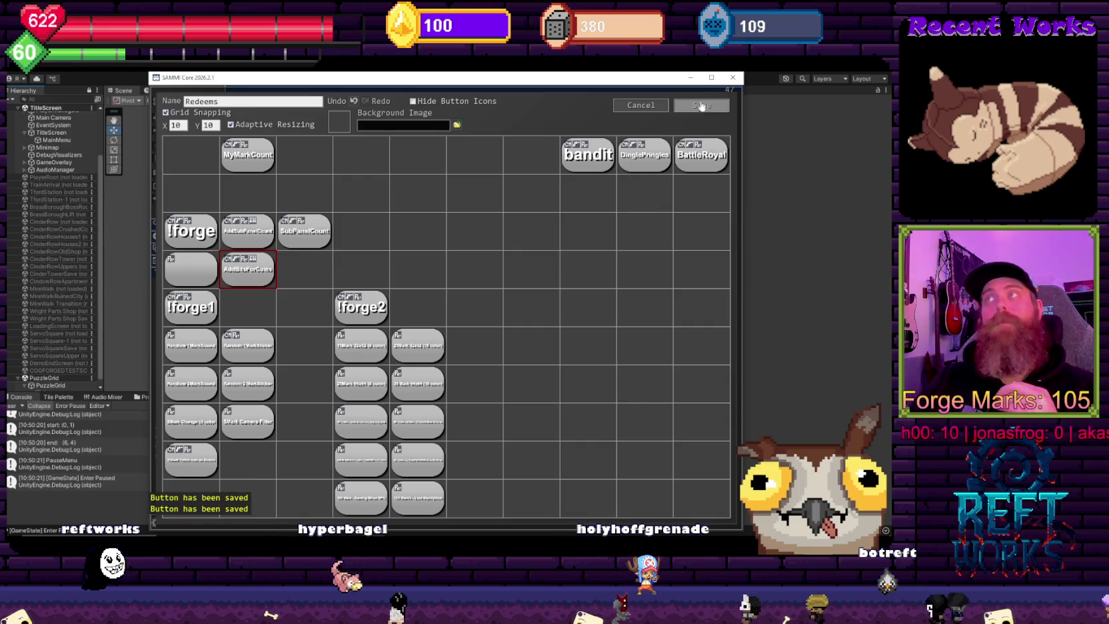
click(701, 105)
click(832, 320)
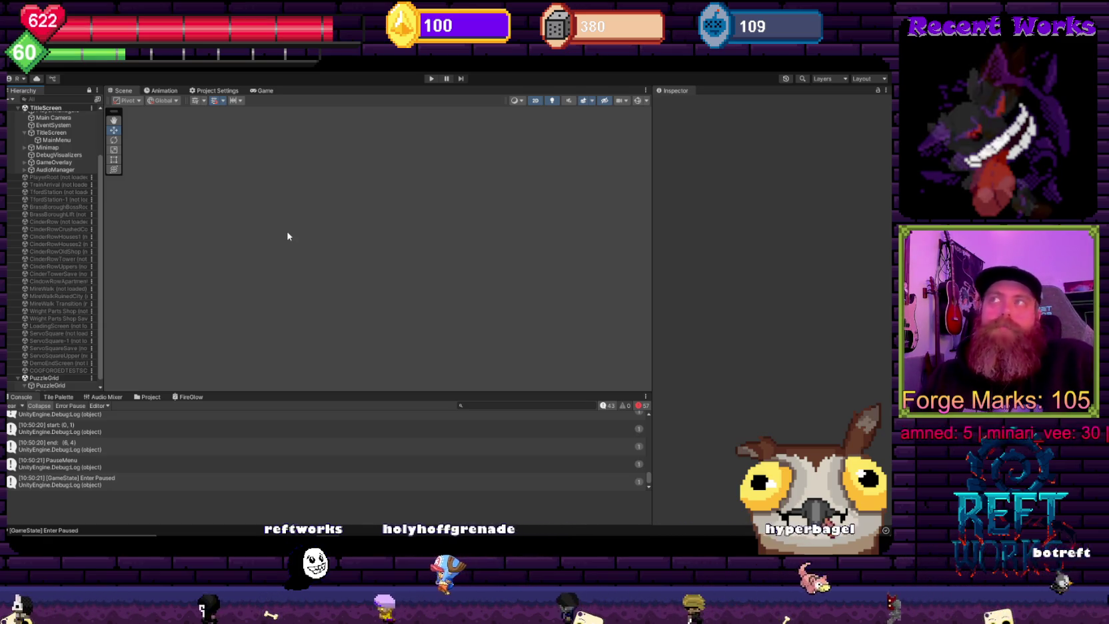
Step: Inspect the AudioManager and GameOverlay objects' components in the Inspector
scroll(79, 344, down, 1)
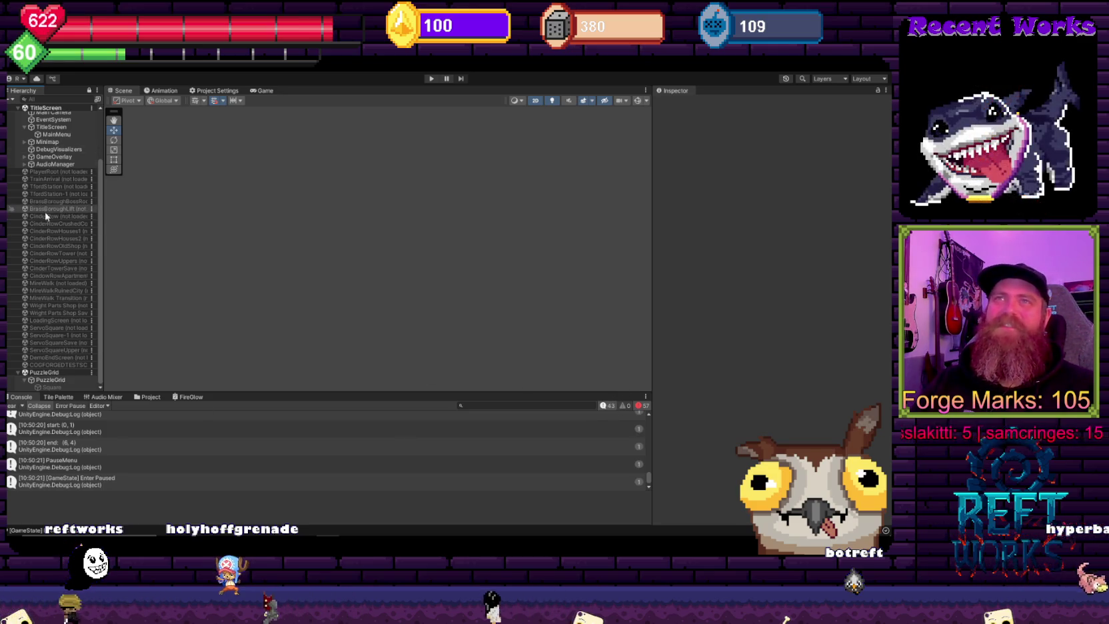
scroll(66, 228, up, 3)
click(53, 227)
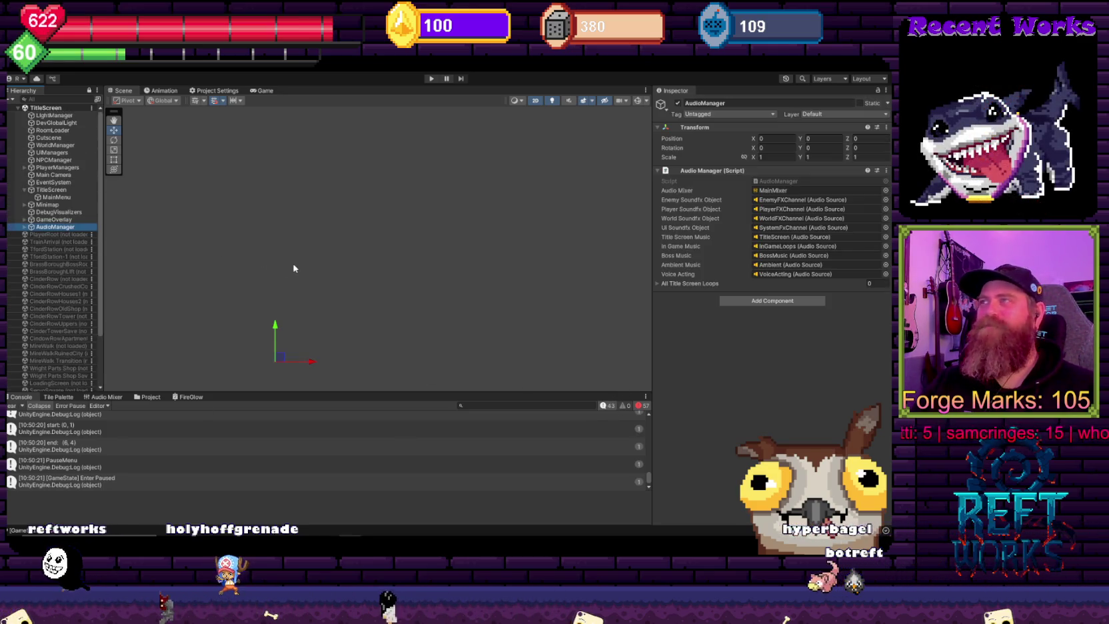
key(Up)
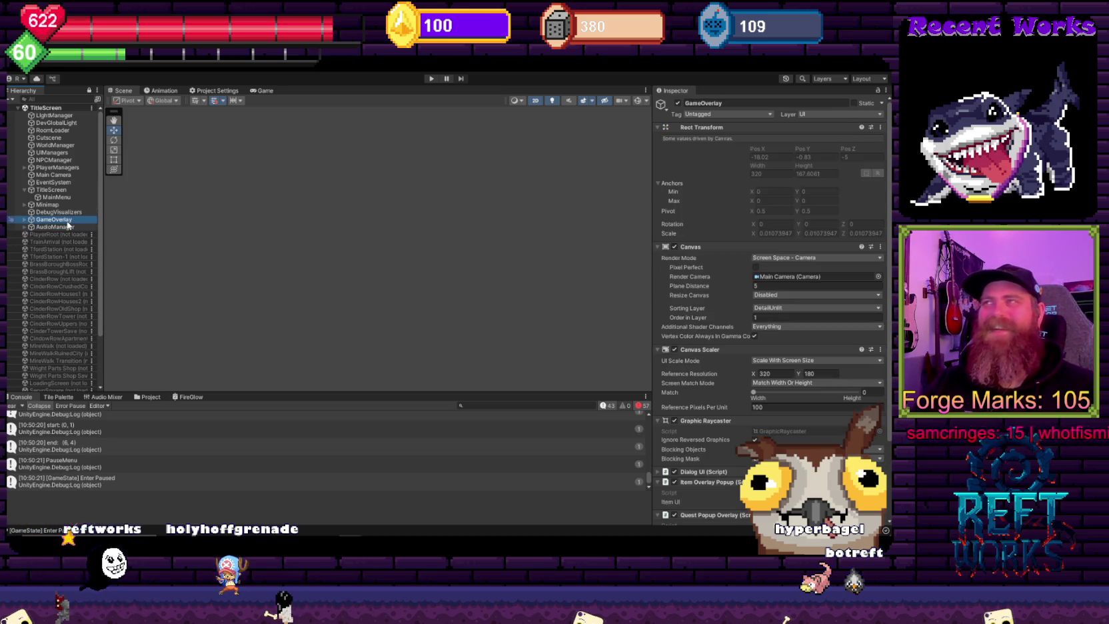
scroll(734, 464, down, 3)
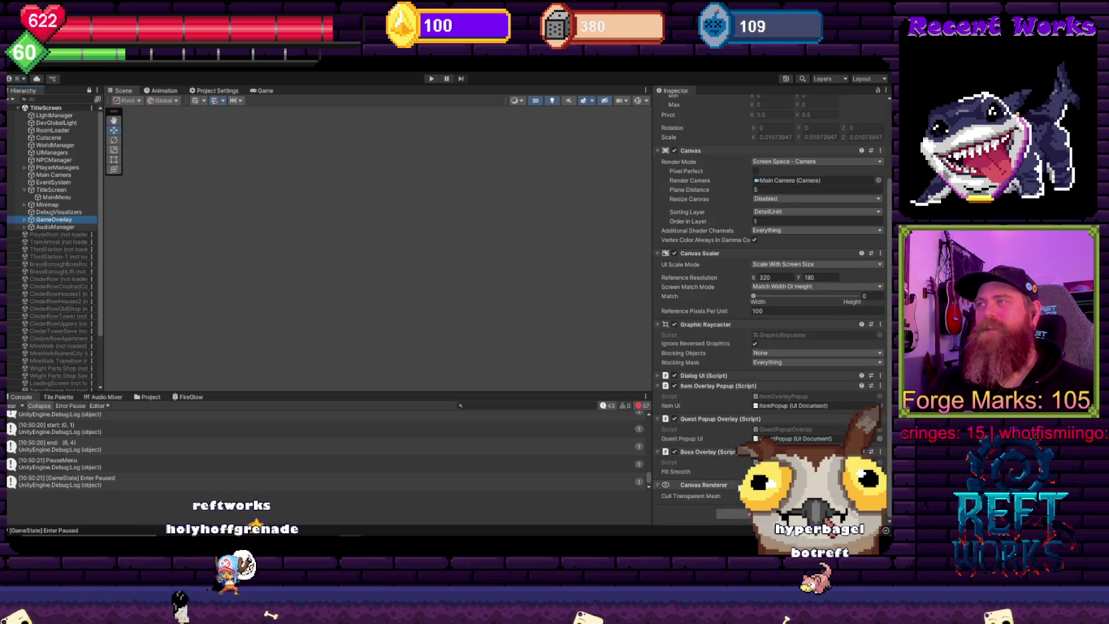
scroll(77, 373, down, 4)
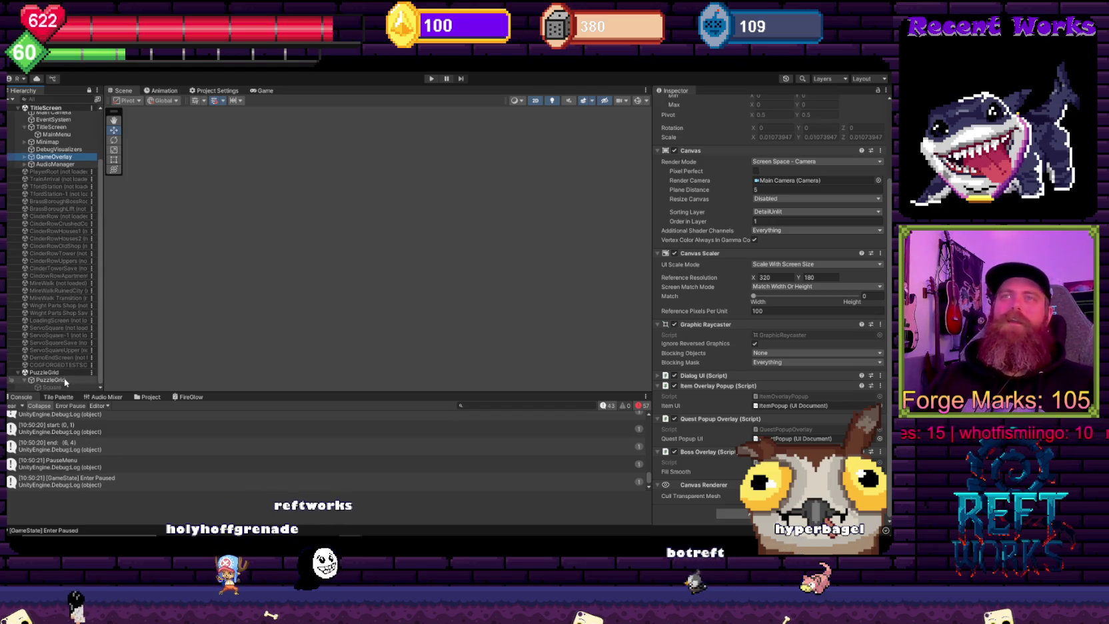
Step: Change PuzzleGrid's Cell Size X from 0.32 to 0.16, then enter Play mode
click(64, 379)
scroll(656, 343, up, 3)
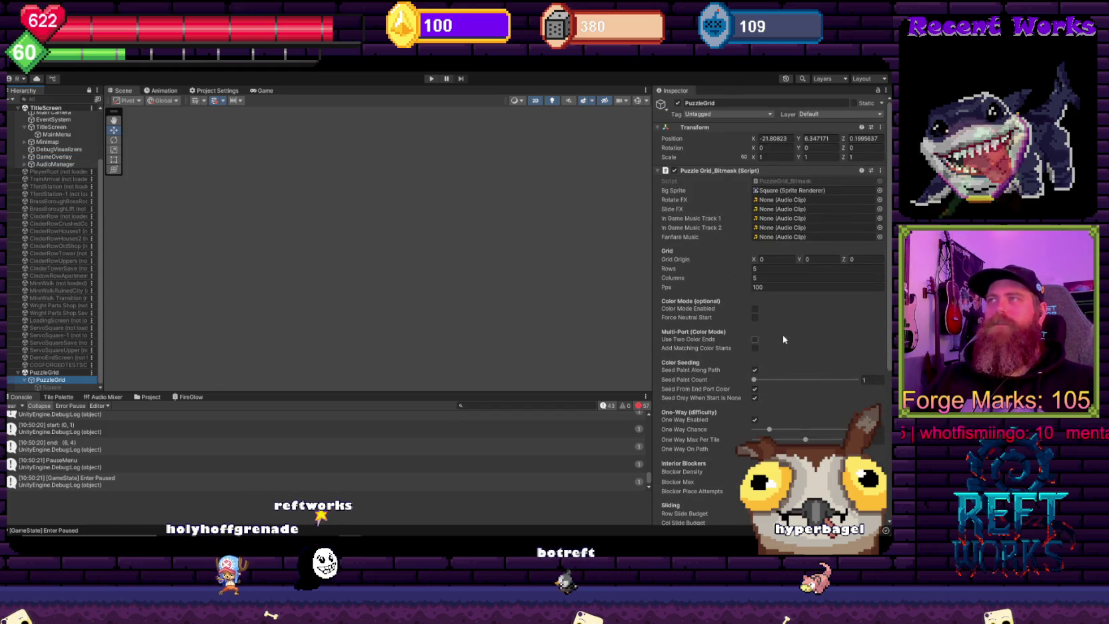
scroll(774, 340, down, 4)
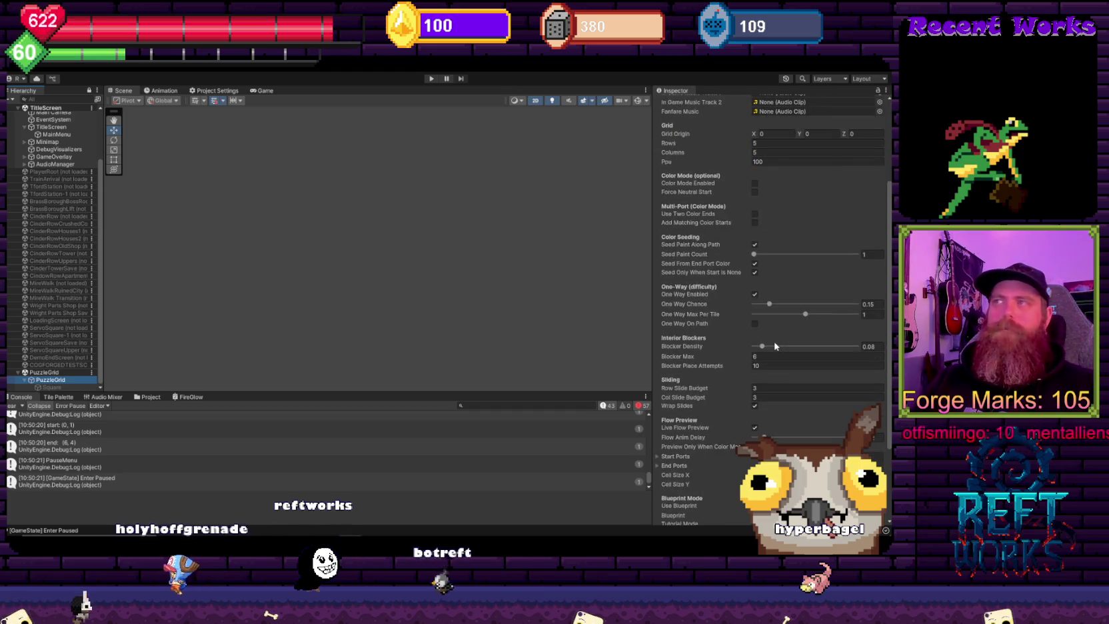
scroll(776, 395, down, 3)
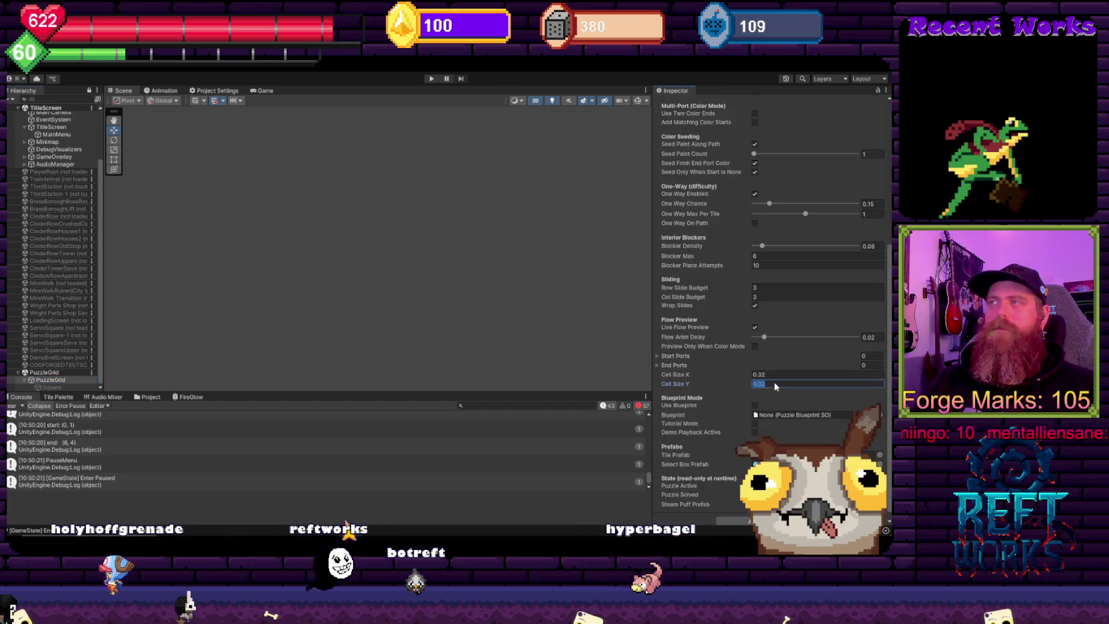
click(776, 384)
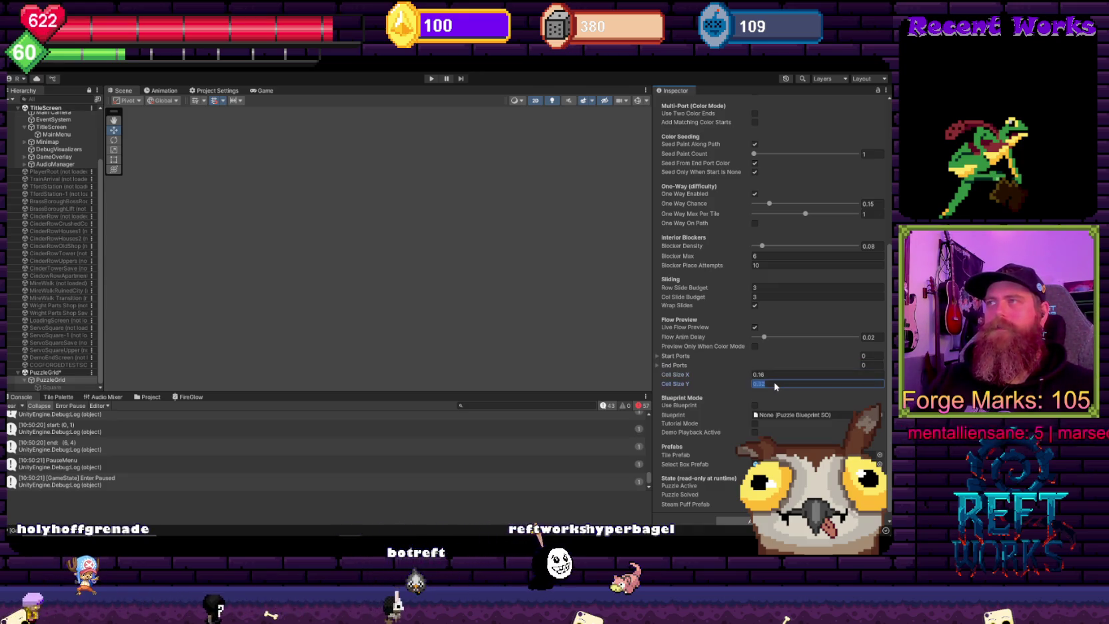
click(418, 179)
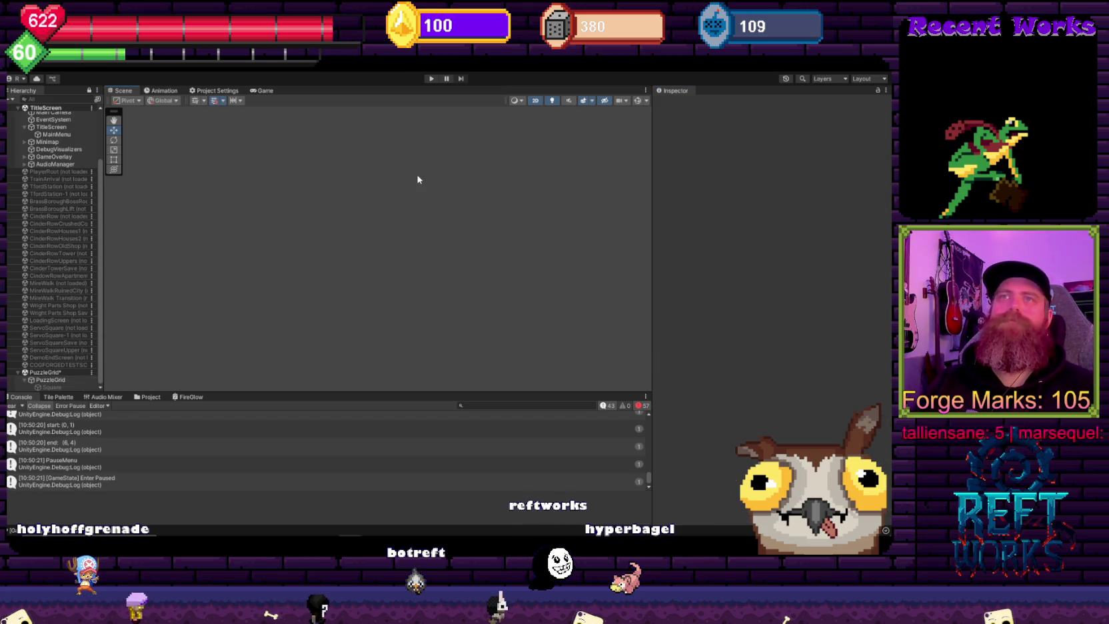
click(431, 78)
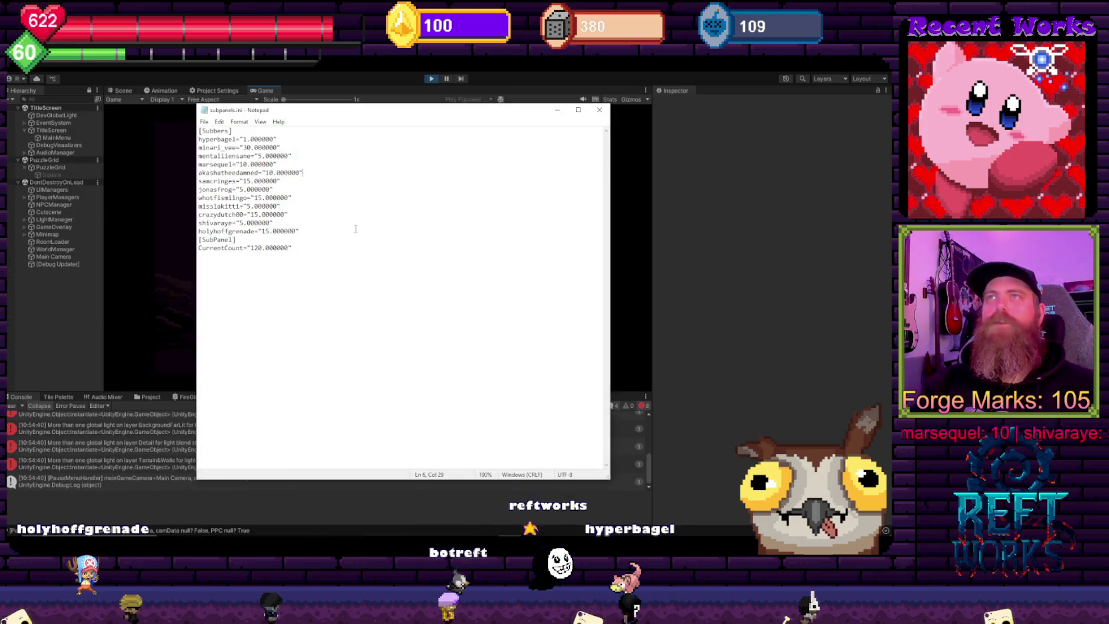
Step: Check the counts in subpanels.ini, keep the running title screen in front, then switch to Aseprite
key(ctrl+a)
click(406, 227)
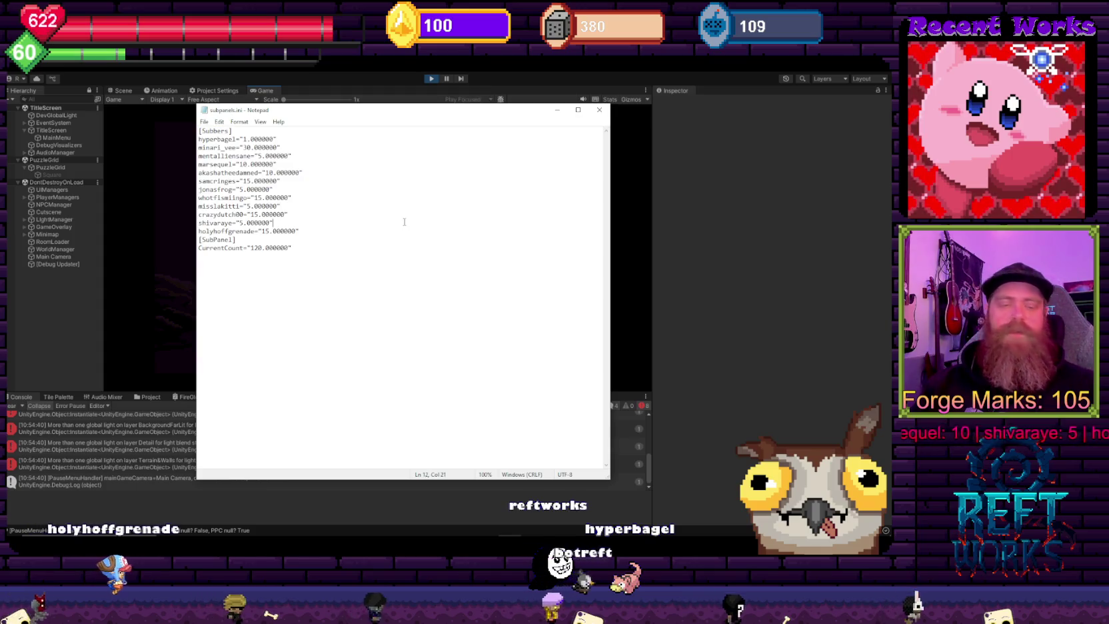
click(56, 273)
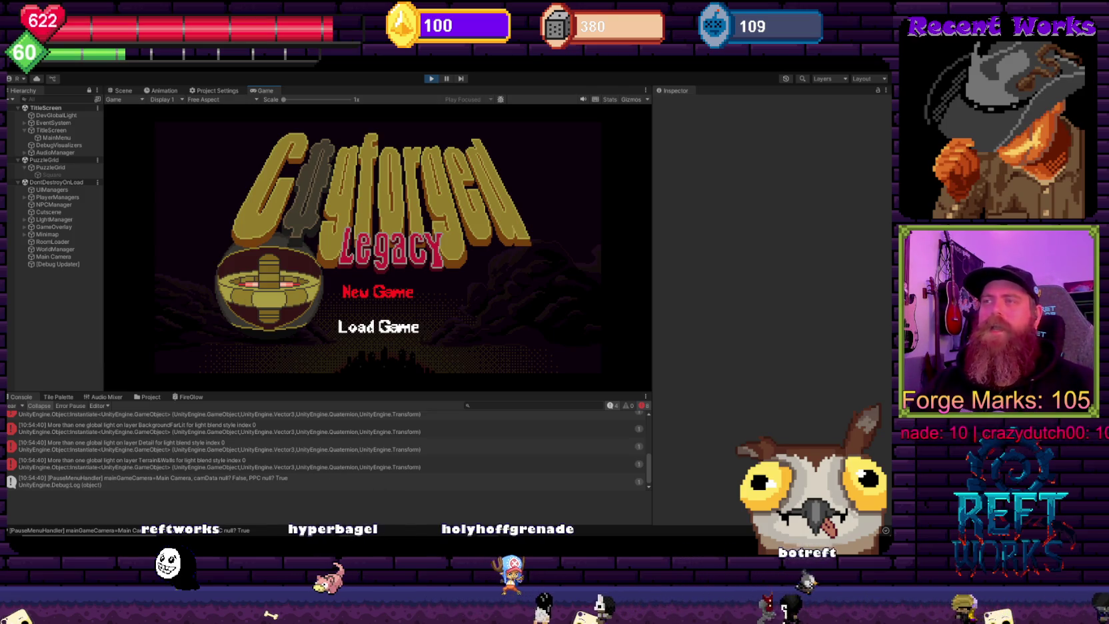
key(alt+Tab)
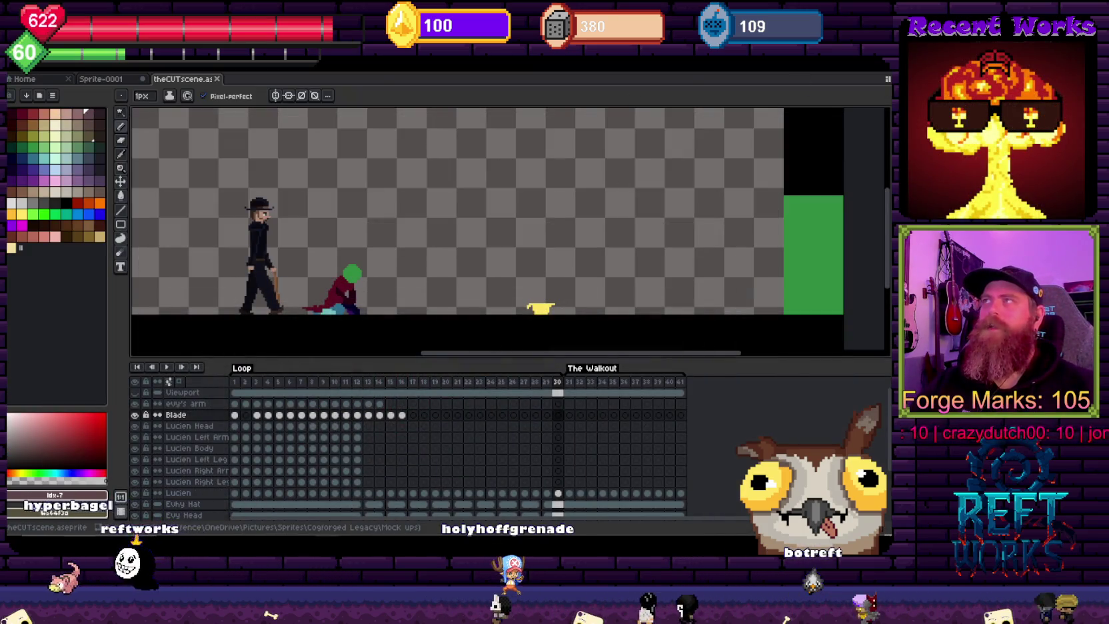
key(alt+Tab)
key(alt+Tab)
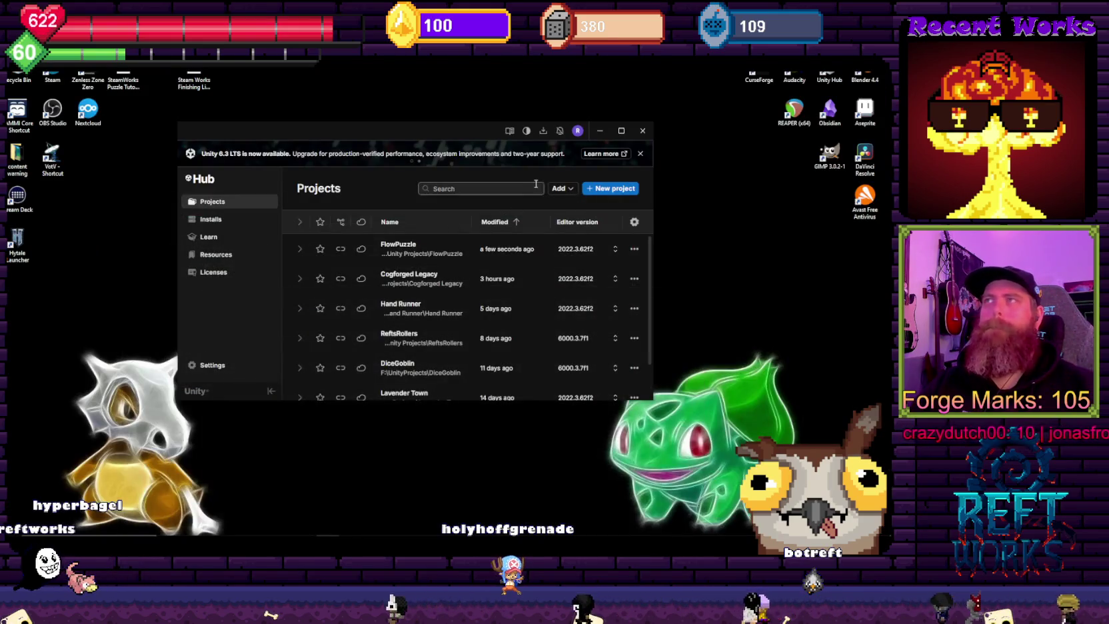
click(600, 130)
double_click(191, 328)
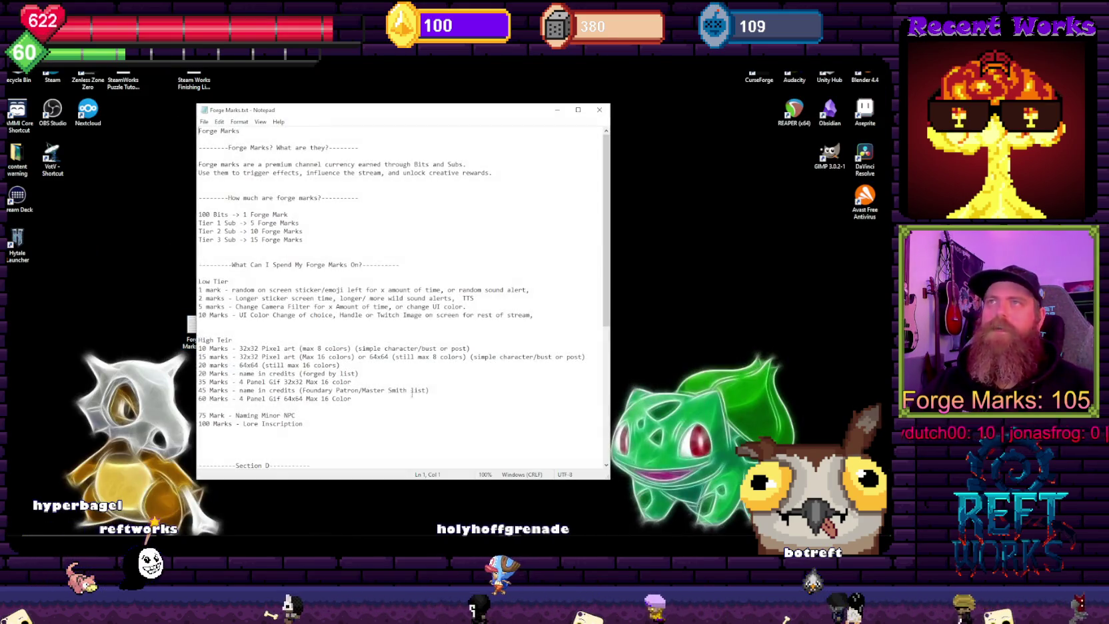
scroll(428, 321, down, 1)
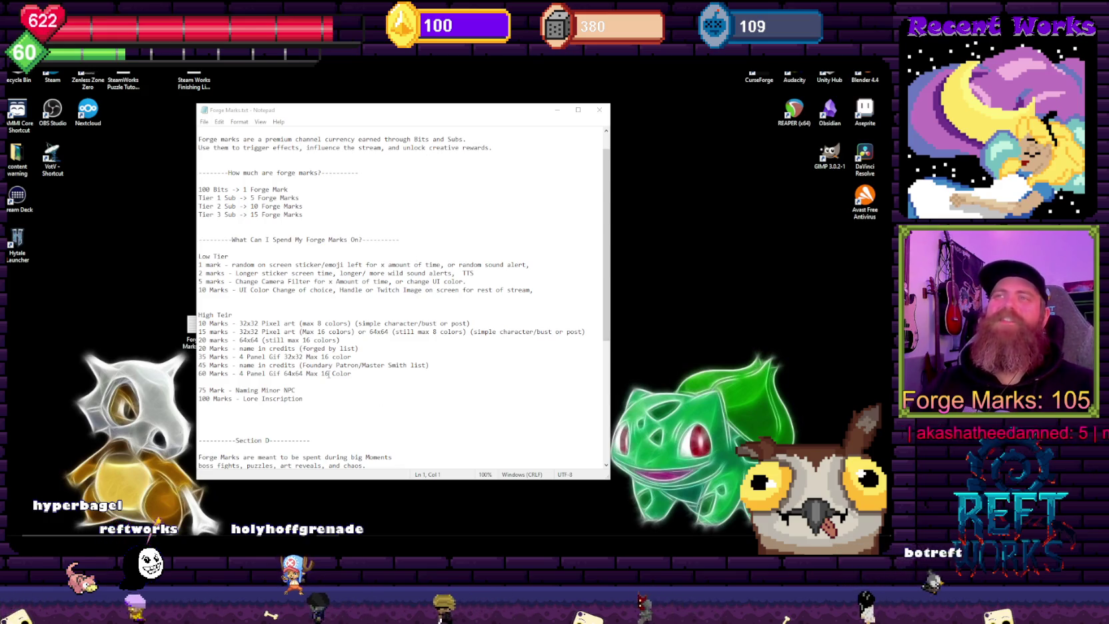
mouse_move(396, 393)
mouse_down()
mouse_move(374, 340)
mouse_move(400, 324)
mouse_up()
click(437, 384)
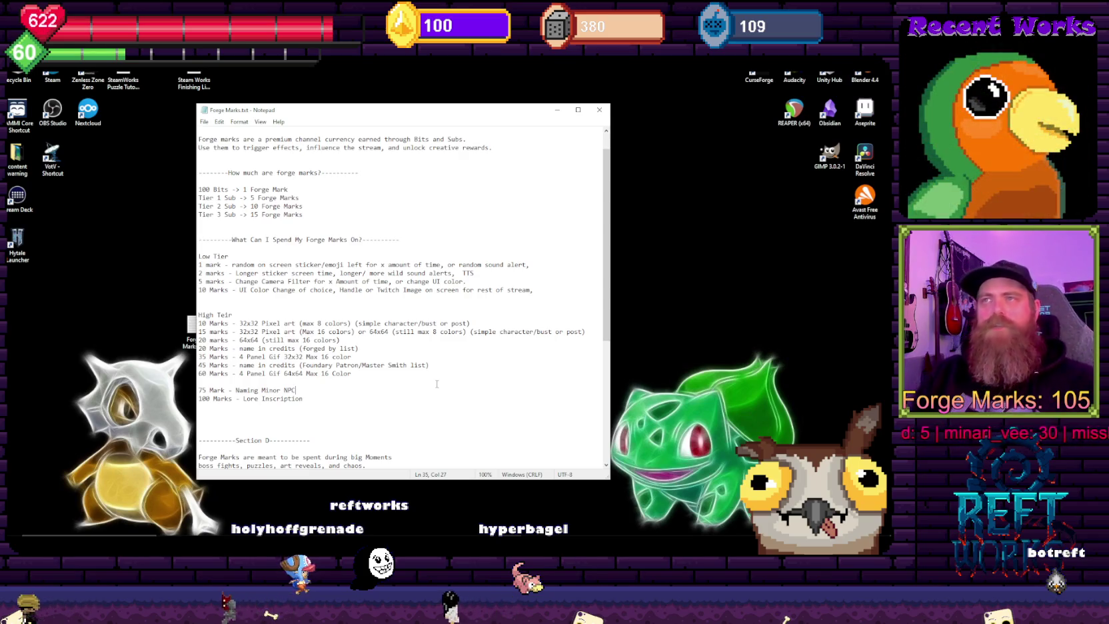
drag(461, 426, 232, 324)
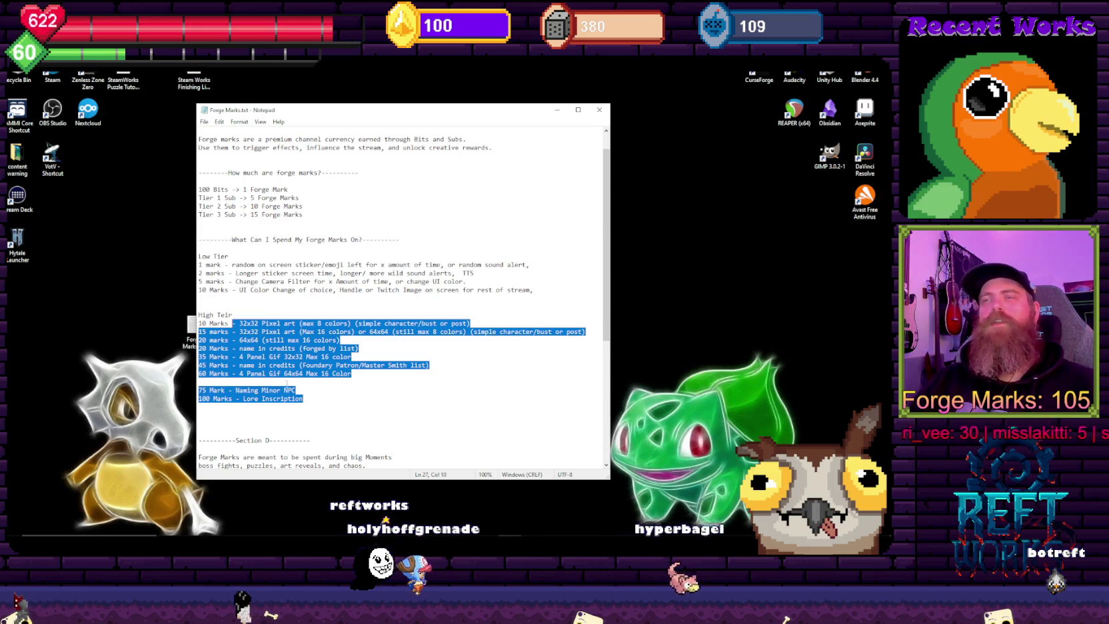
click(372, 212)
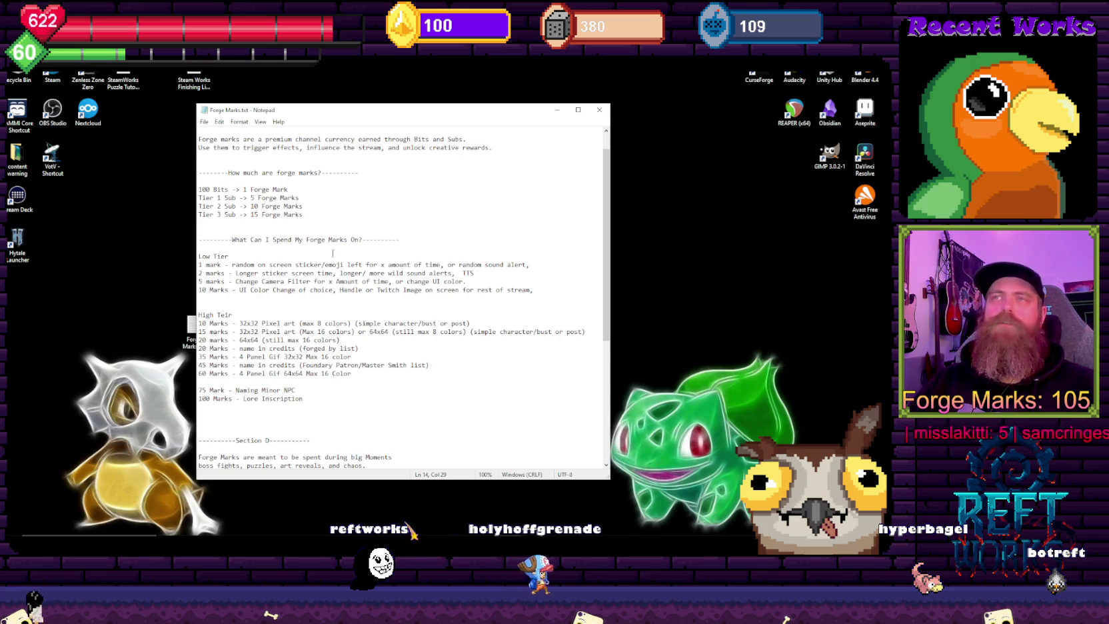
drag(314, 400, 200, 324)
click(314, 400)
drag(313, 400, 371, 385)
click(465, 338)
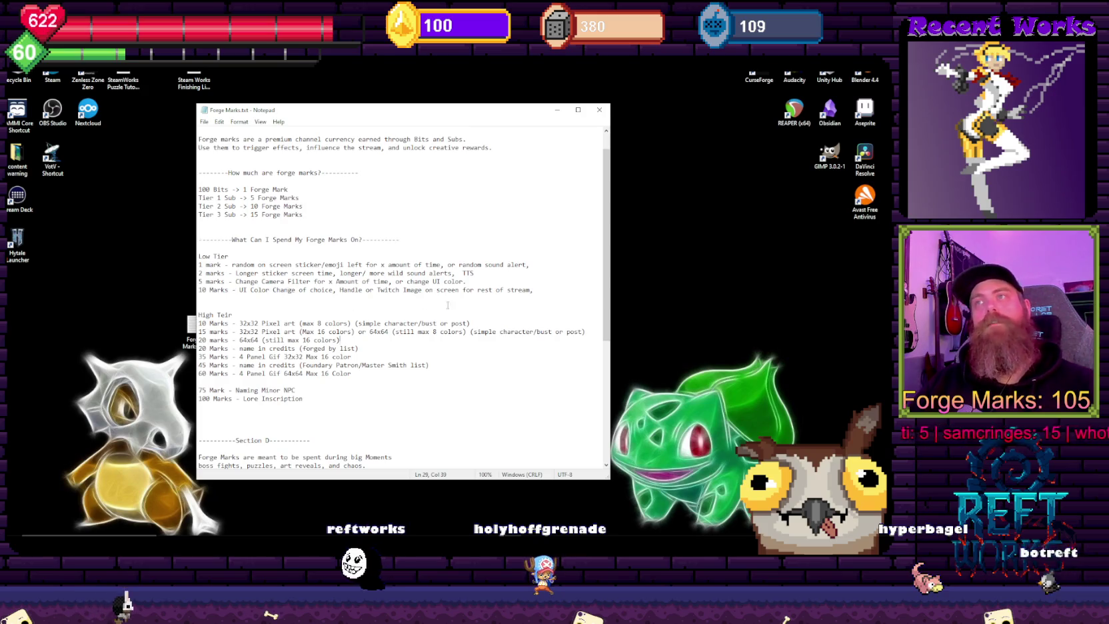
mouse_move(556, 292)
mouse_down()
mouse_move(198, 241)
mouse_move(540, 291)
mouse_move(199, 289)
mouse_move(217, 255)
mouse_up()
drag(536, 291, 294, 268)
drag(246, 273, 247, 224)
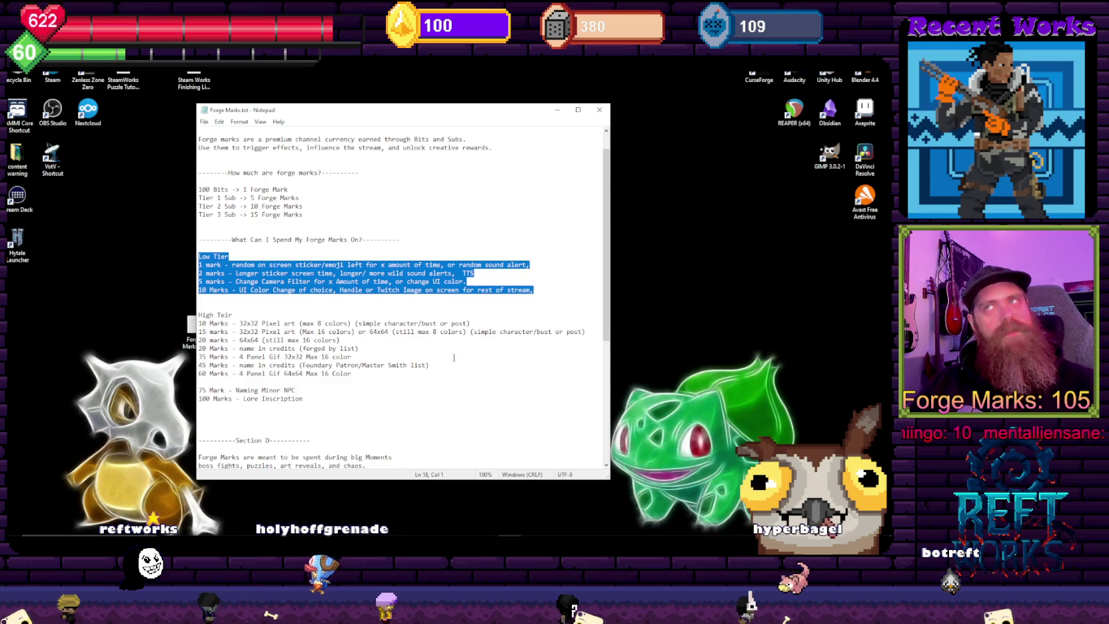
mouse_move(200, 315)
mouse_down()
mouse_move(448, 399)
mouse_move(268, 314)
mouse_up()
click(448, 380)
click(267, 307)
drag(200, 324, 347, 341)
click(467, 371)
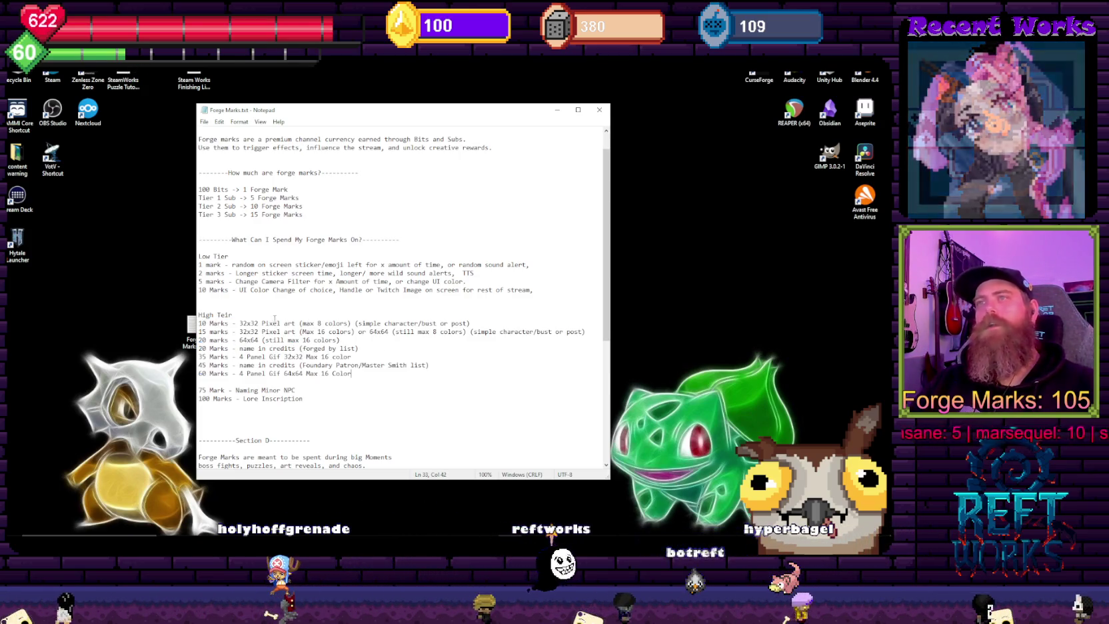
drag(200, 323, 472, 331)
click(200, 381)
drag(290, 331, 263, 313)
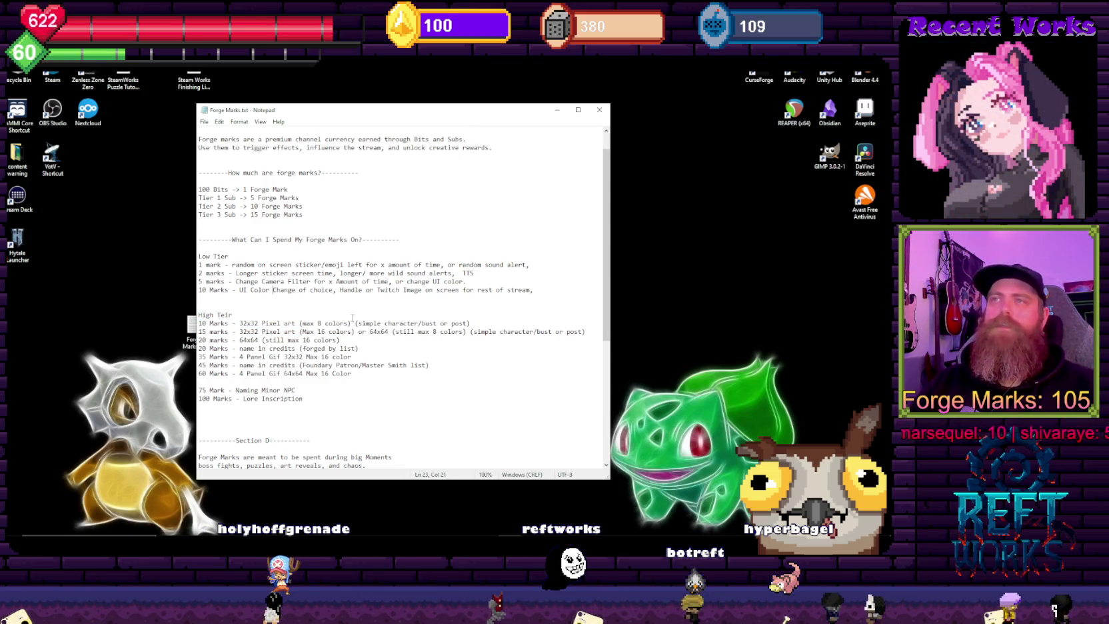
drag(586, 331, 200, 332)
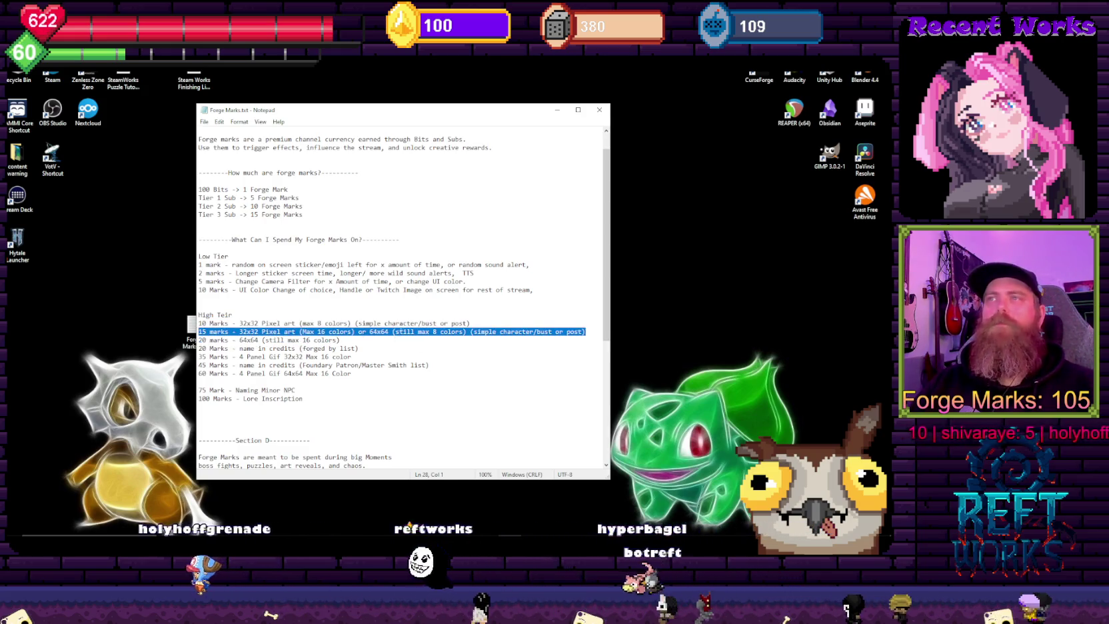
click(367, 334)
key(Down)
key(Down)
key(Down)
key(End)
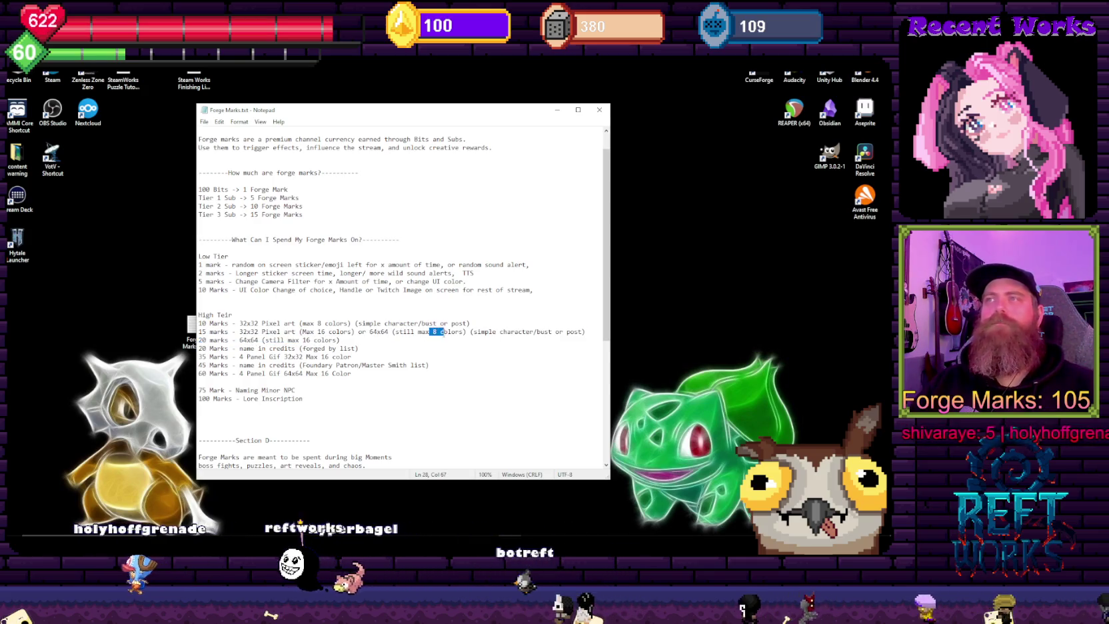
drag(586, 331, 200, 332)
drag(471, 323, 200, 323)
click(422, 358)
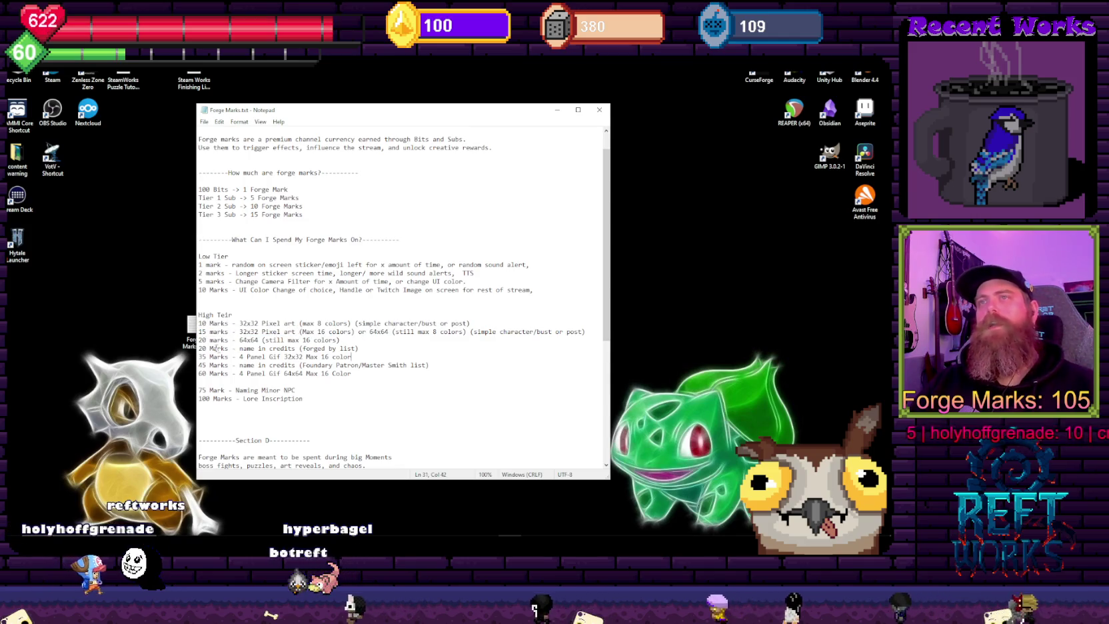
drag(340, 340, 311, 324)
click(266, 265)
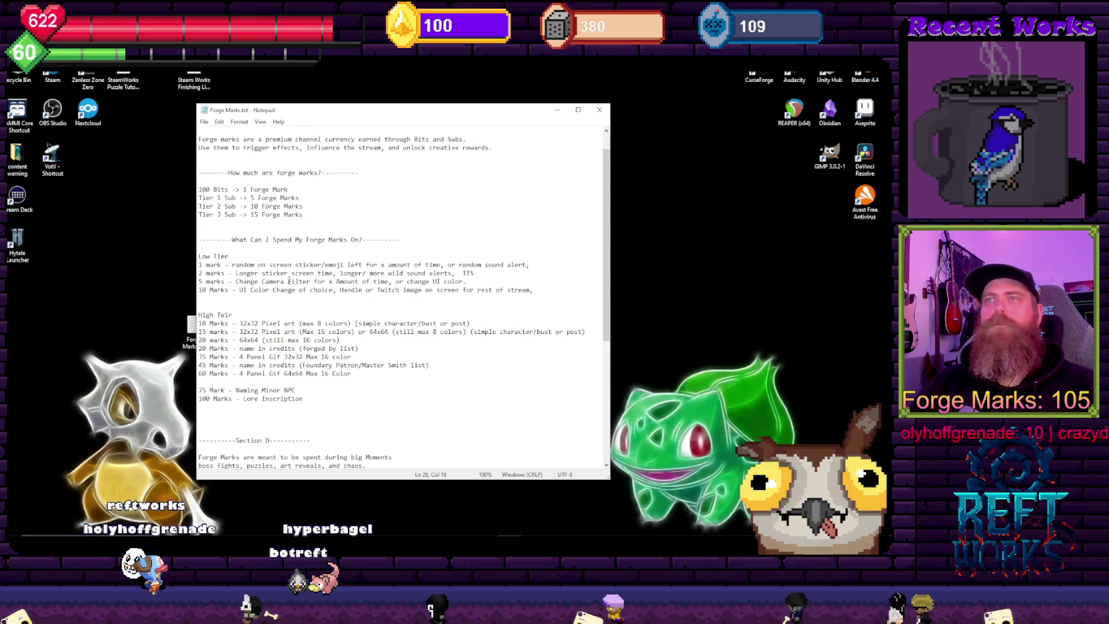
scroll(213, 330, down, 1)
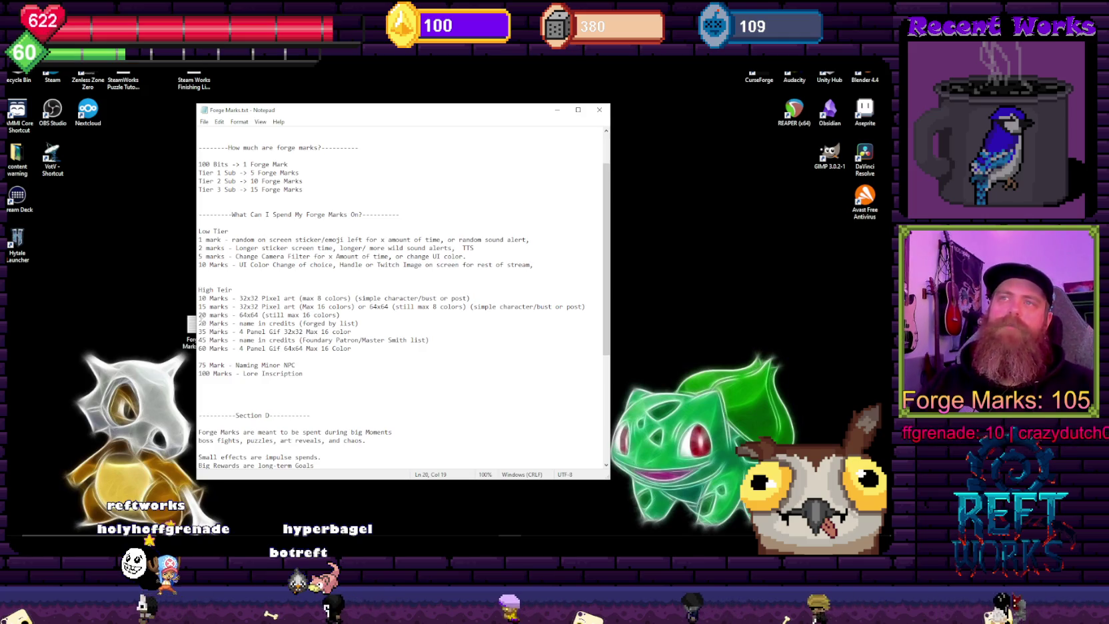
drag(374, 328, 307, 316)
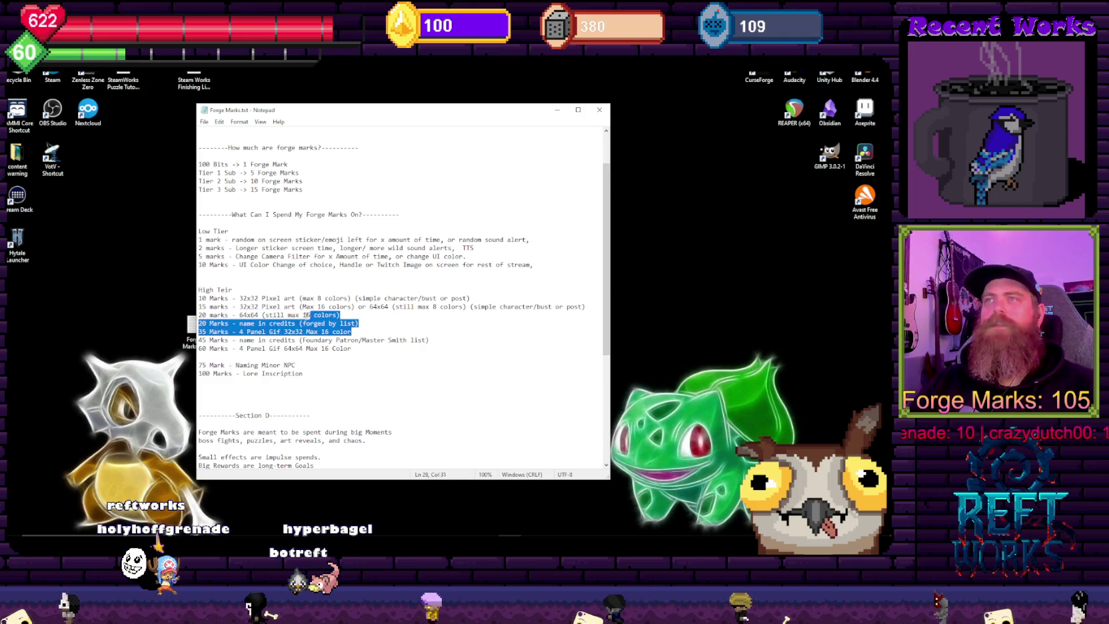
click(209, 325)
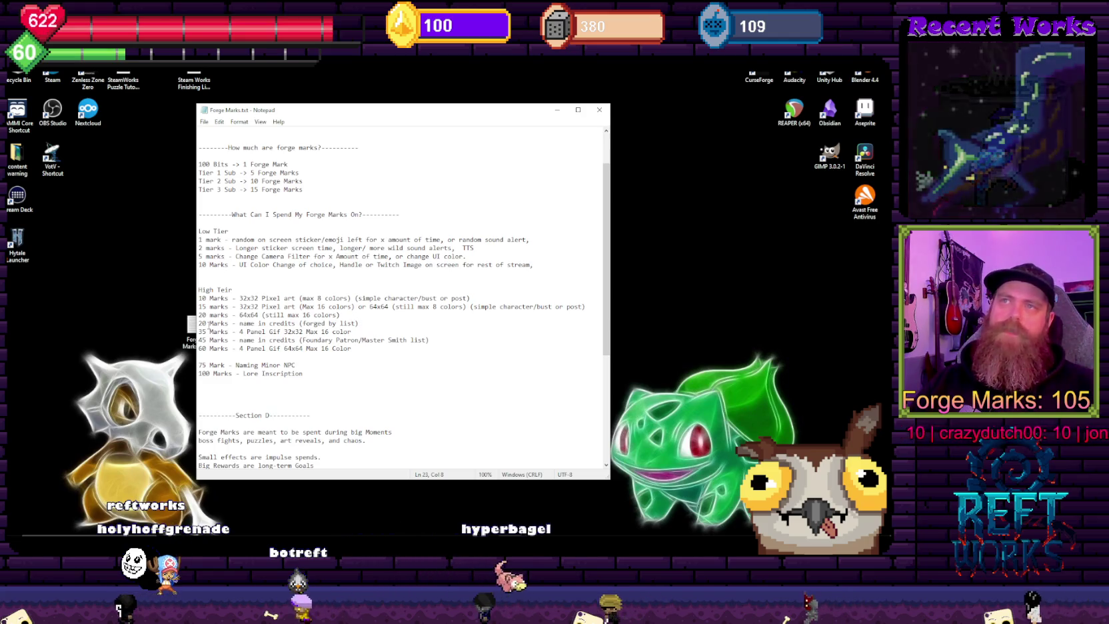
drag(199, 325, 288, 326)
click(387, 324)
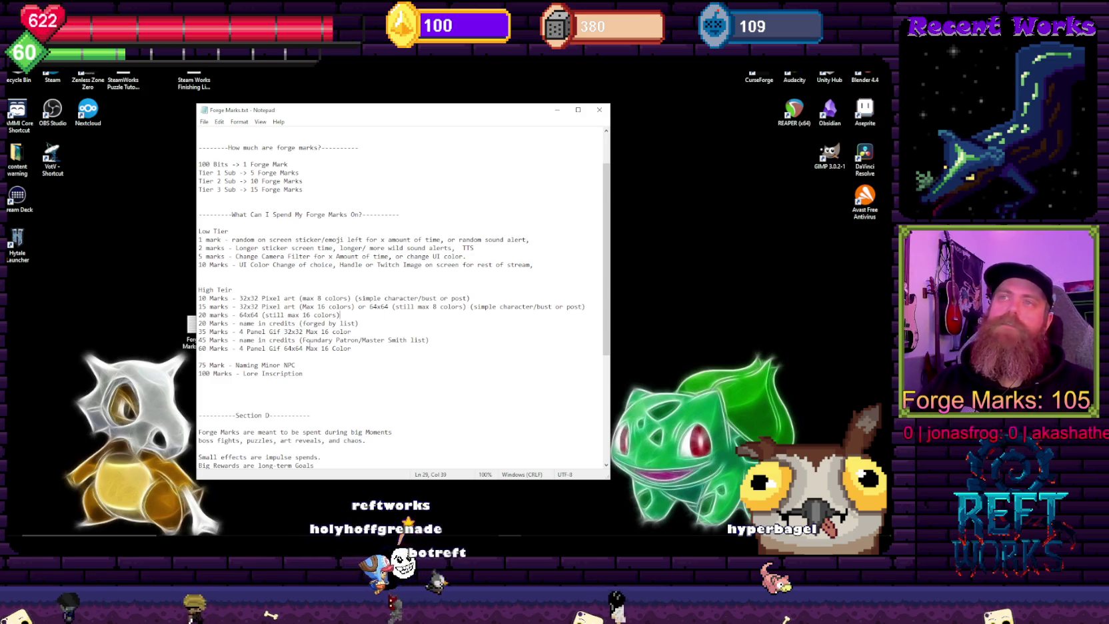
click(348, 348)
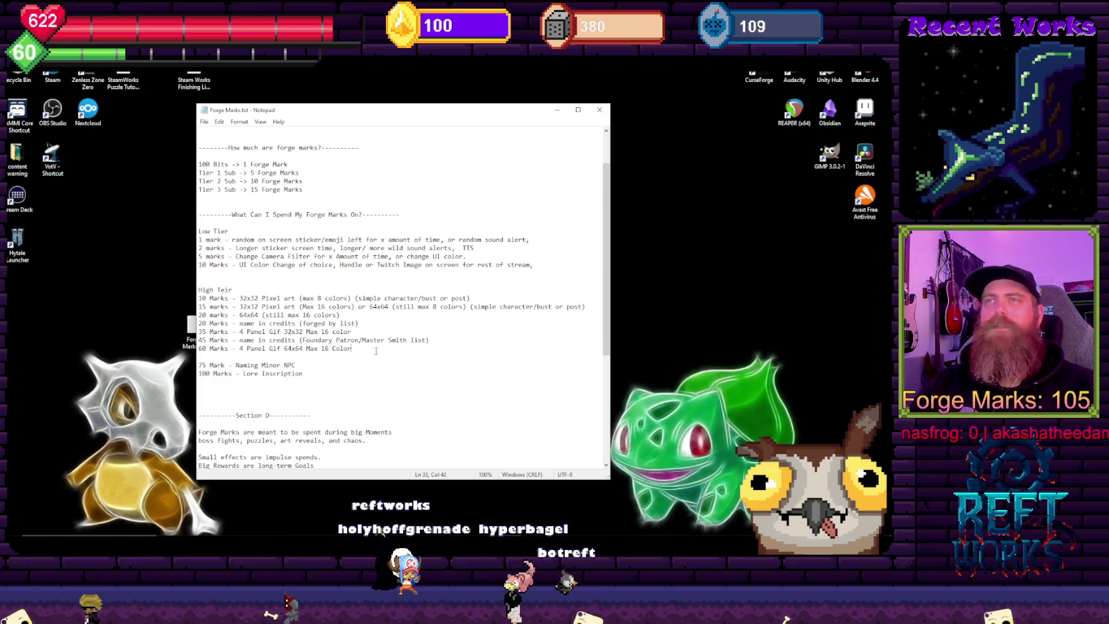
mouse_move(353, 348)
mouse_down()
mouse_move(200, 270)
mouse_move(193, 243)
mouse_move(200, 360)
mouse_move(182, 267)
mouse_up()
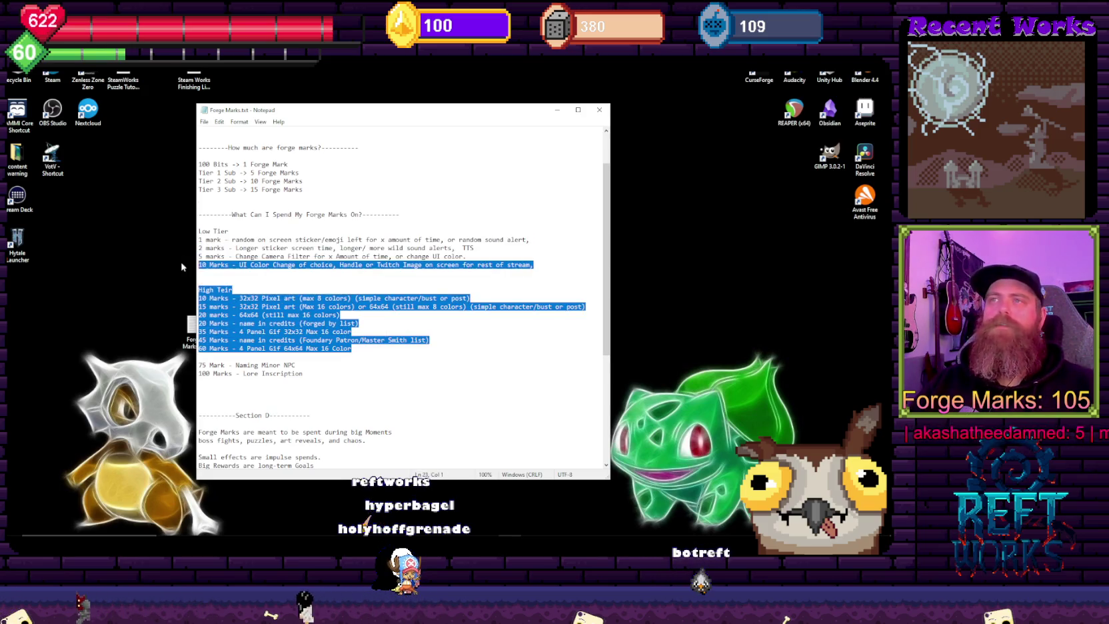
Step: Select lines in Forge Marks.txt to locate the High Tier 60 Marks price
click(360, 349)
drag(270, 340, 220, 285)
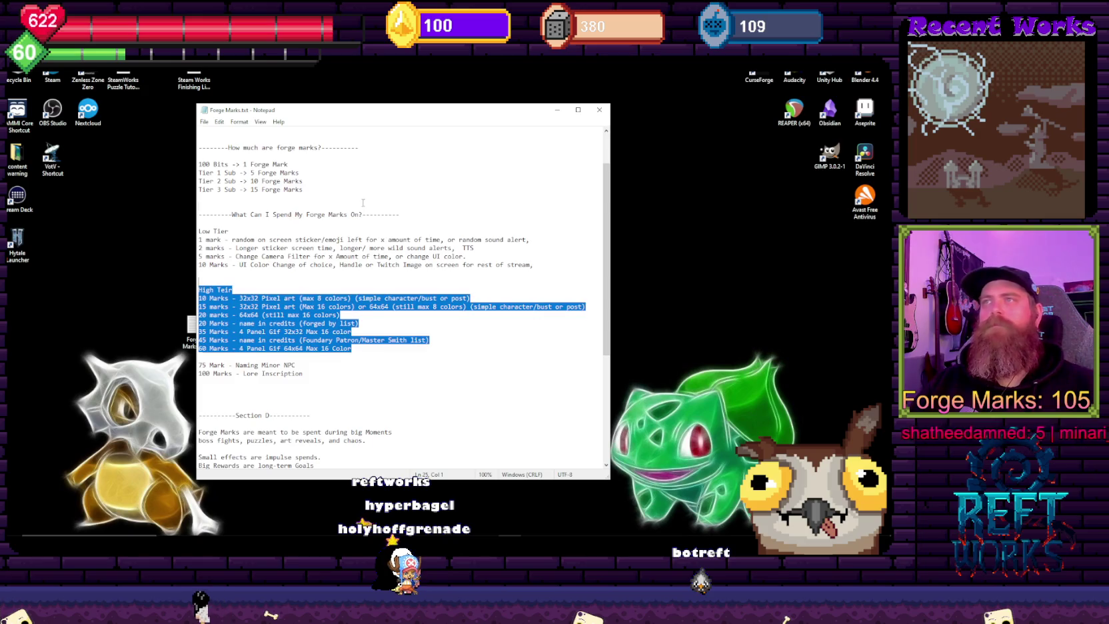
click(364, 203)
drag(334, 354, 175, 306)
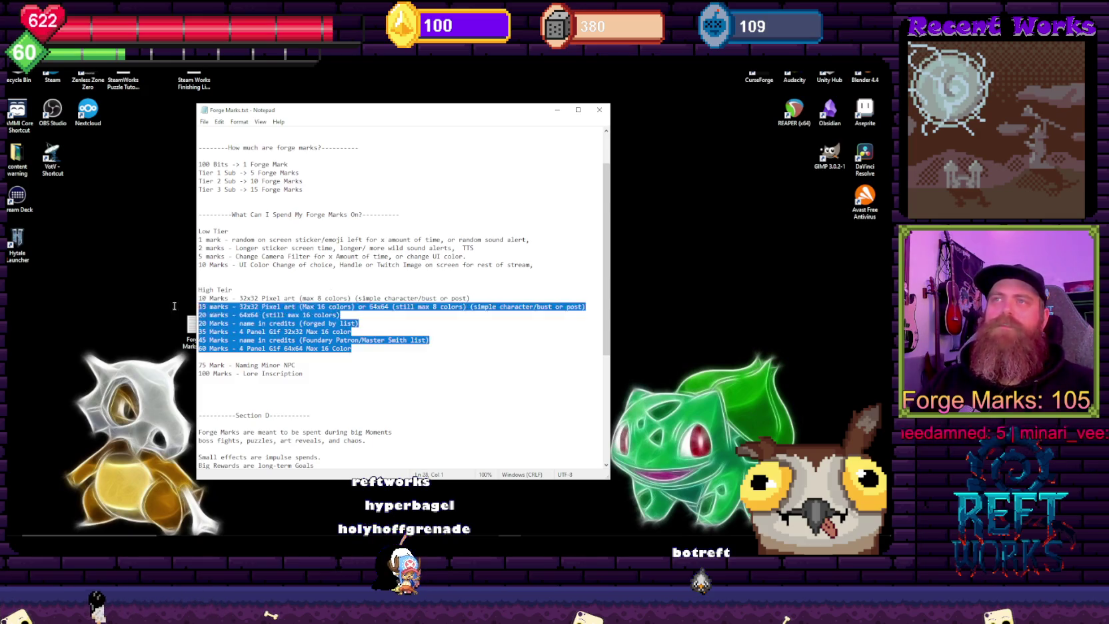
click(405, 225)
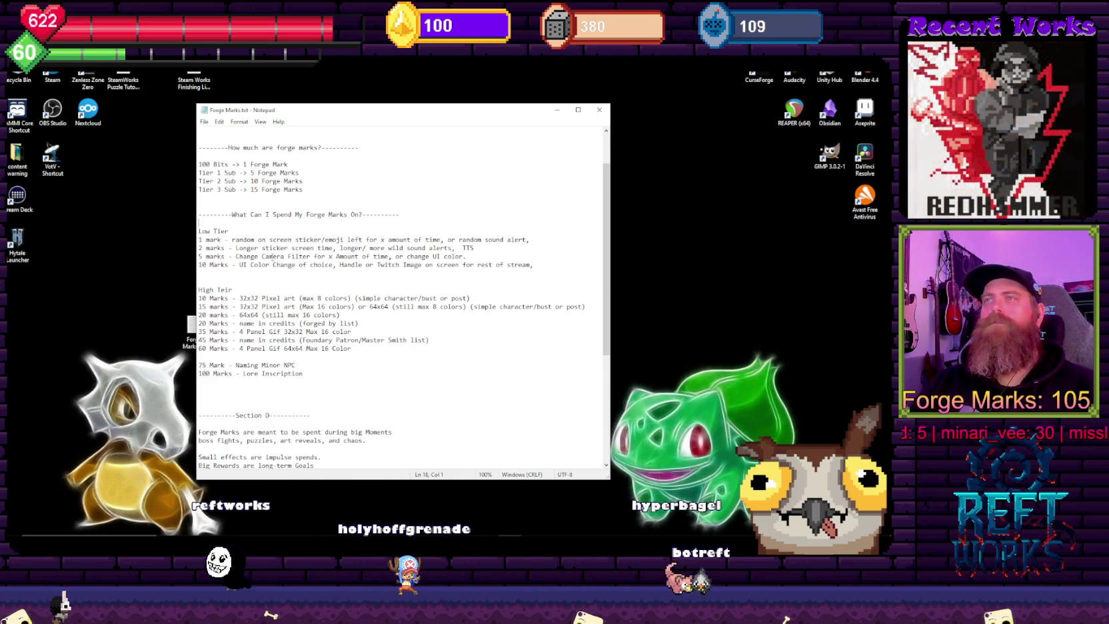
mouse_move(351, 348)
mouse_down()
mouse_move(200, 347)
mouse_move(200, 242)
mouse_up()
click(199, 198)
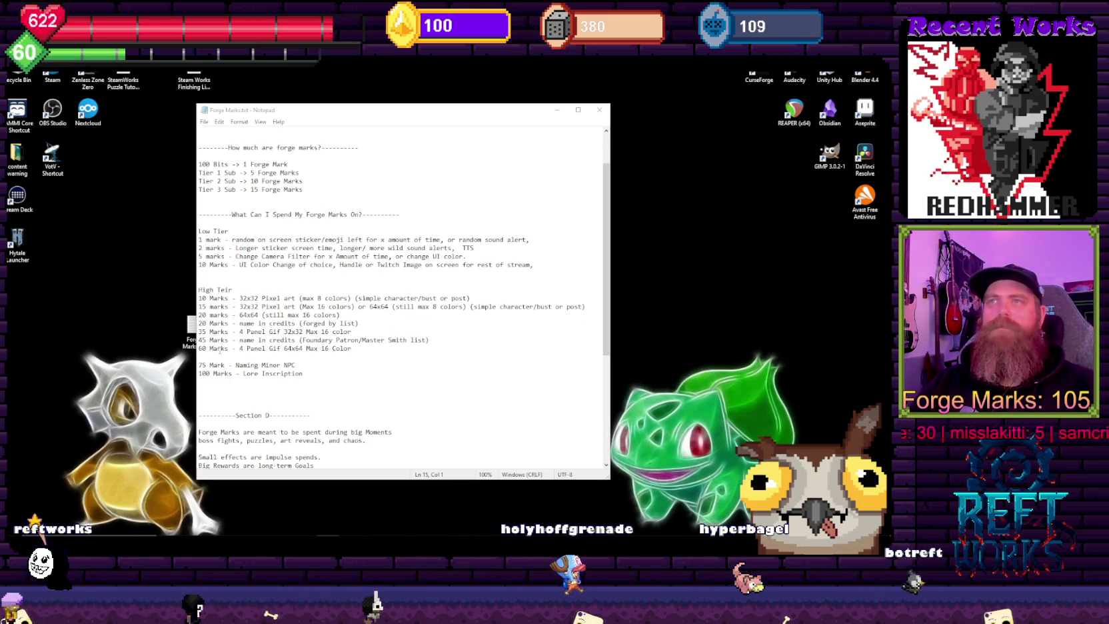
drag(351, 348, 175, 350)
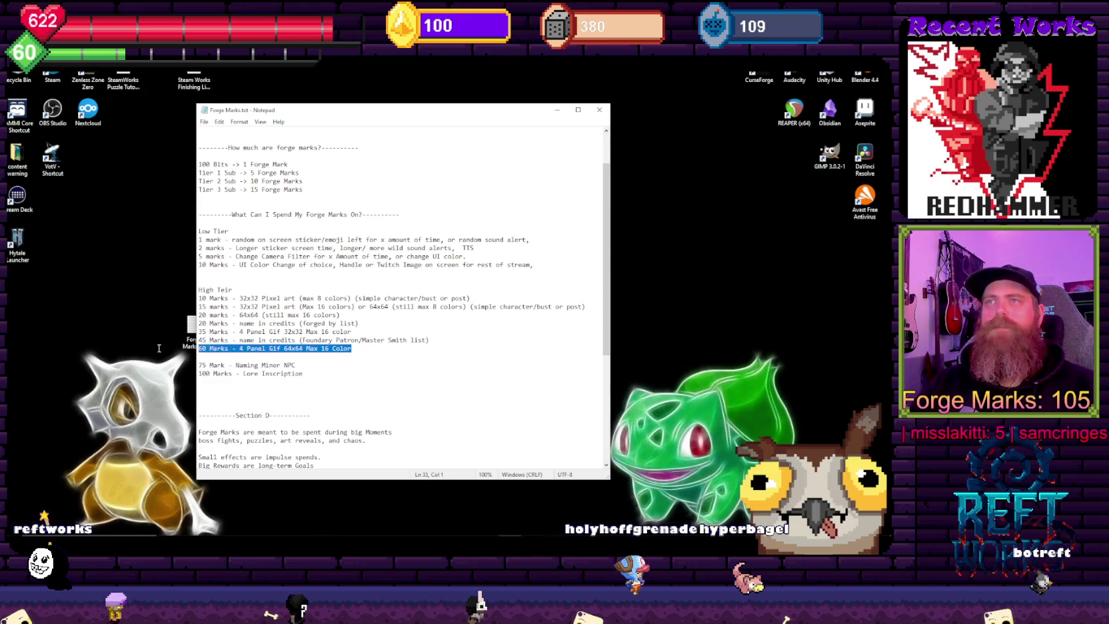
click(225, 359)
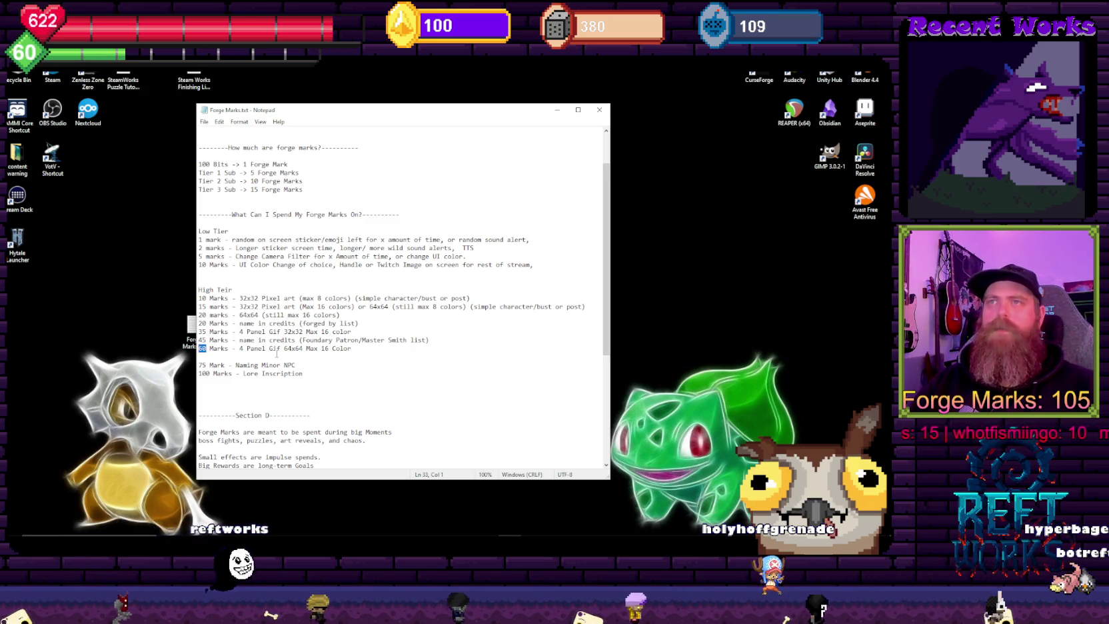
Step: Change the 4 Panel Gif 64x64 price to 45 Marks, save the file, and close Notepad
text(45)
click(385, 326)
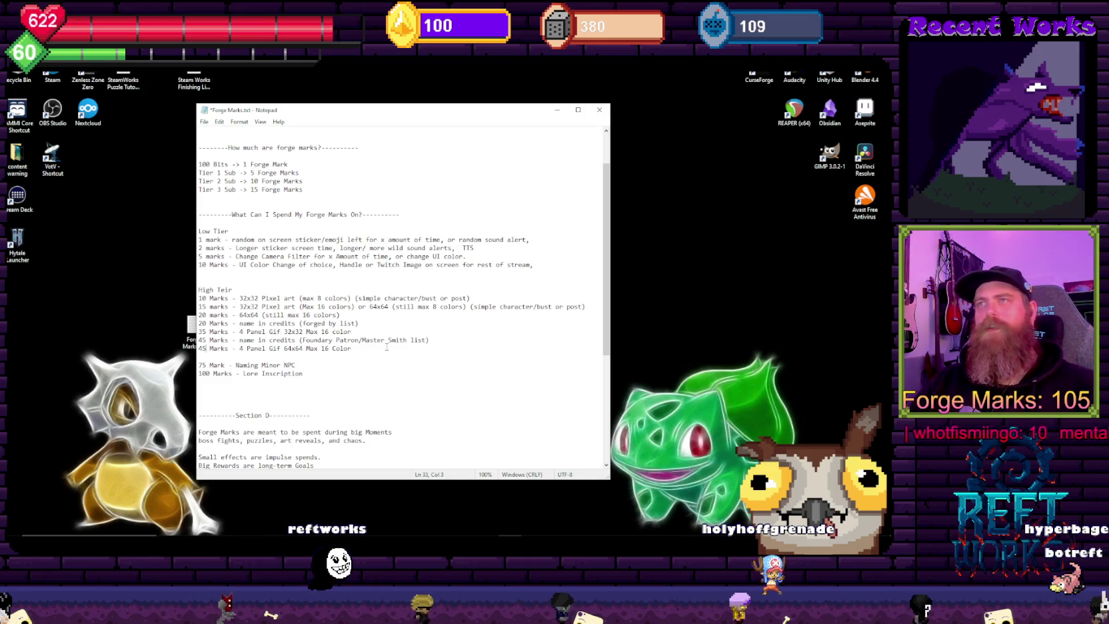
key(ctrl+s)
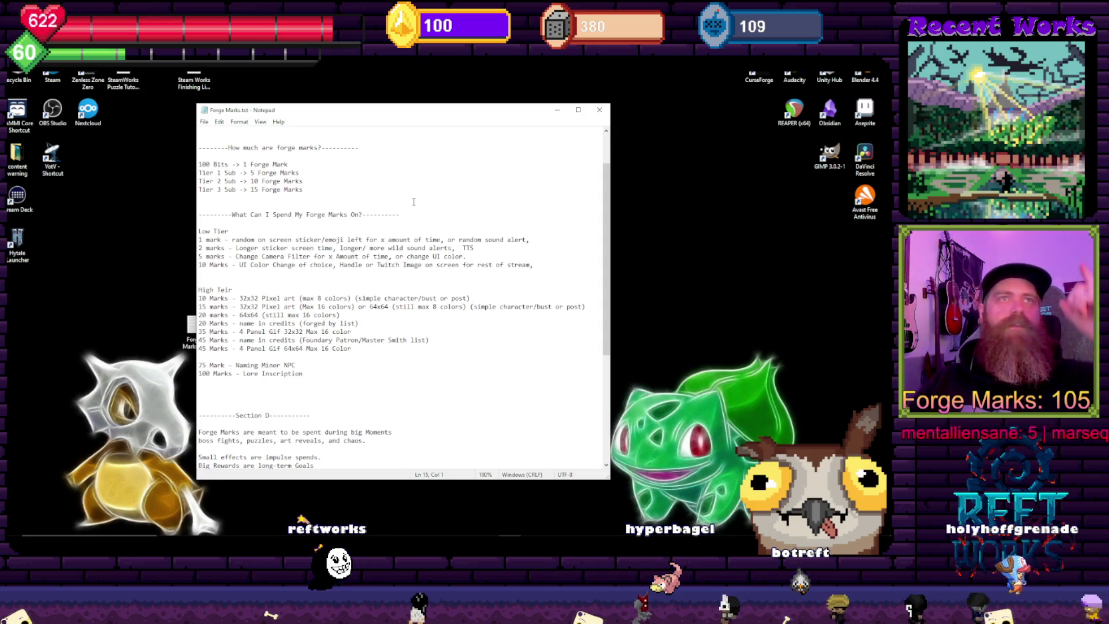
click(598, 111)
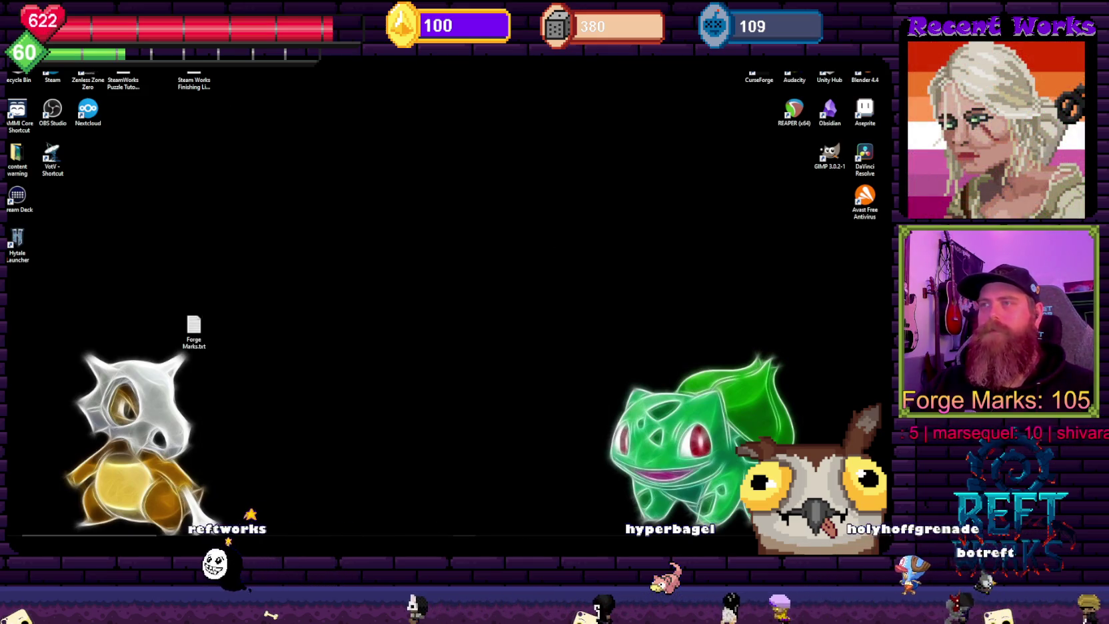
Step: Bring the Cogforged Legacy Unity window forward from its taskbar preview
mouse_move(350, 613)
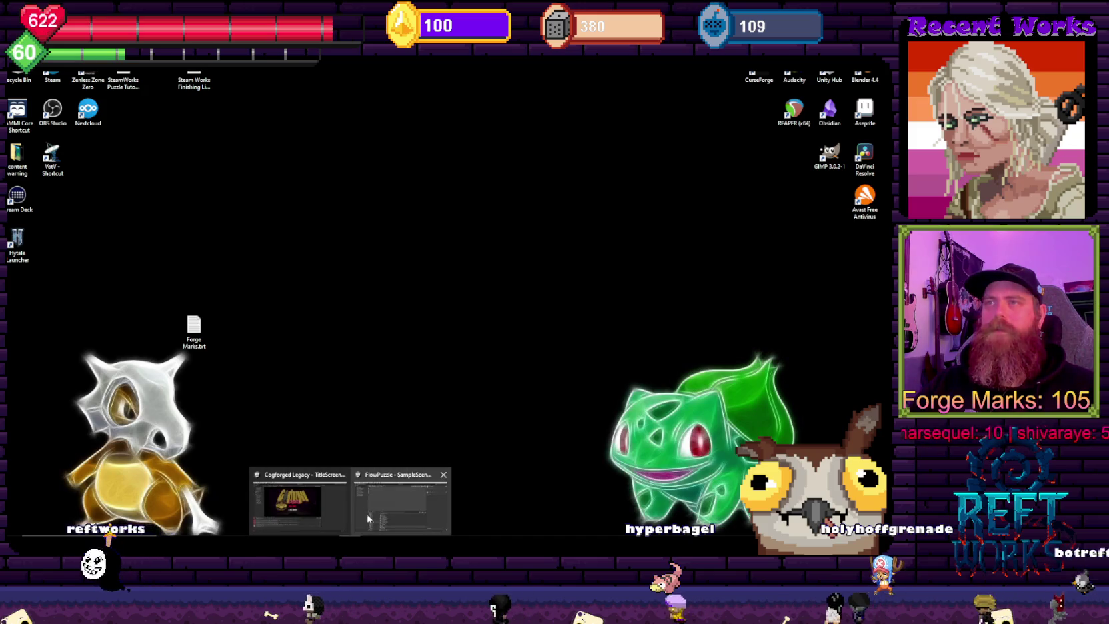
click(299, 504)
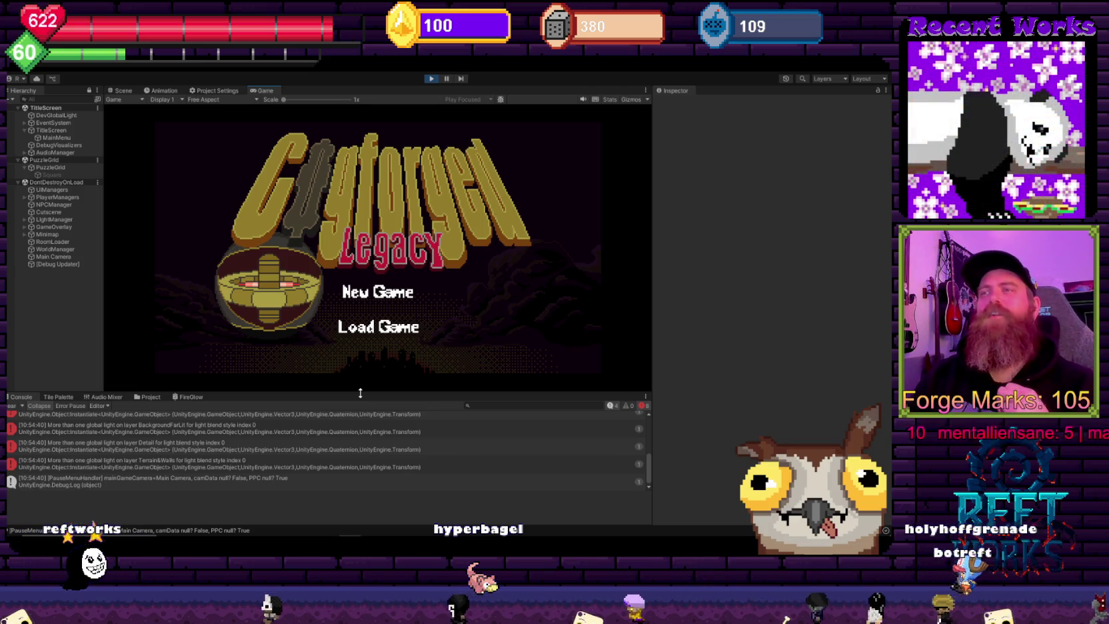
Step: Run SAMMI Core's SubPanelCount button in the Redeems deck, raising Forge Marks from 105 to 131
key(alt+Tab)
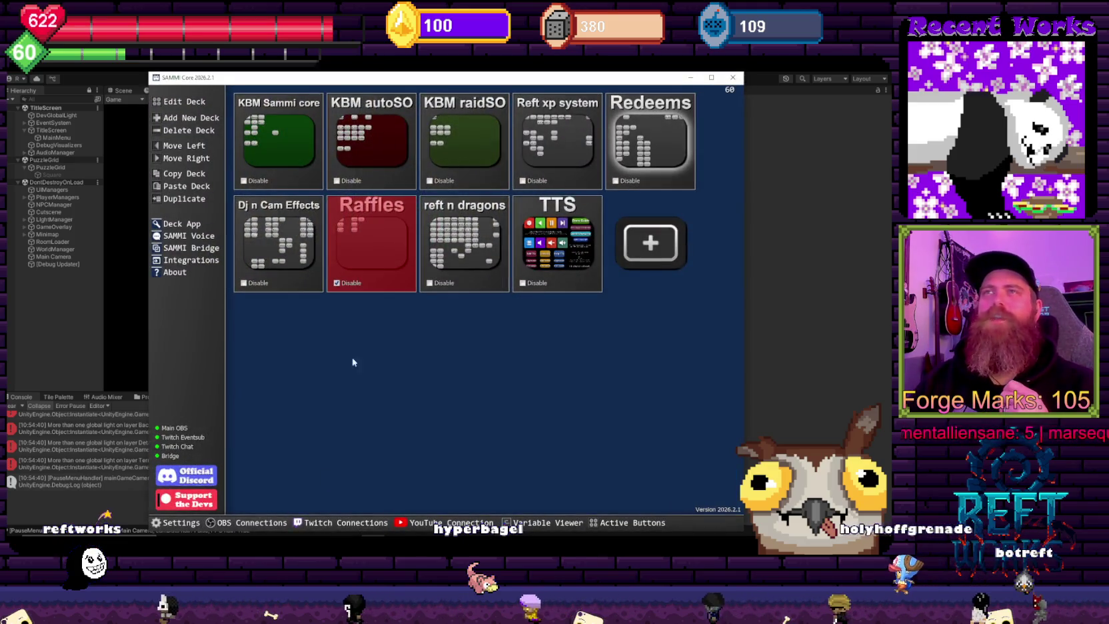
double_click(640, 143)
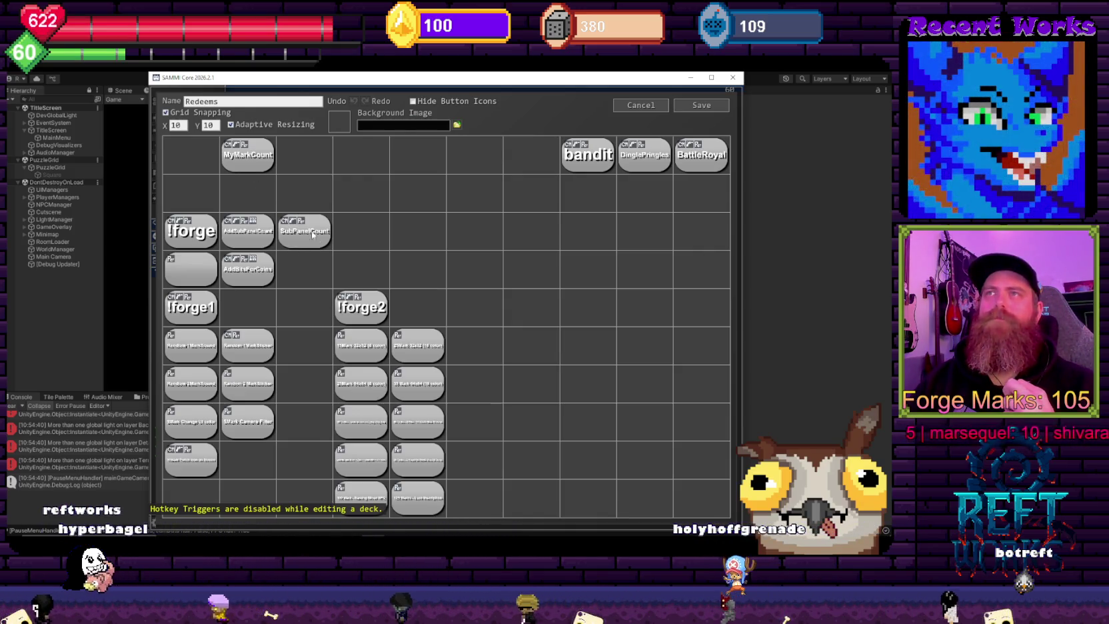
double_click(304, 231)
click(618, 512)
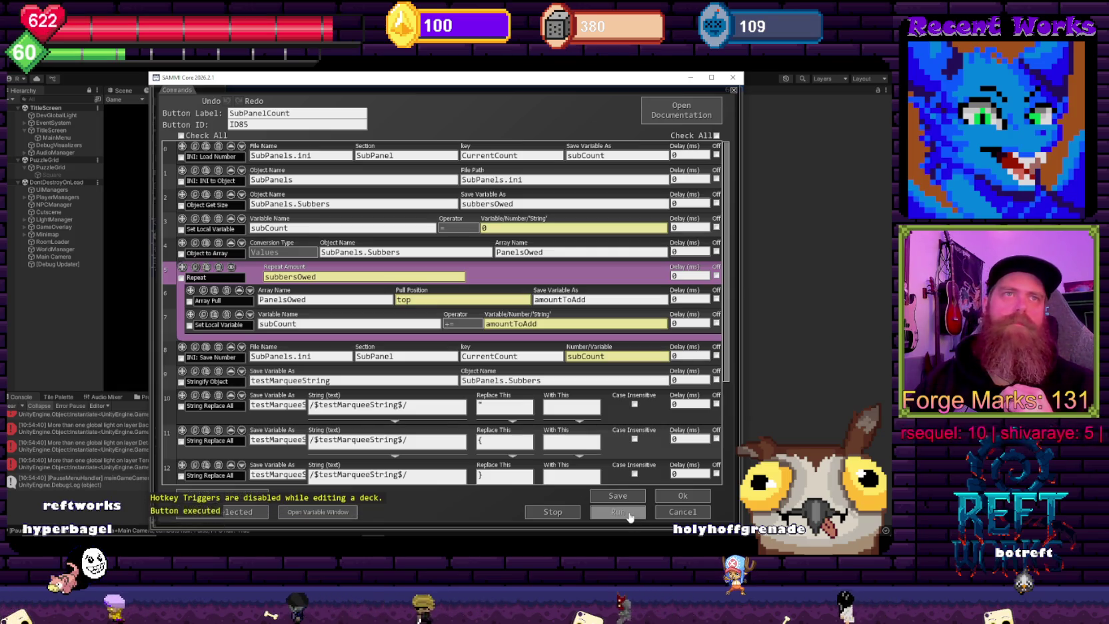
key(alt+Tab)
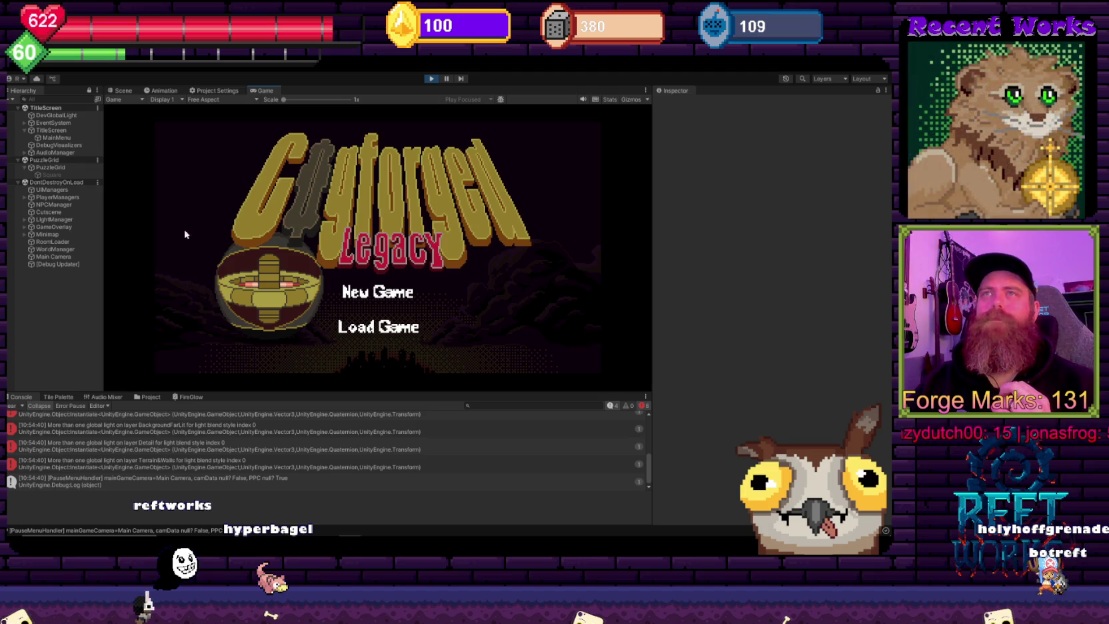
Step: Glance at the PuzzleGrid_Bitmask code, then choose Load Game on the title screen
key(alt+Tab)
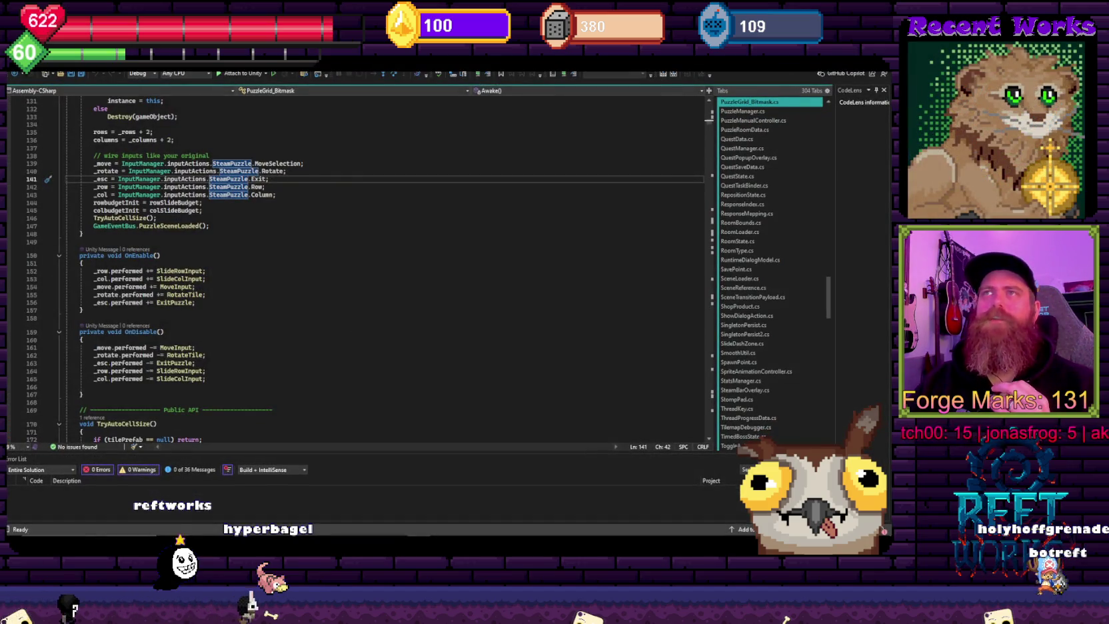
key(alt+Tab)
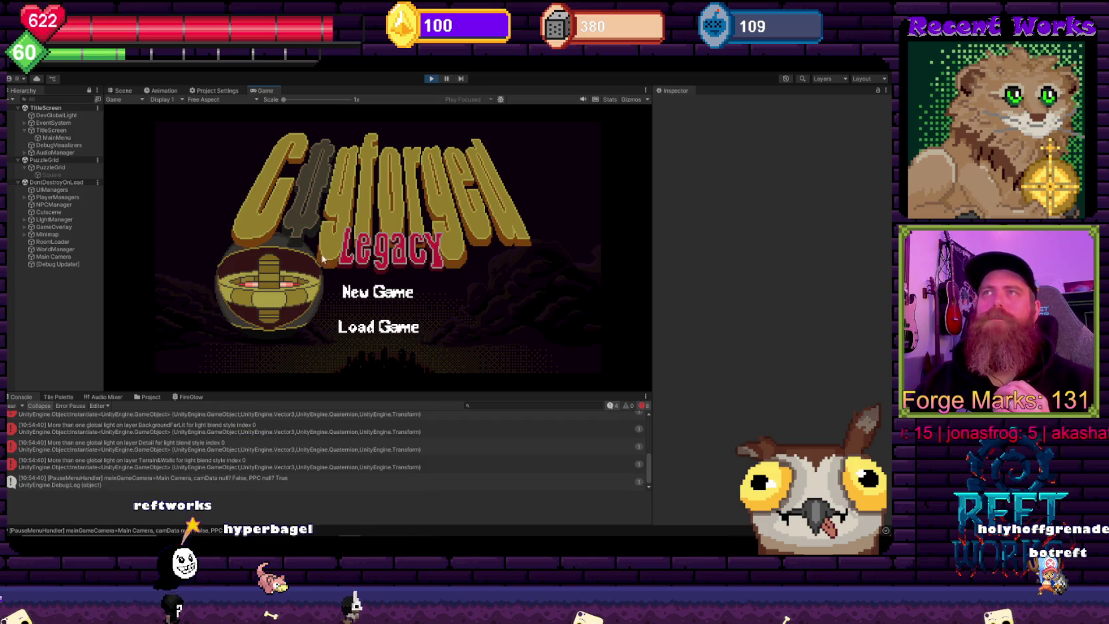
click(374, 325)
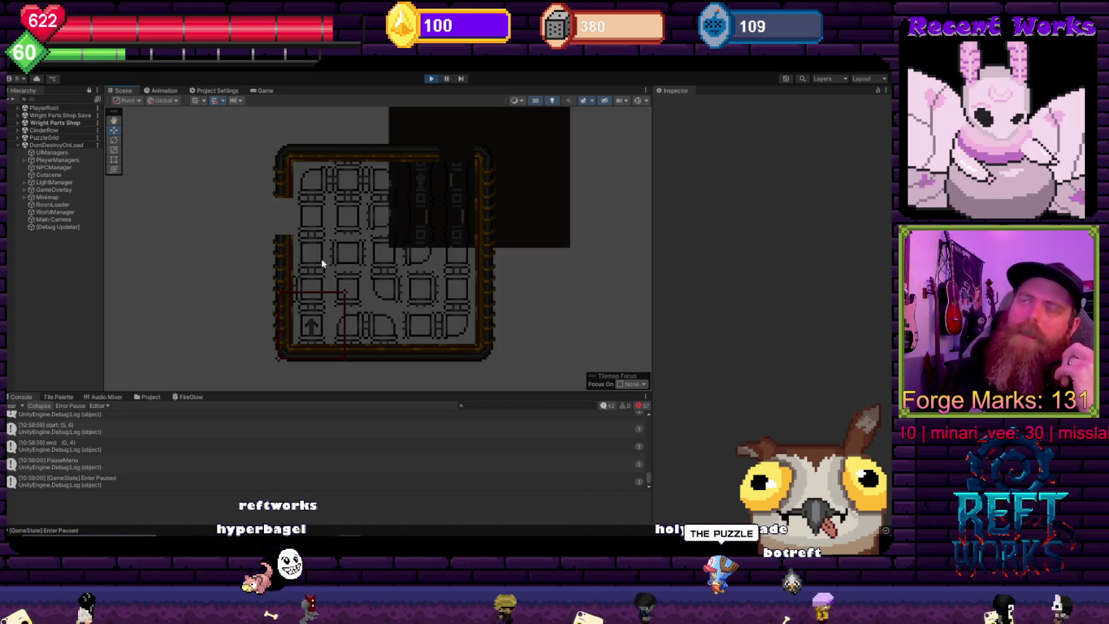
Step: Zoom and pan the Scene view to frame the puzzle tile grid
scroll(323, 264, down, 2)
mouse_move(365, 190)
mouse_down()
mouse_move(286, 279)
mouse_move(338, 267)
mouse_up()
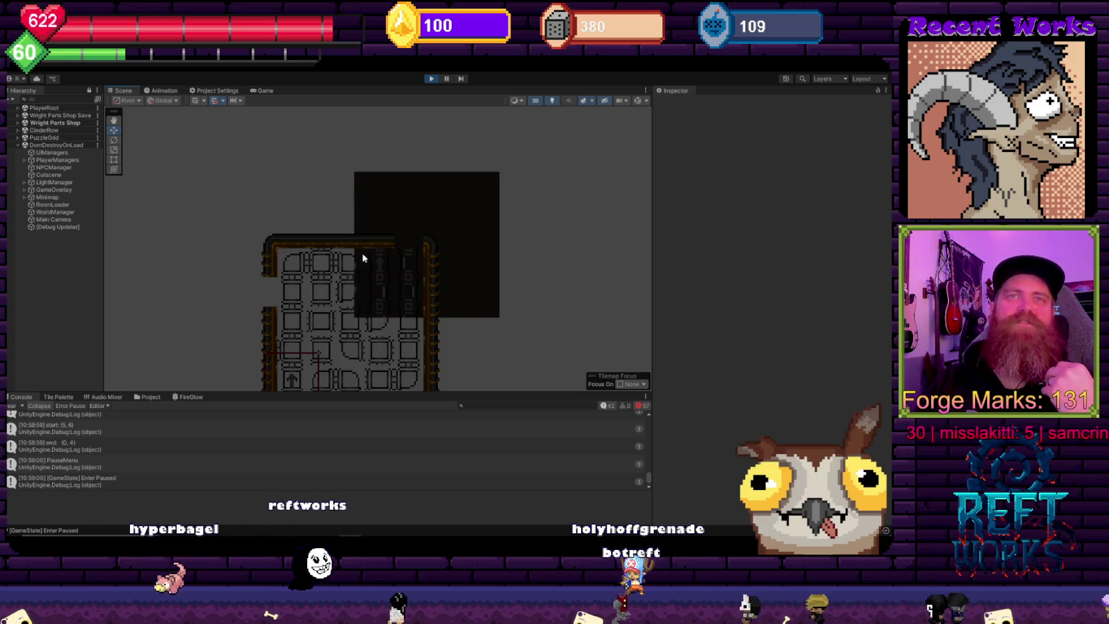
drag(401, 274, 413, 238)
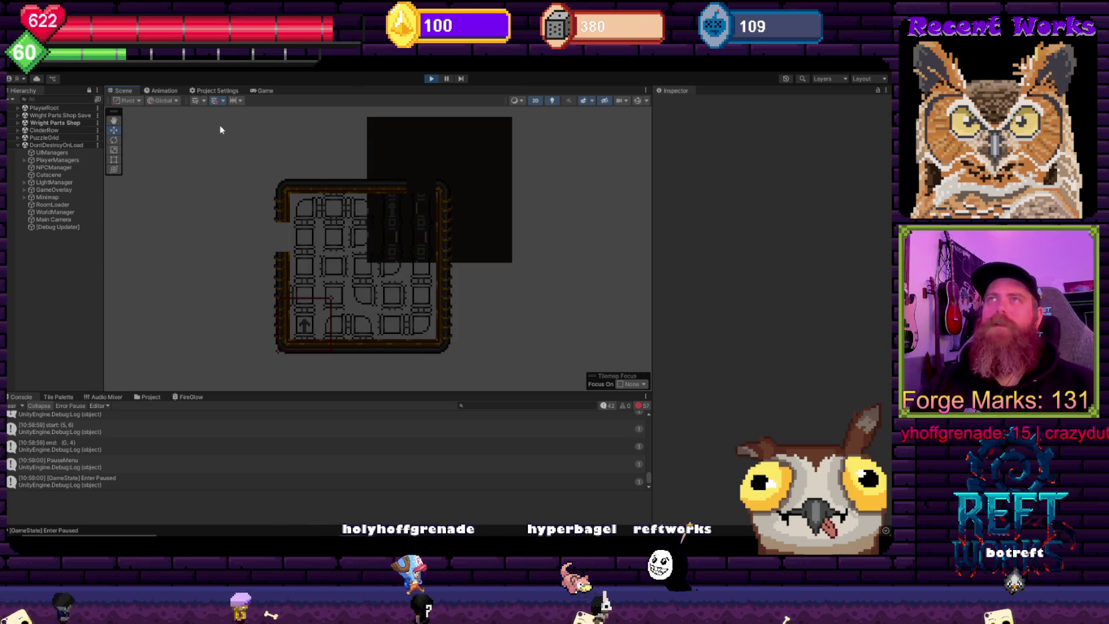
Step: Resume the paused game from the Game view, then pan the Scene view around the puzzle grid
click(262, 90)
click(377, 234)
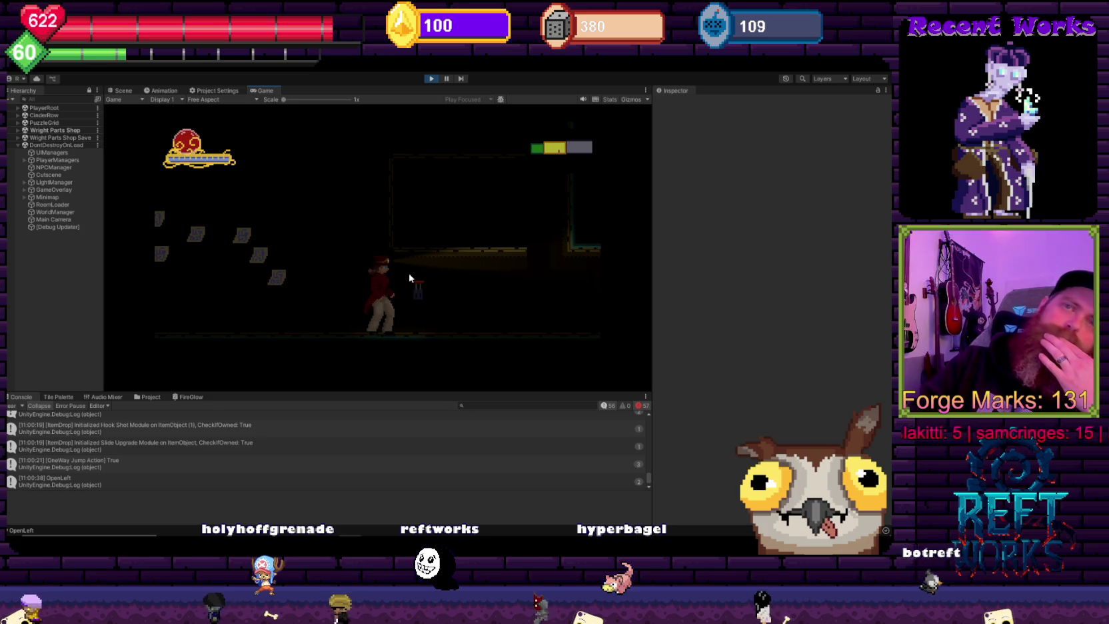
click(124, 91)
scroll(302, 253, down, 5)
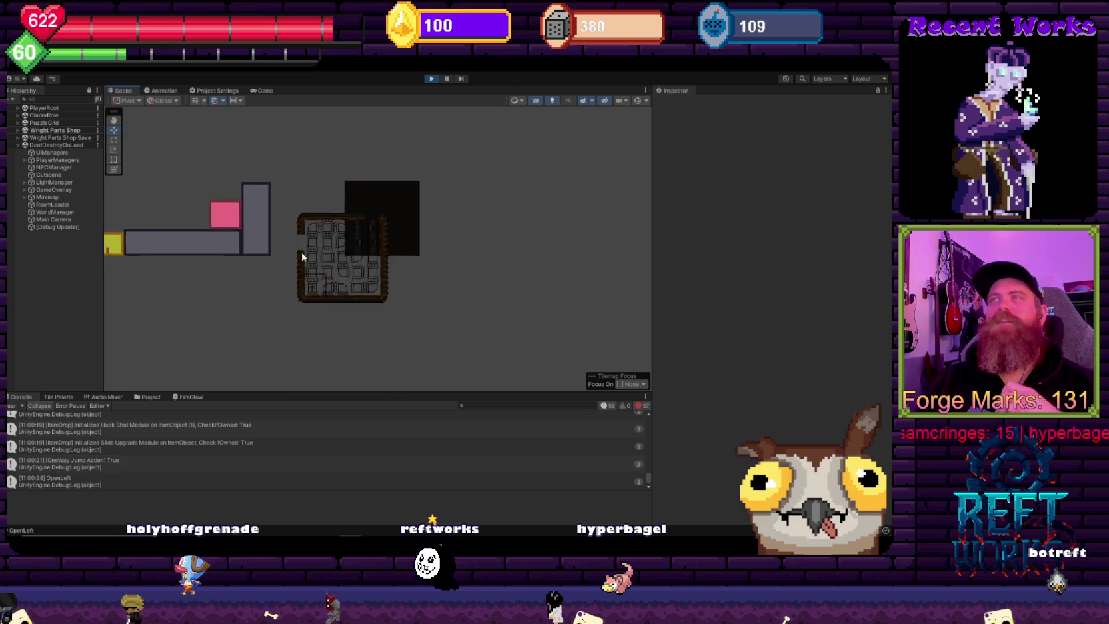
scroll(409, 282, up, 3)
mouse_move(375, 293)
mouse_down()
mouse_move(515, 284)
mouse_move(304, 307)
mouse_up()
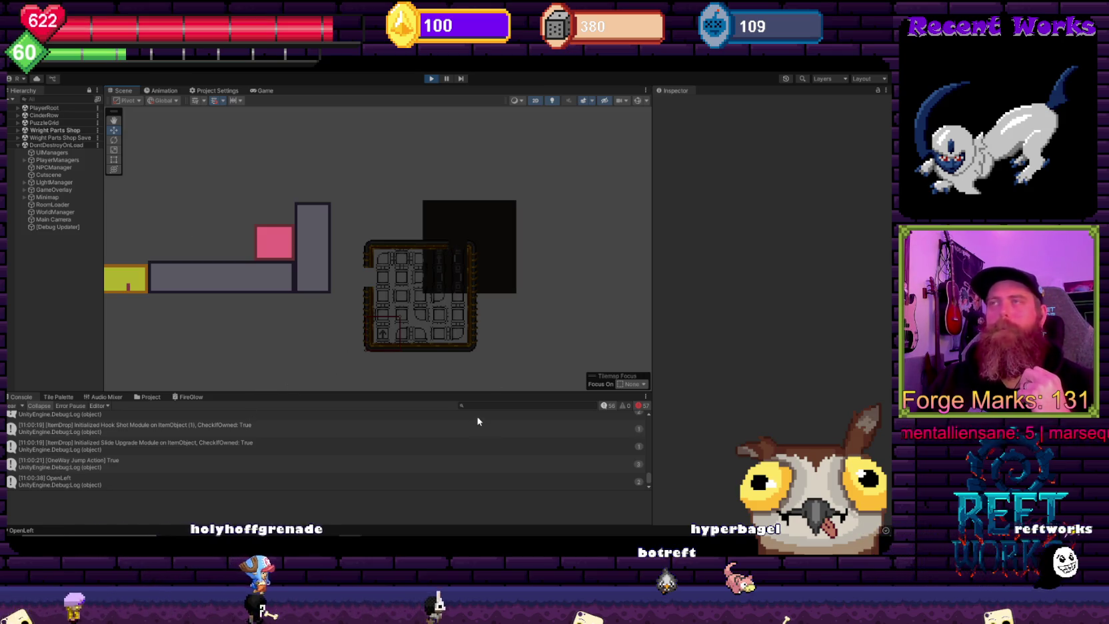
Step: Search PuzzleGrid_Bitmask for 'port' and review the EnsurePortsConfigured definition's colorModeEnabled block
mouse_move(418, 537)
click(418, 503)
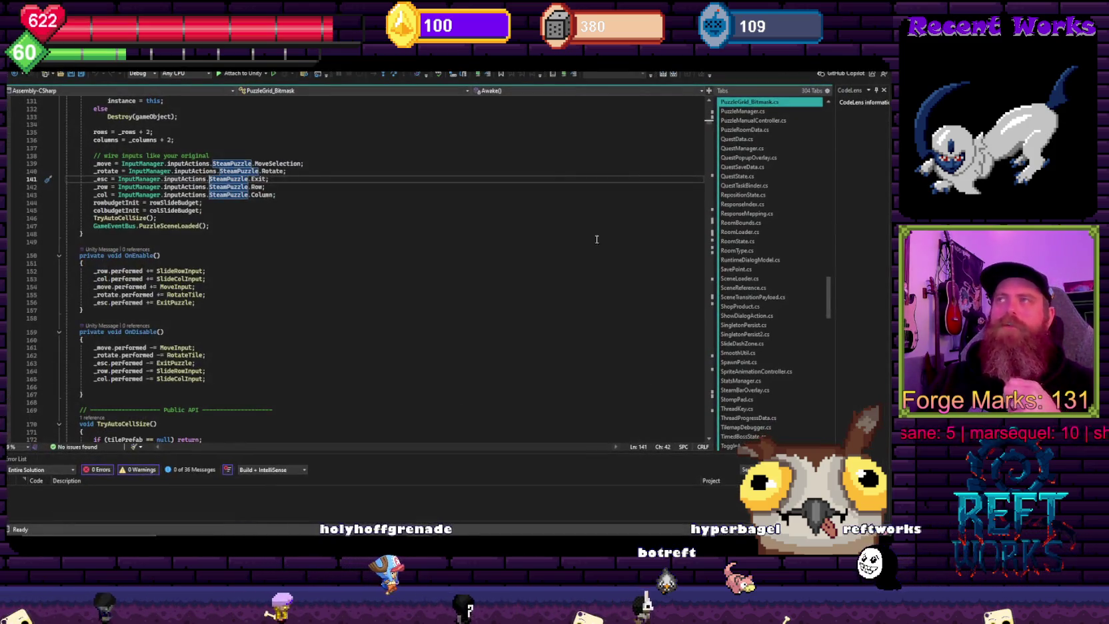
click(467, 210)
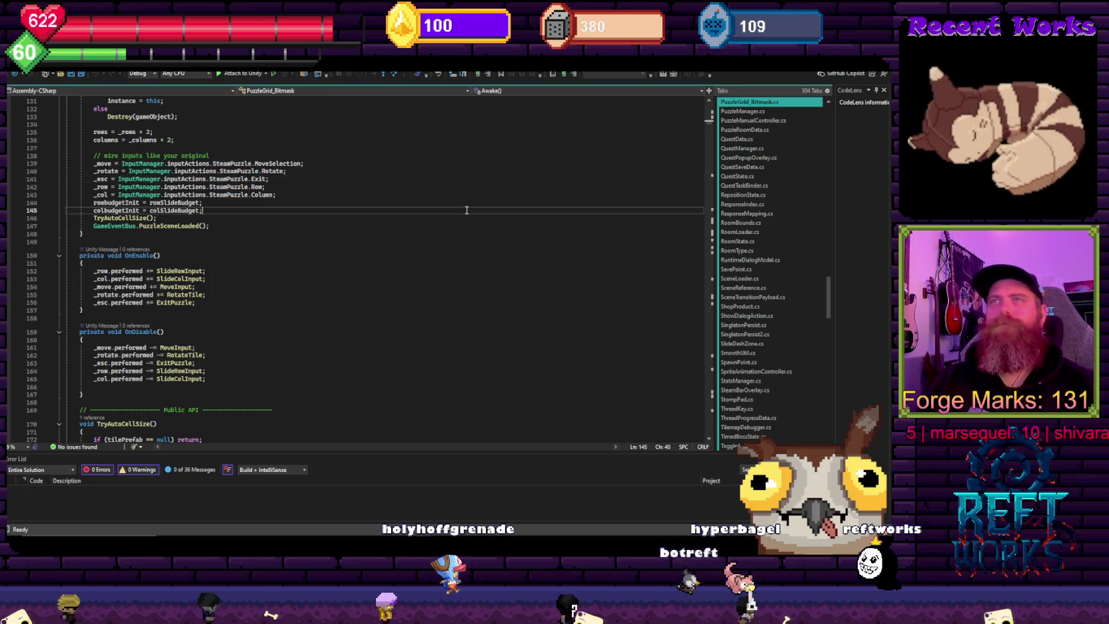
key(ctrl+f)
text(port)
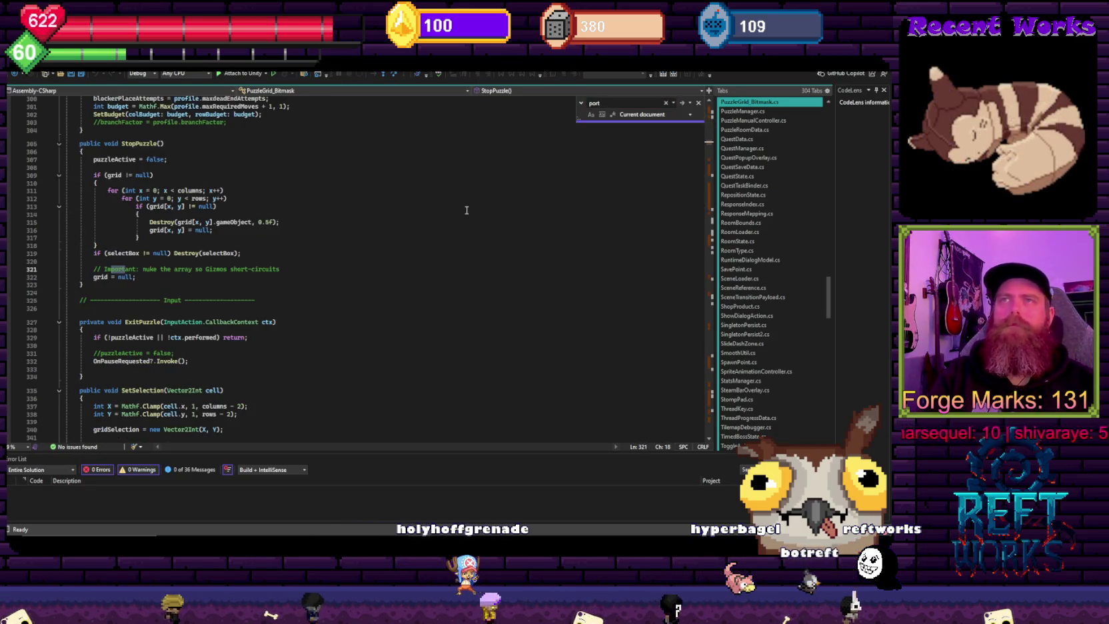
key(Return)
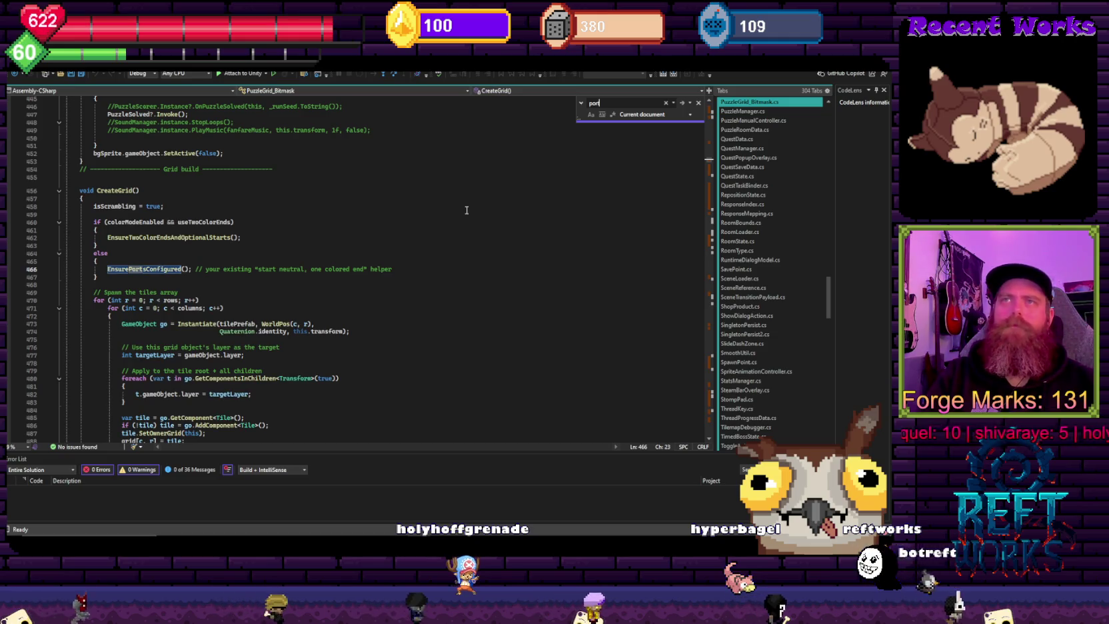
ctrl+click(144, 268)
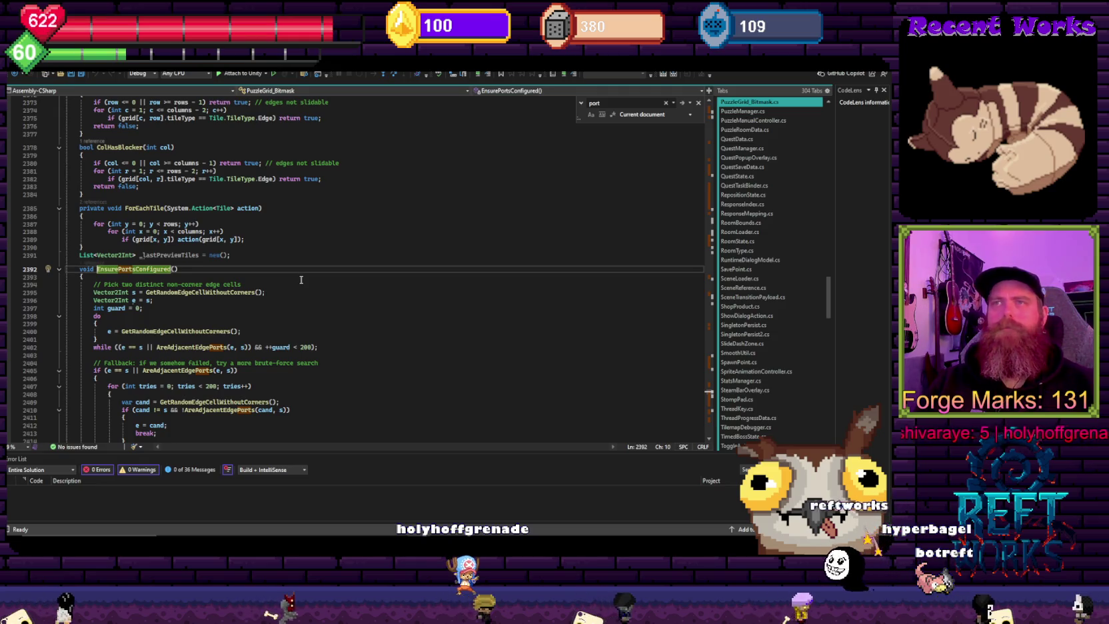
scroll(300, 279, down, 4)
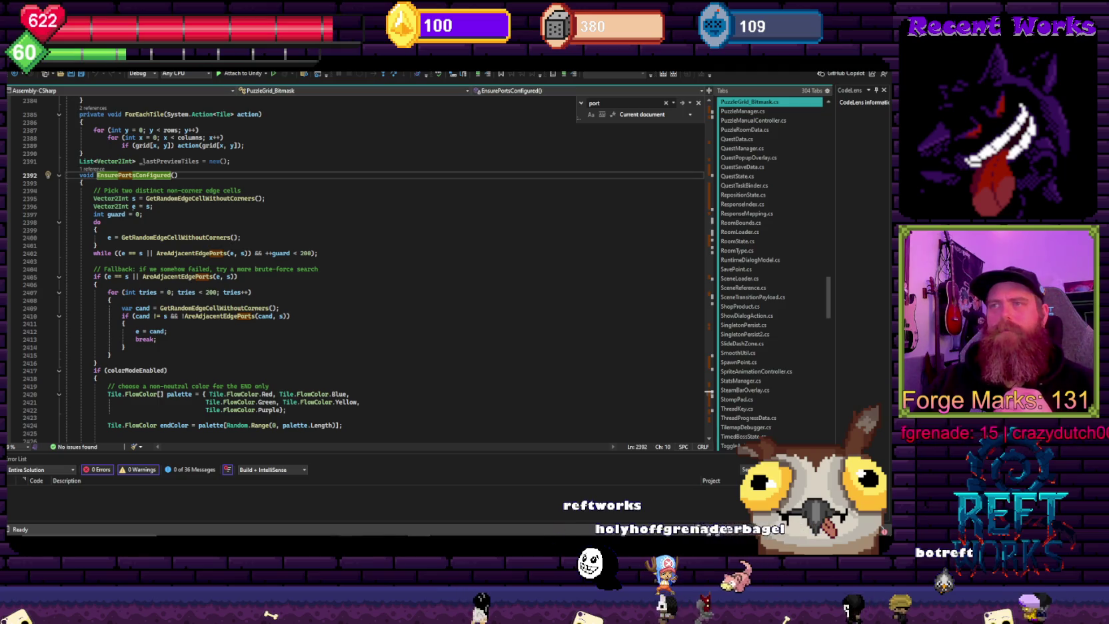
click(327, 508)
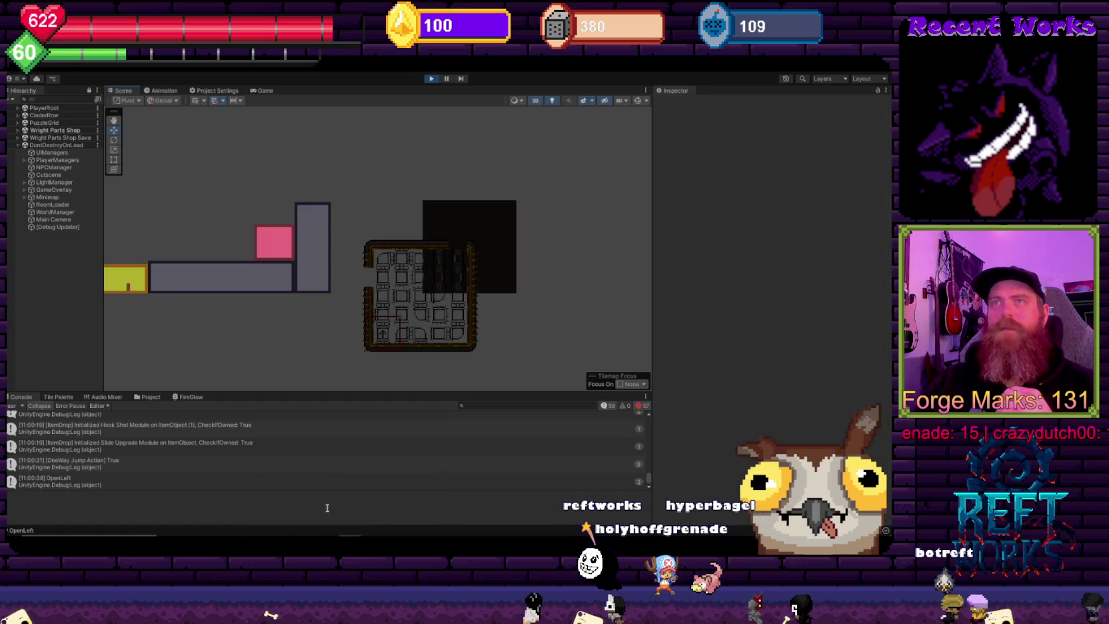
Step: Stop play mode and tick Color Mode Enabled on PuzzleGrid's Puzzle Grid_Bitmask component
click(432, 79)
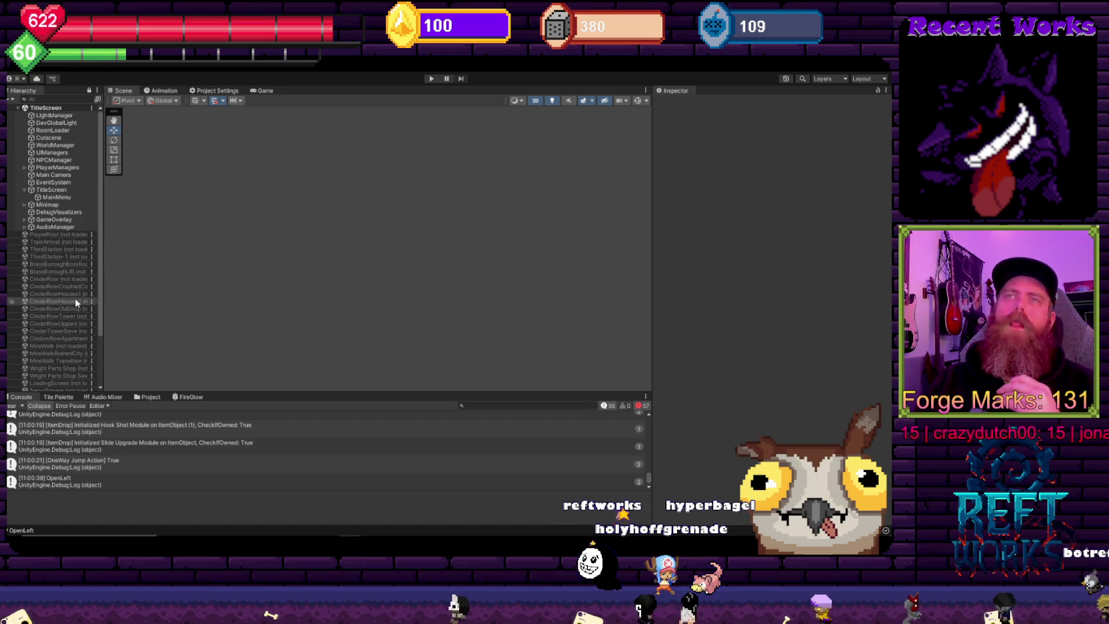
click(50, 379)
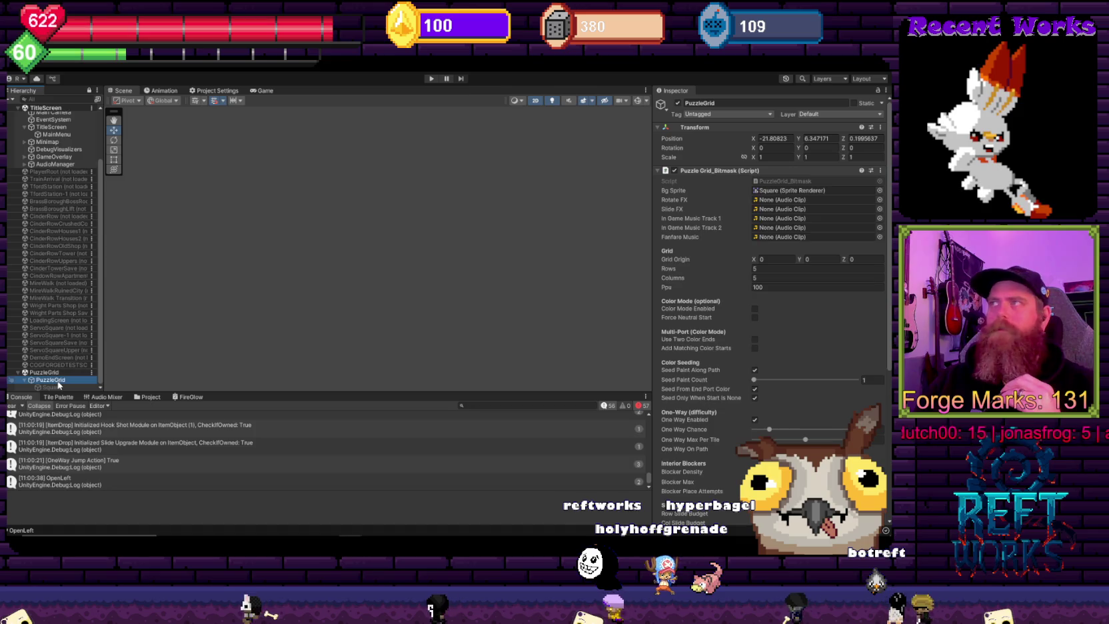
scroll(860, 246, down, 10)
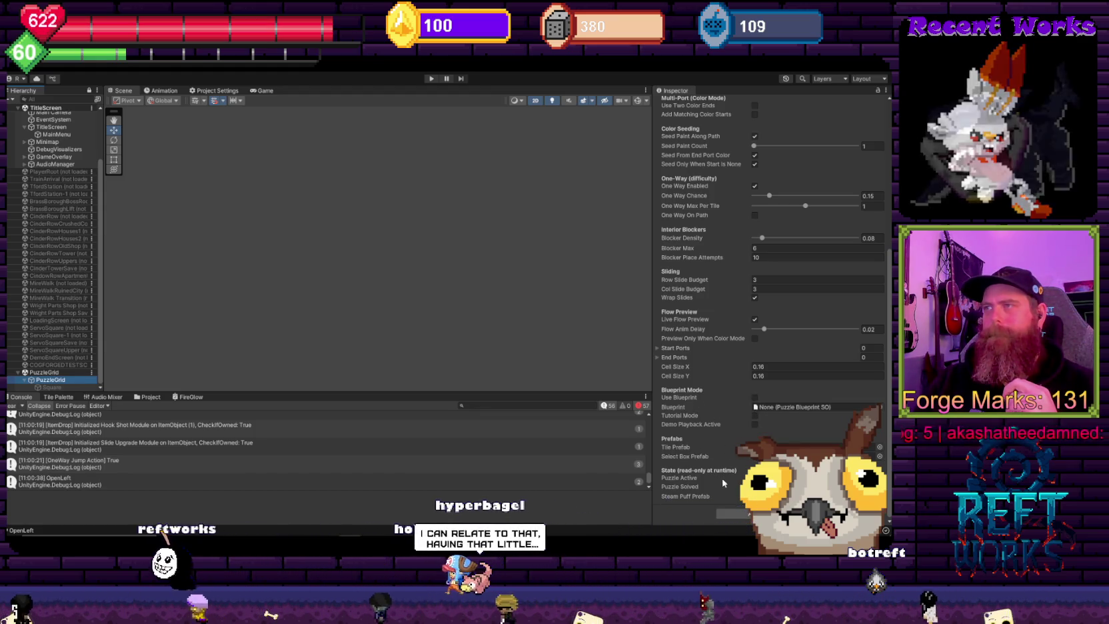
scroll(736, 368, up, 3)
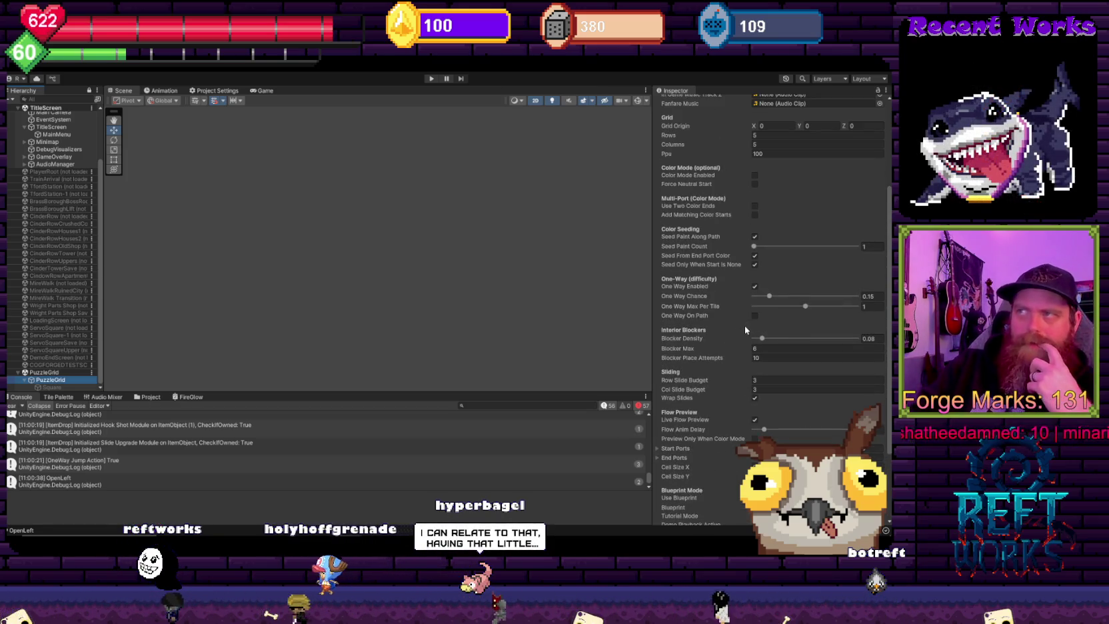
scroll(754, 278, up, 1)
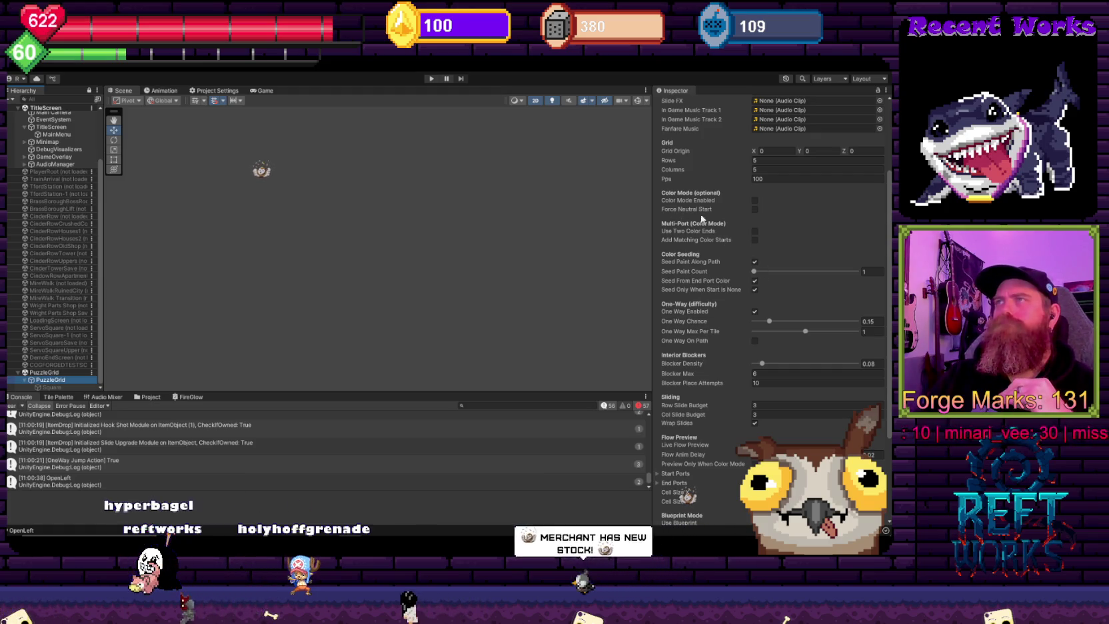
click(755, 200)
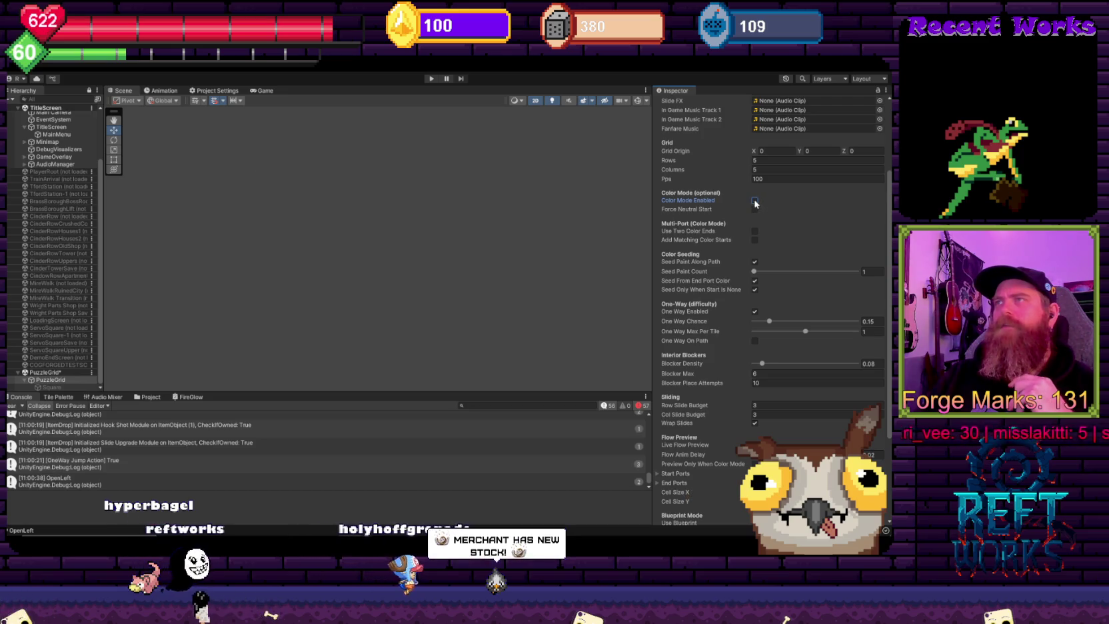
Step: Confirm Color Mode Enabled is on, then select TitleScreen to view its canvas settings
scroll(755, 244, up, 1)
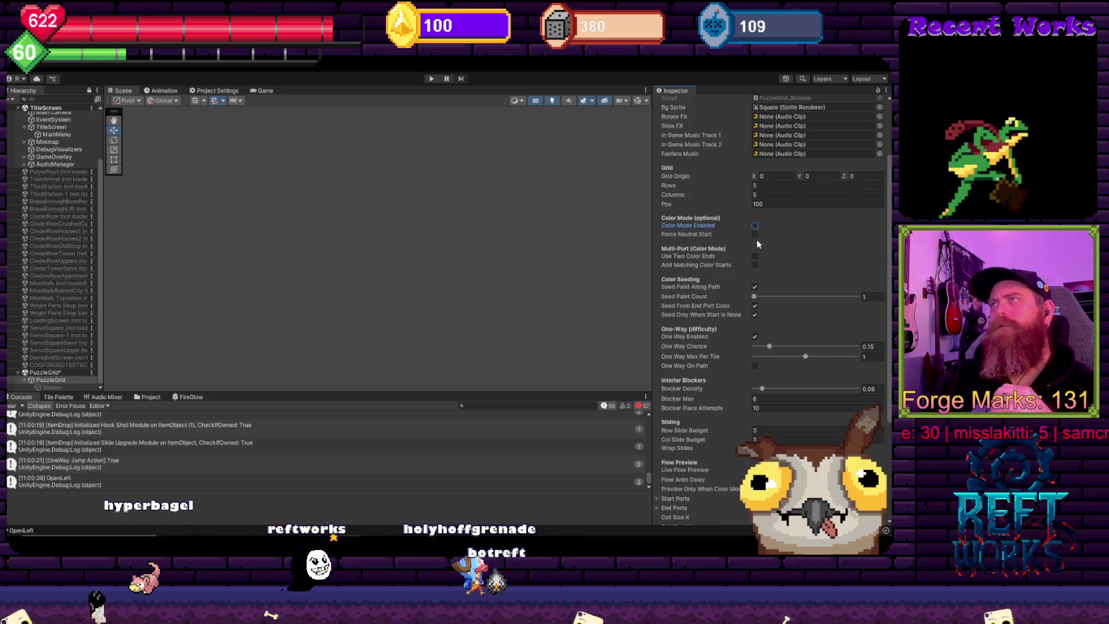
scroll(806, 182, up, 3)
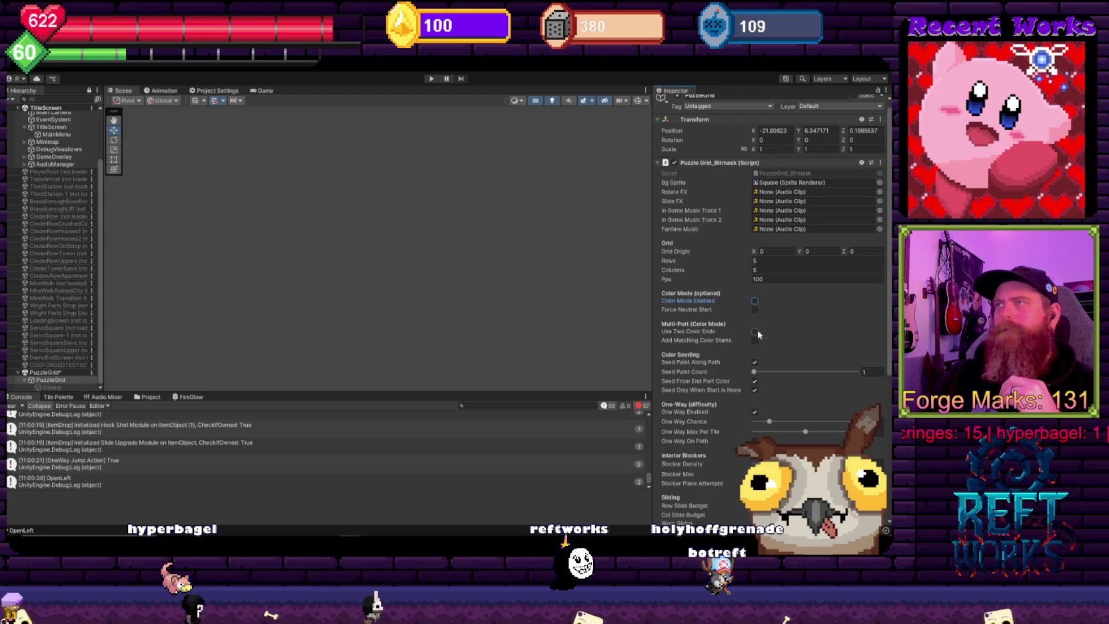
click(755, 301)
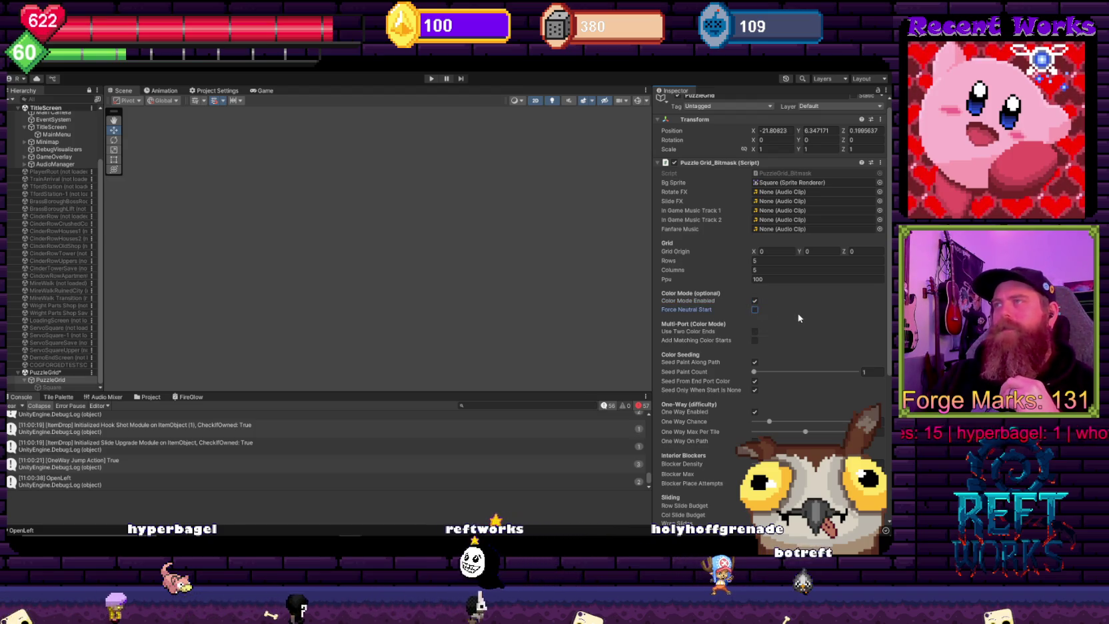
click(262, 244)
click(71, 130)
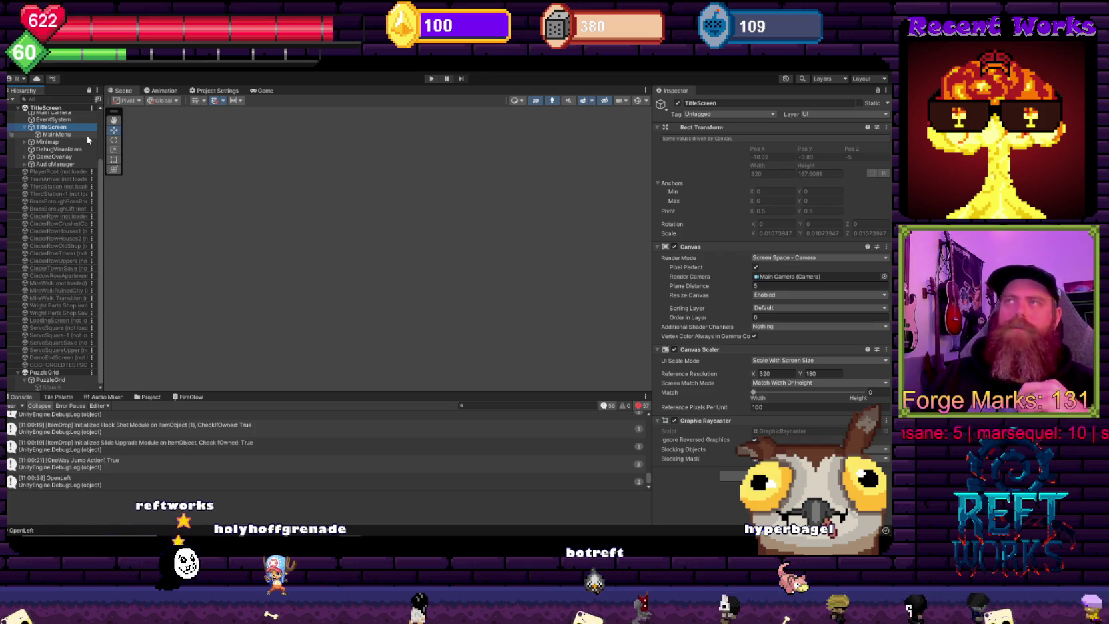
Step: Unload the PuzzleGrid scene from the Hierarchy and select the PlayerManagers object
right_click(42, 373)
click(56, 425)
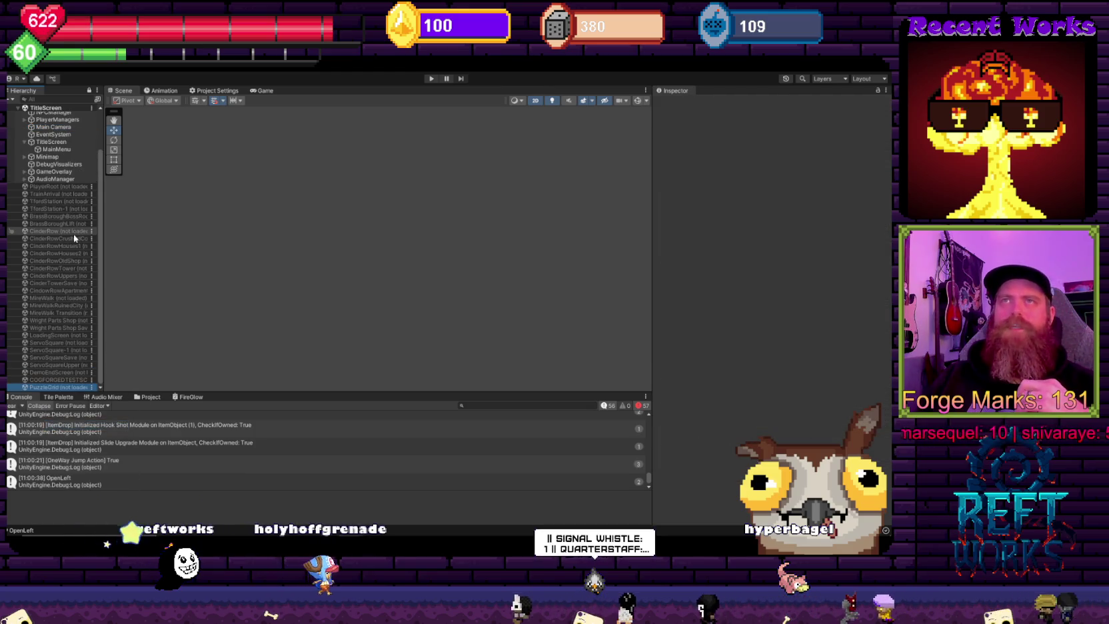
scroll(67, 220, up, 3)
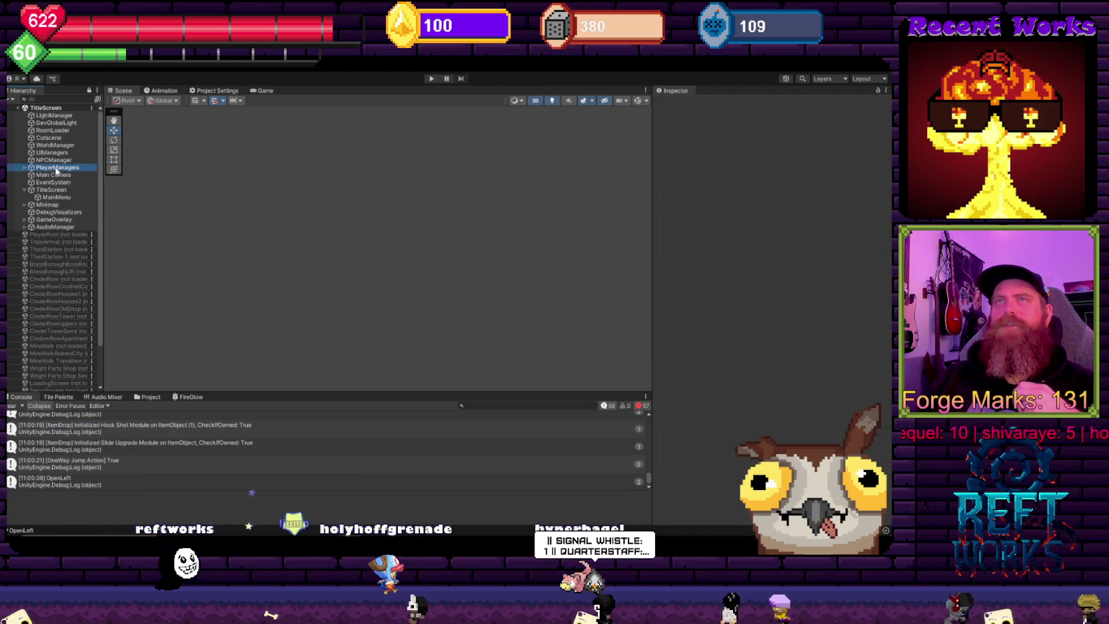
click(56, 168)
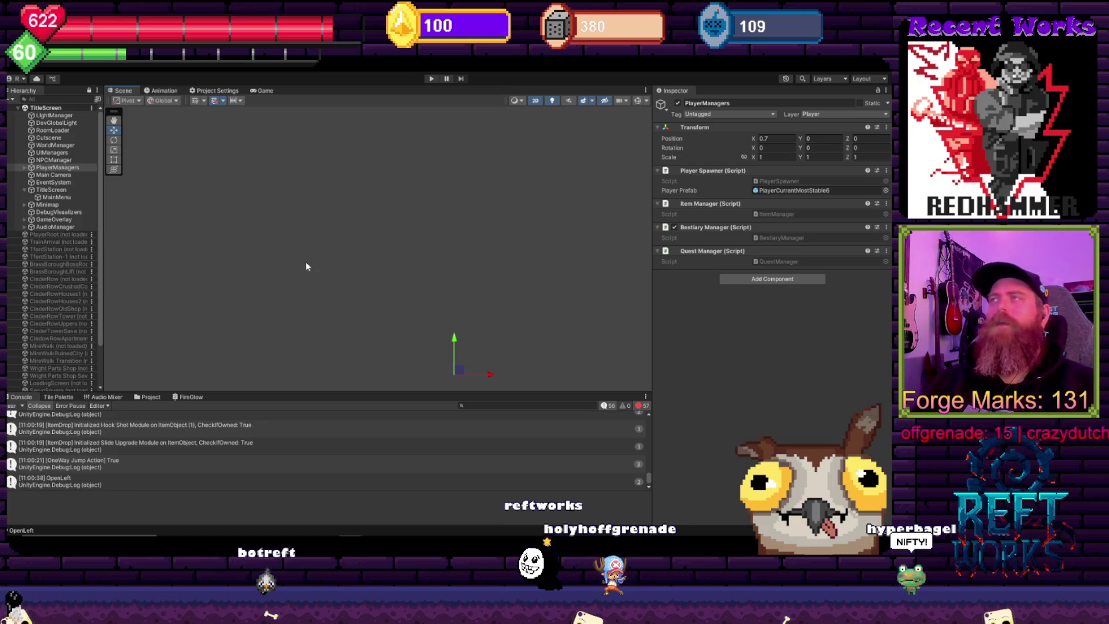
key(alt+Tab)
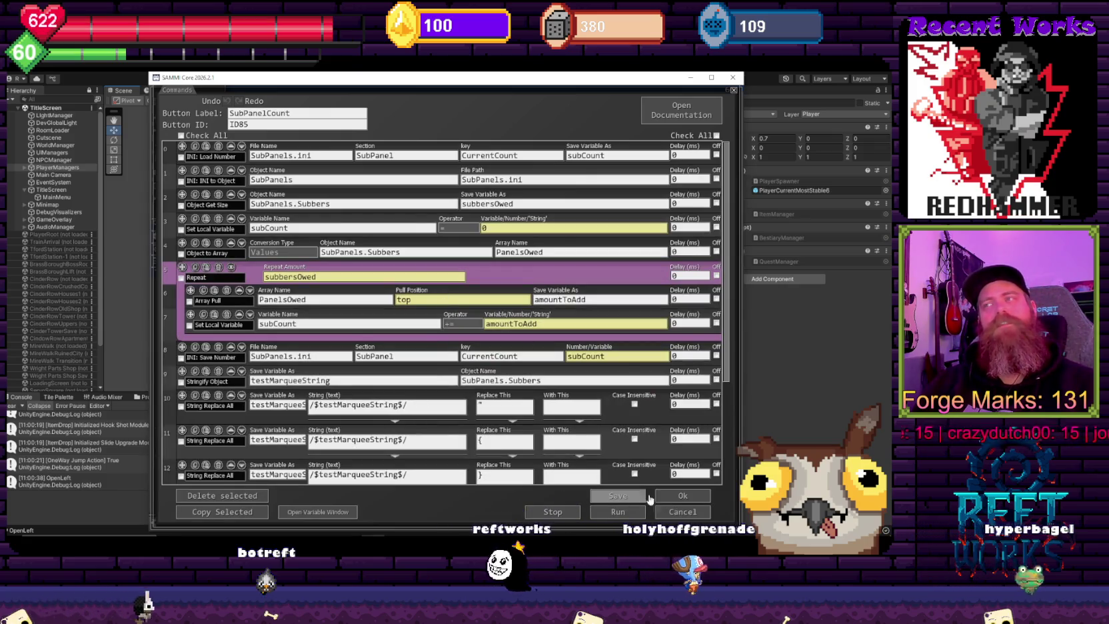
Step: Close the open button's commands, save and close the Redeems deck, and open the reft n dragons deck
click(690, 496)
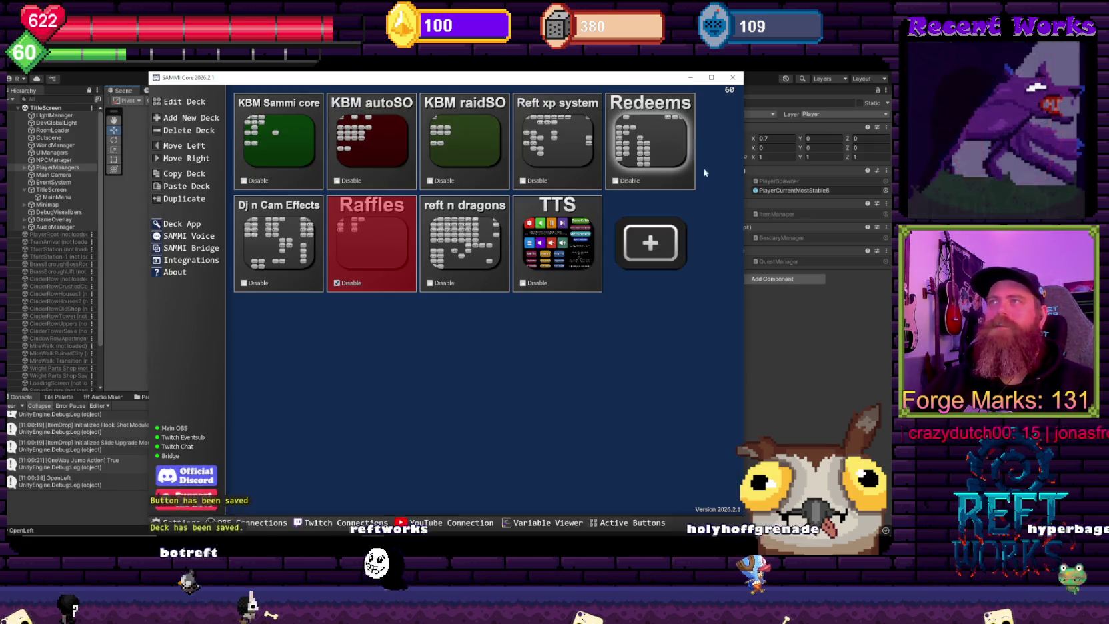
click(701, 104)
double_click(480, 250)
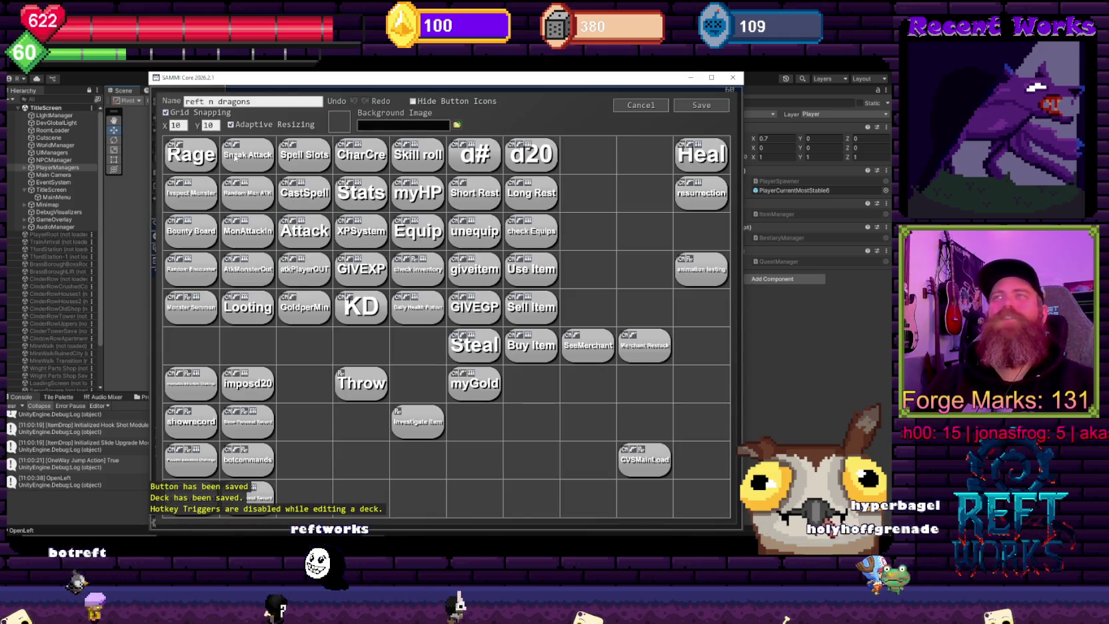
Step: Review the CharCre button's command list, then save and close the reft n dragons deck
double_click(360, 155)
drag(733, 150, 725, 509)
click(671, 500)
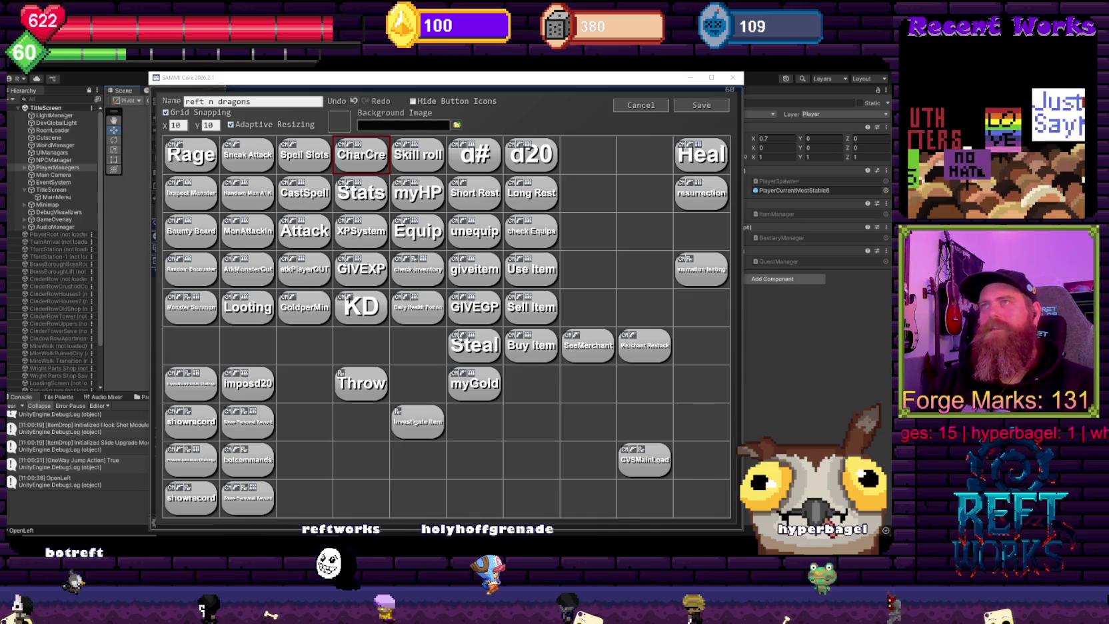
click(703, 106)
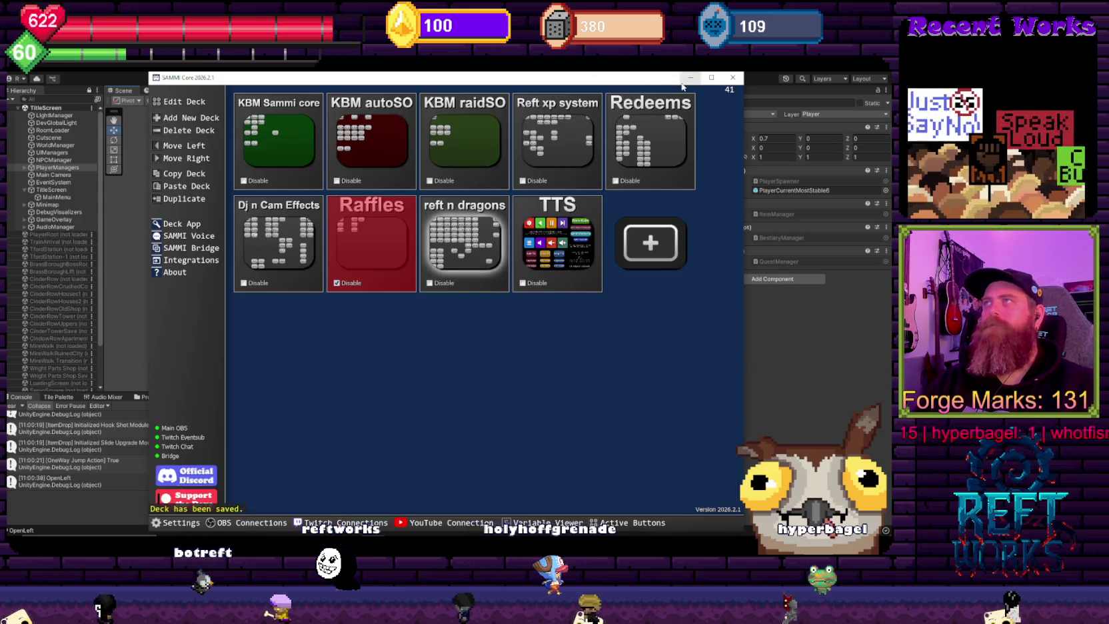
key(alt+Tab)
Step: Load the PuzzleGrid scene back into the Hierarchy and select it to show its 5×5 grid settings
mouse_move(430, 231)
mouse_down()
mouse_move(389, 248)
mouse_move(368, 240)
mouse_up()
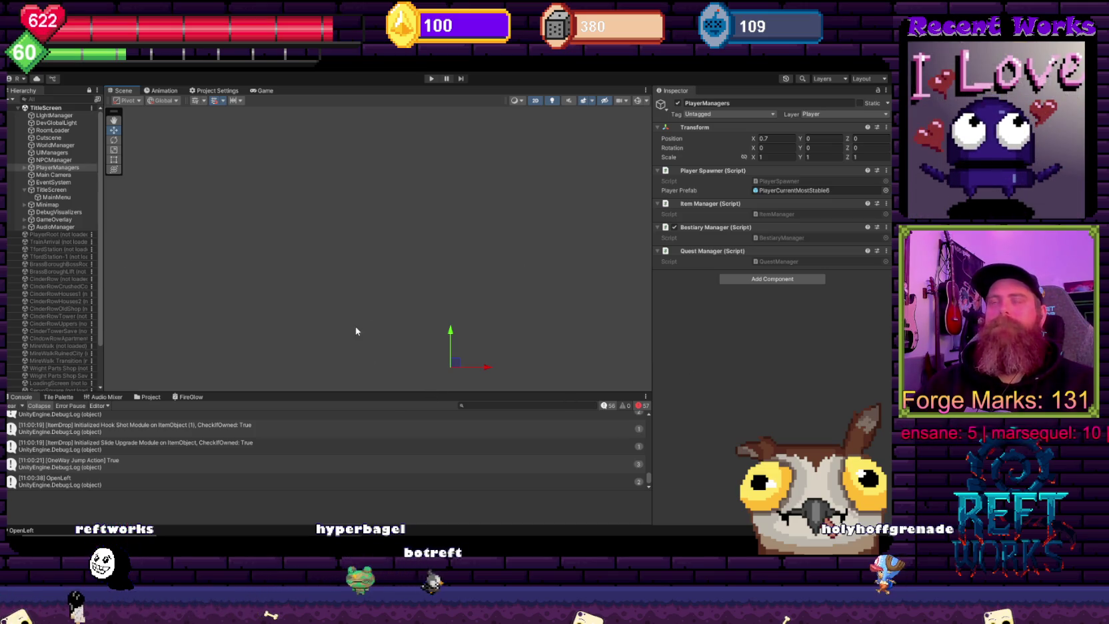
scroll(60, 384, down, 3)
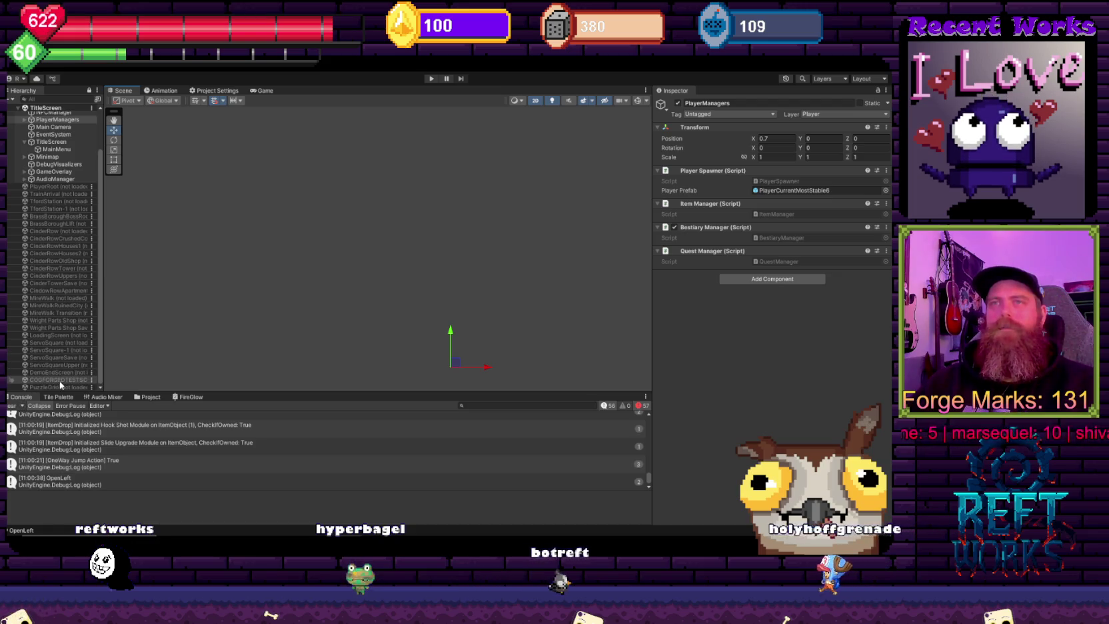
right_click(59, 386)
click(84, 392)
click(50, 386)
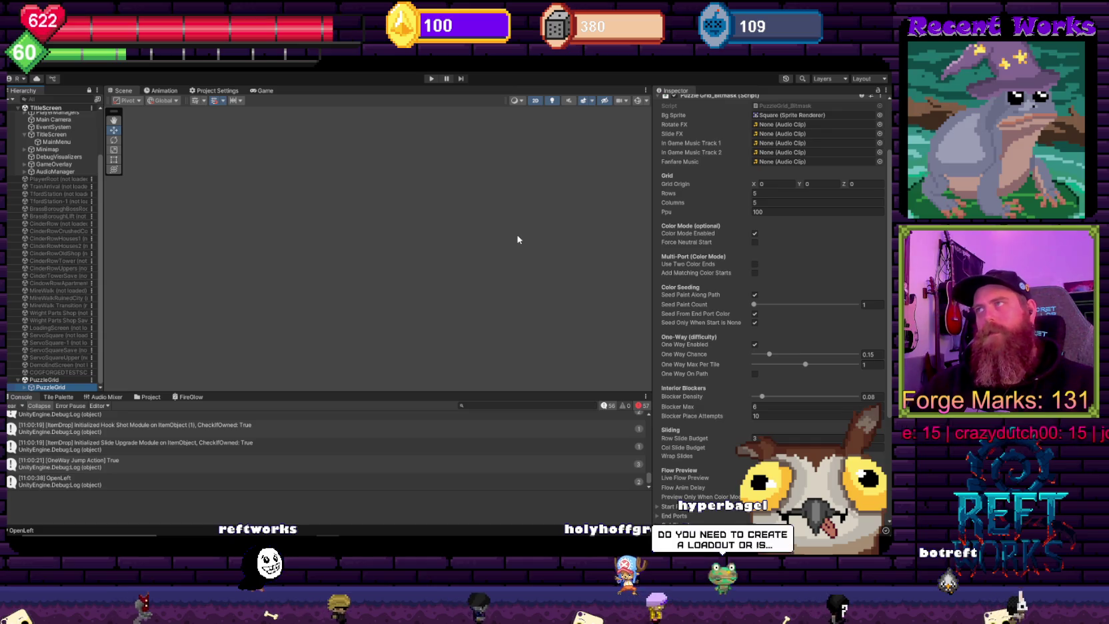
scroll(822, 378, down, 5)
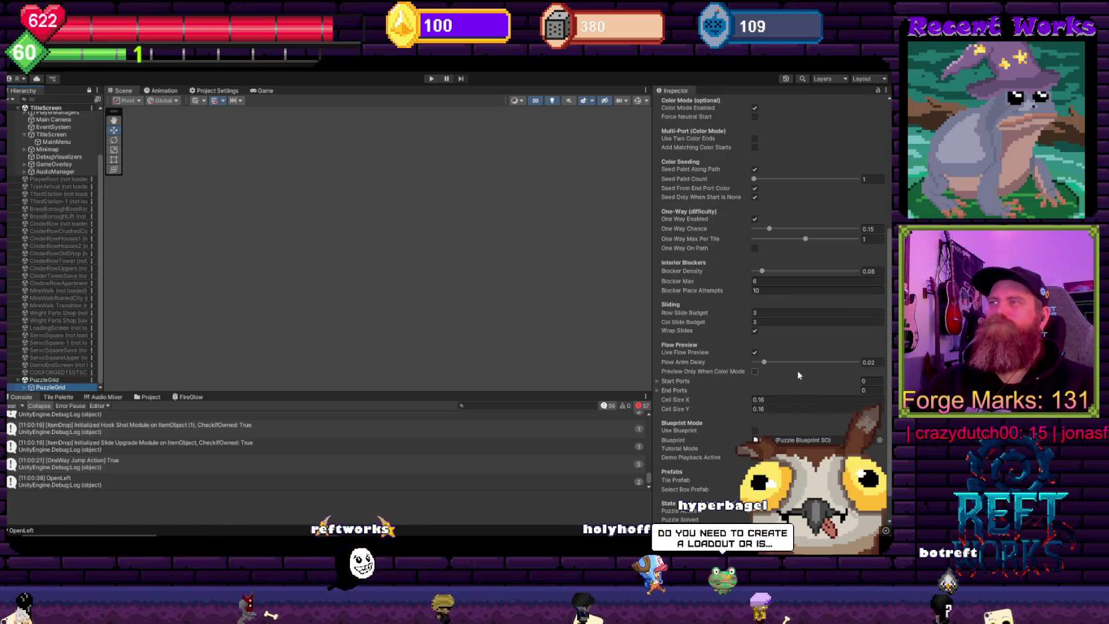
scroll(800, 364, down, 1)
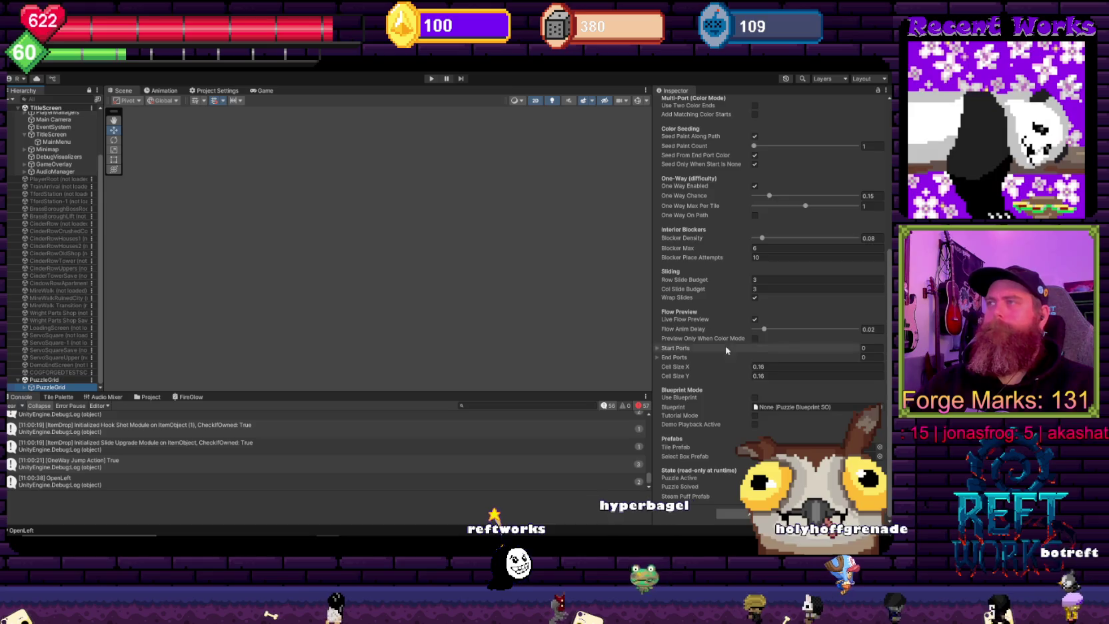
scroll(791, 370, up, 3)
scroll(791, 368, down, 1)
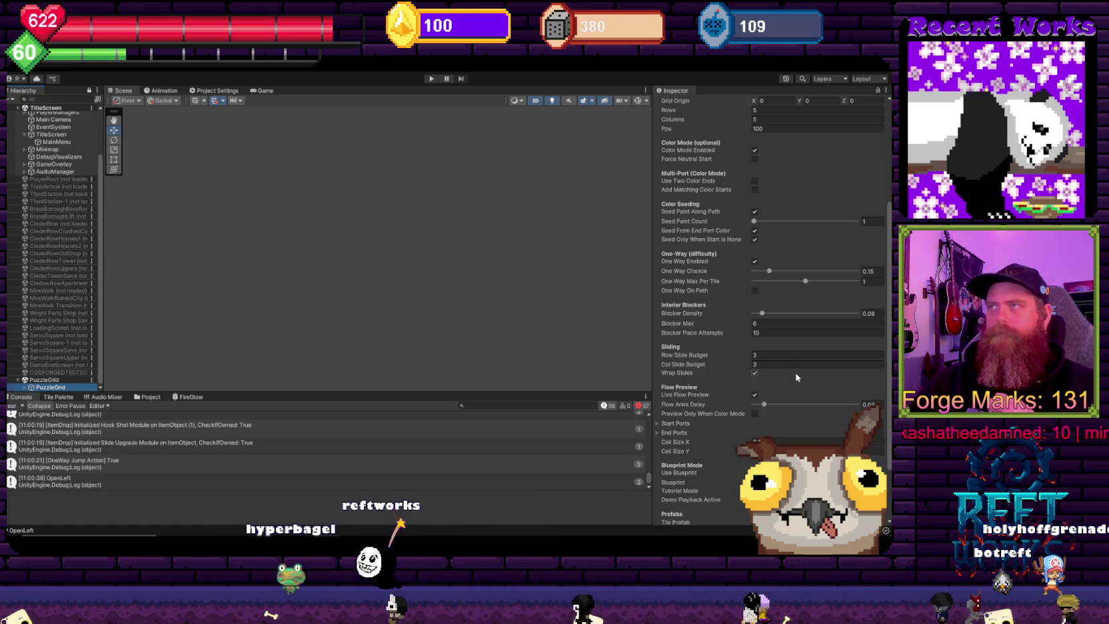
scroll(823, 379, up, 5)
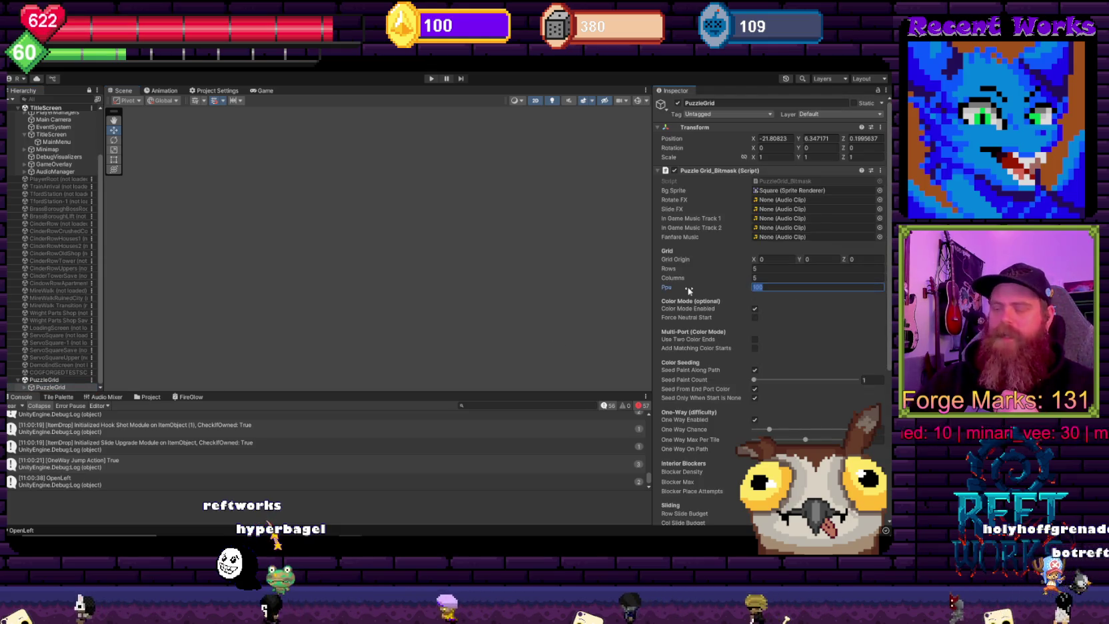
text(16)
key(ctrl+p)
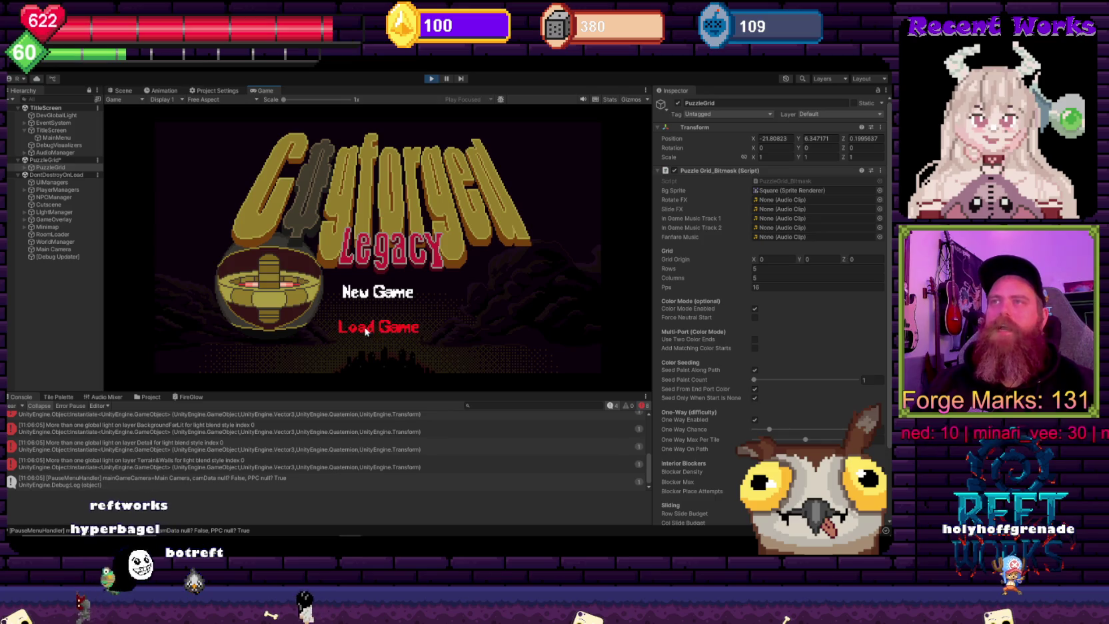
Step: Load the saved game, then view and navigate the running level's dark room layout in the Scene view
click(387, 343)
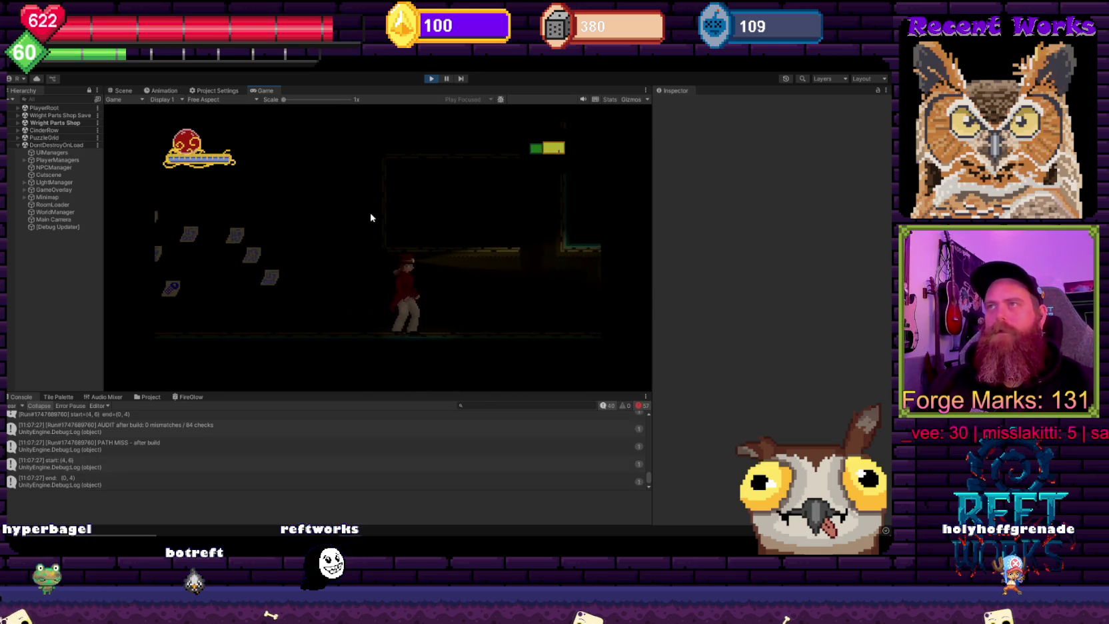
click(122, 90)
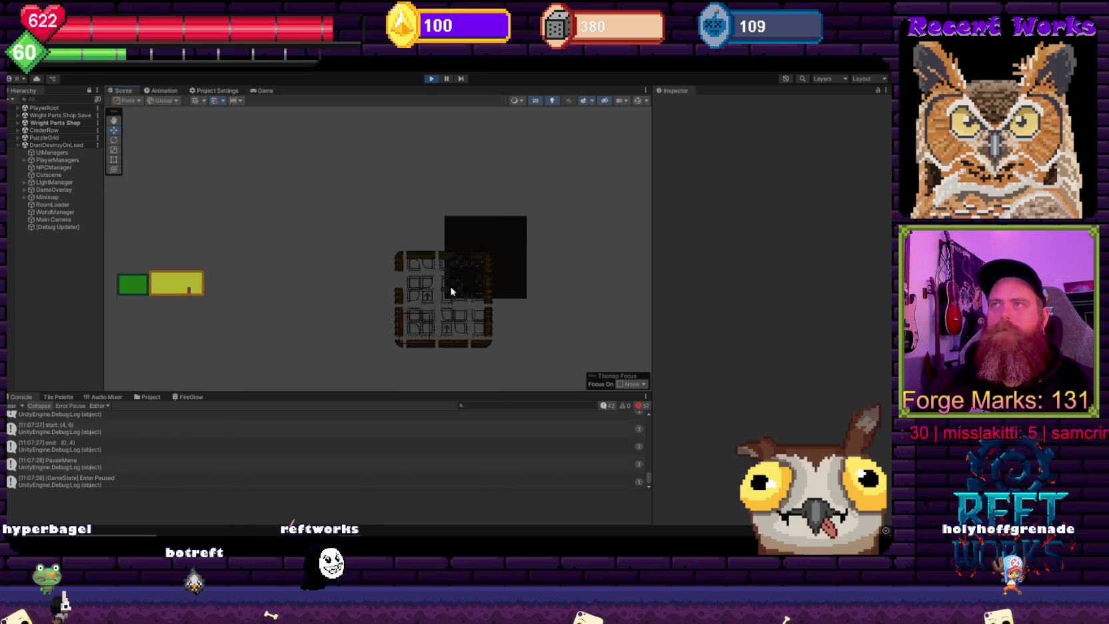
scroll(451, 286, up, 4)
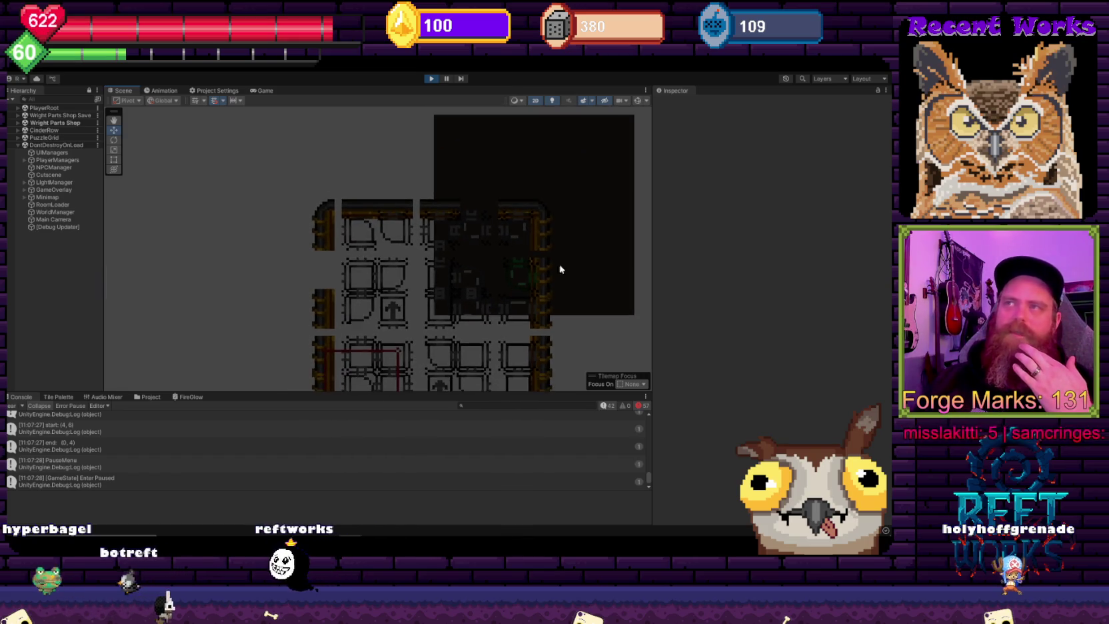
drag(564, 268, 280, 267)
scroll(387, 272, up, 5)
scroll(330, 312, down, 5)
mouse_move(208, 314)
mouse_down()
mouse_move(288, 225)
mouse_move(351, 264)
mouse_up()
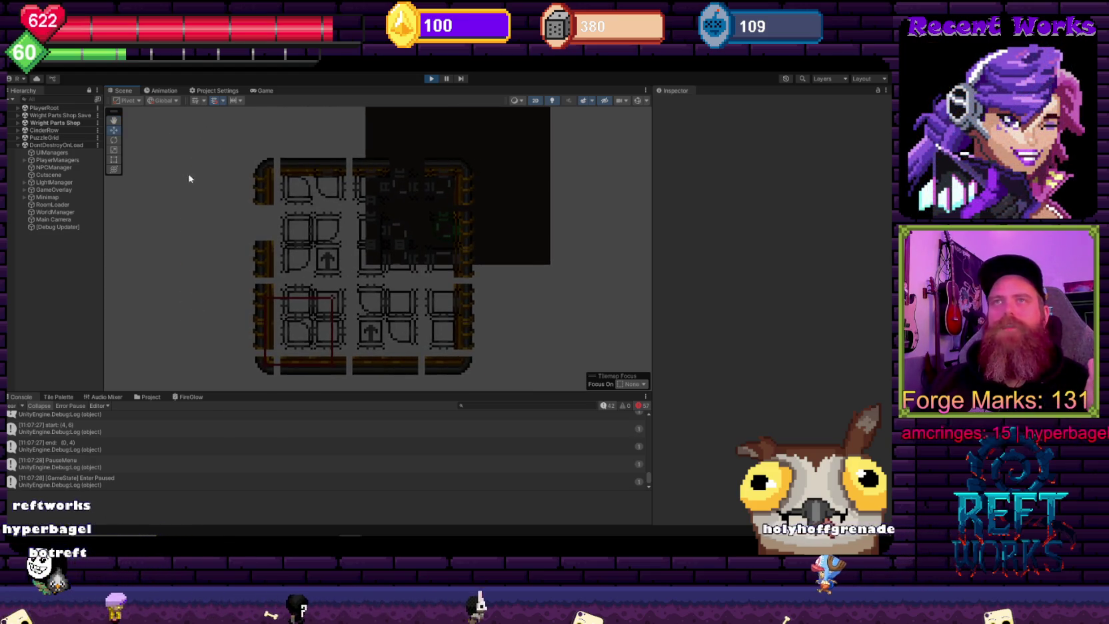
Step: Stop play mode, select PuzzleGrid and open its PuzzleGrid_Bitmask script in Visual Studio
click(434, 79)
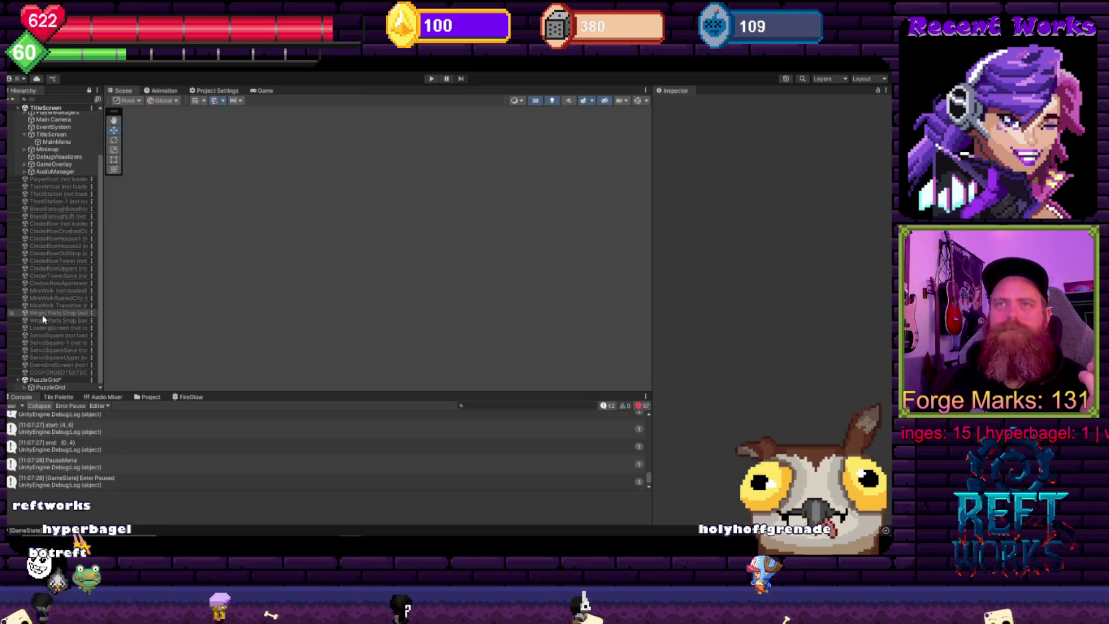
click(772, 288)
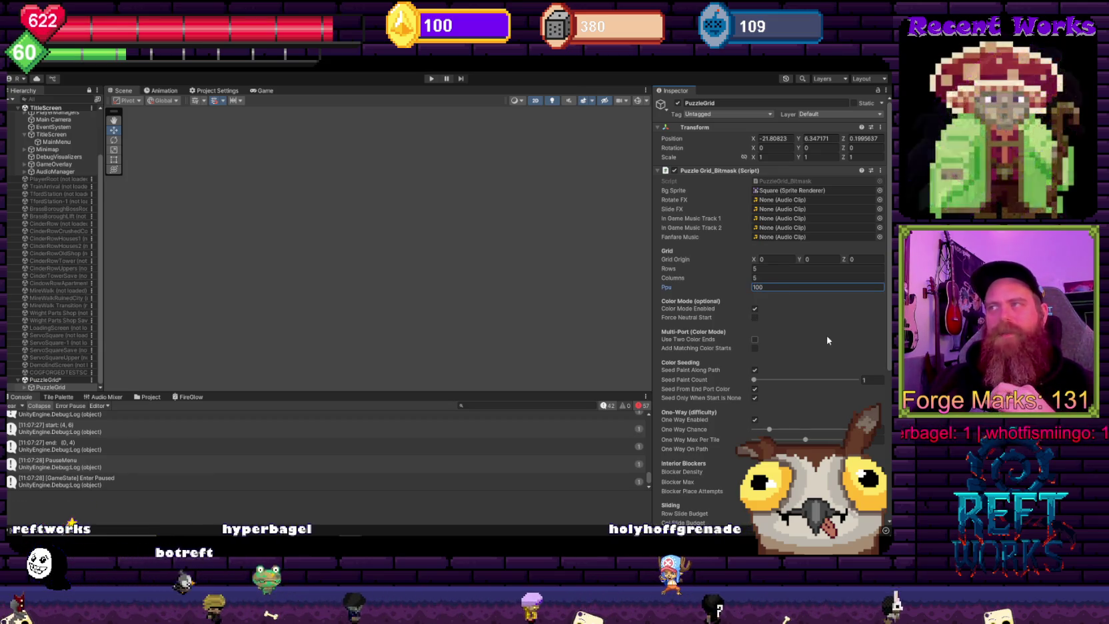
scroll(828, 338, down, 3)
scroll(828, 340, down, 4)
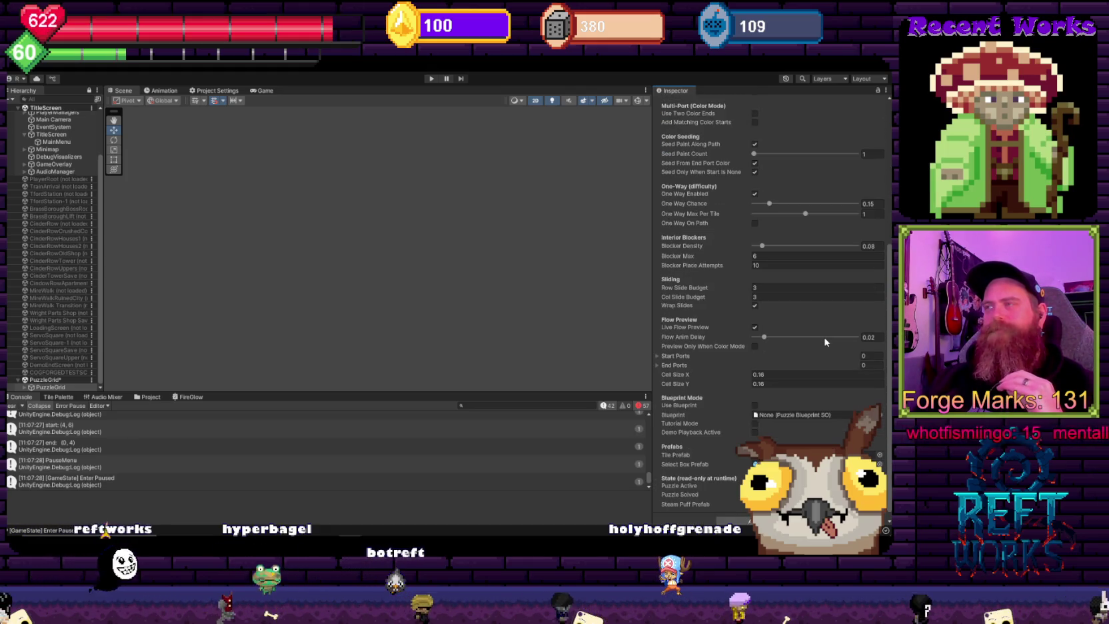
scroll(825, 341, down, 1)
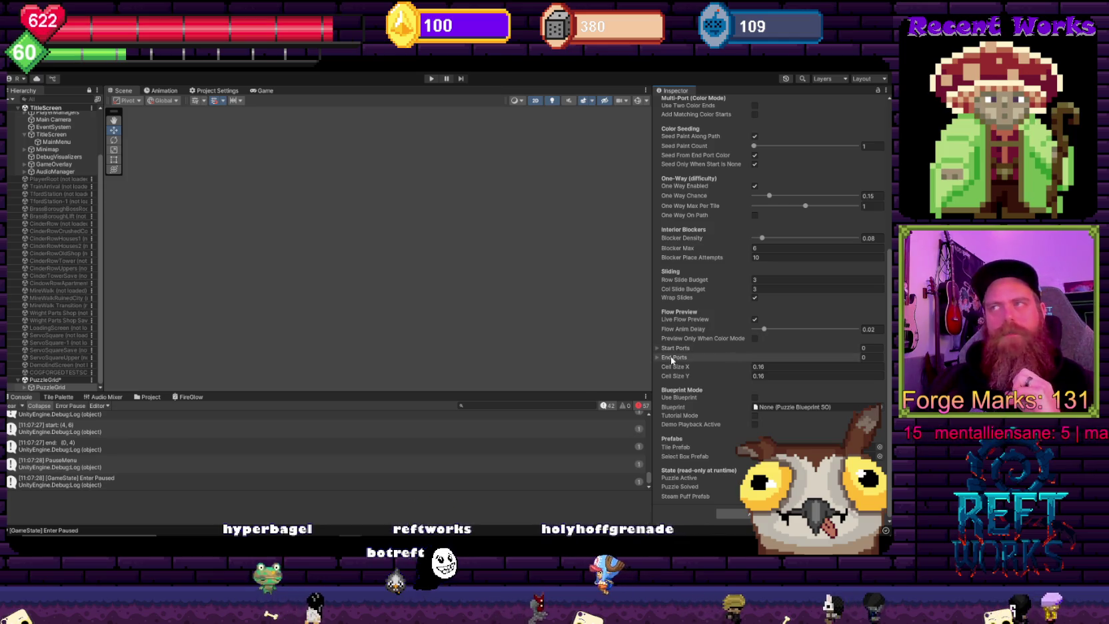
scroll(777, 402, up, 5)
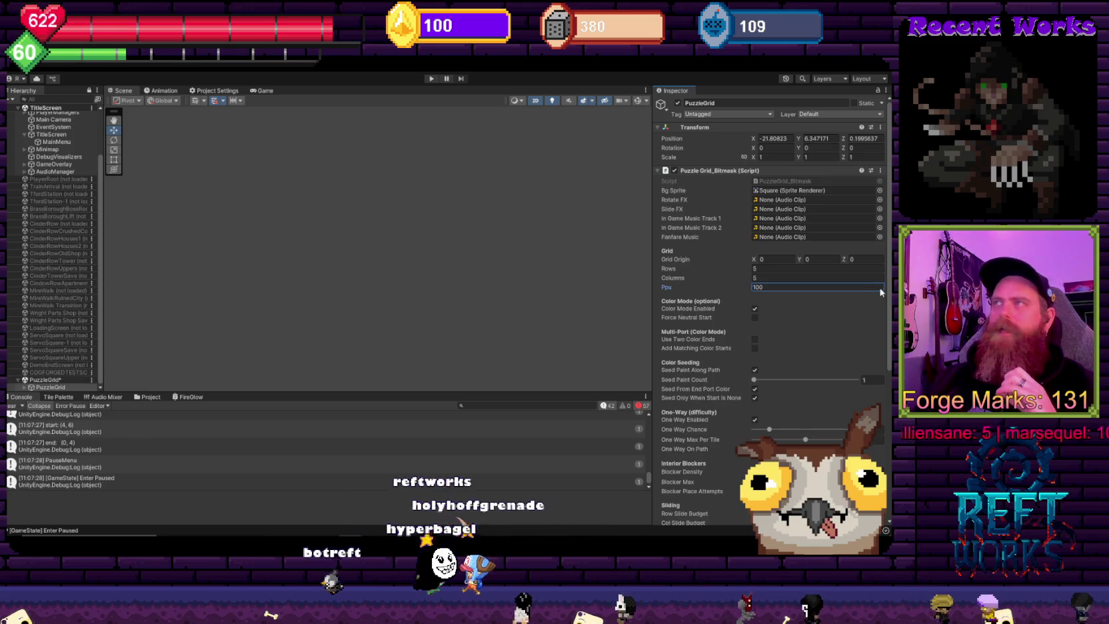
double_click(793, 182)
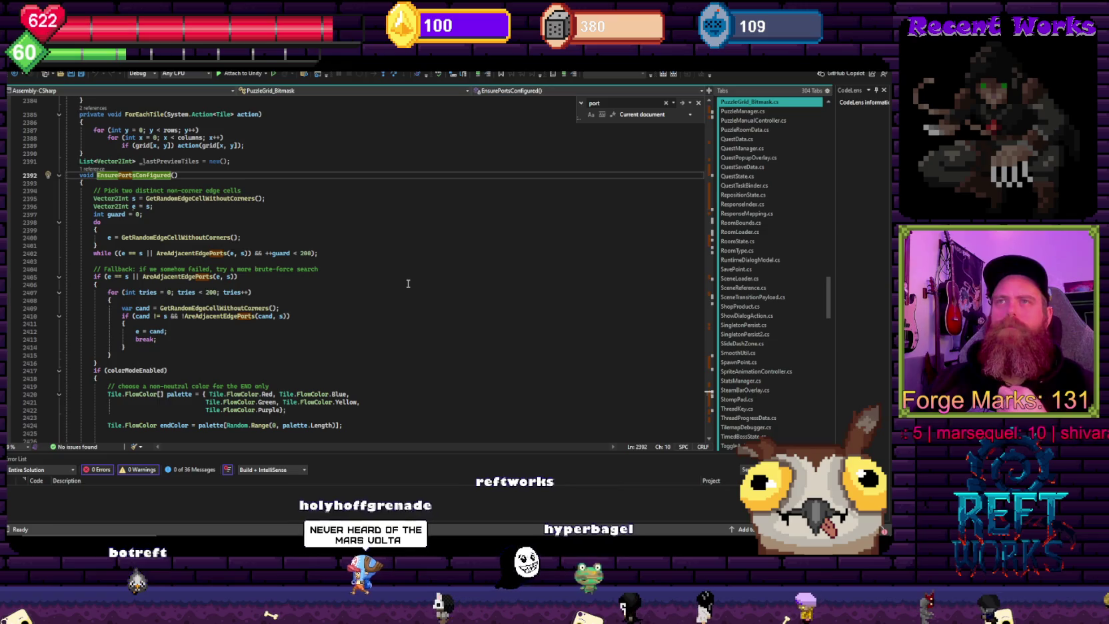
click(408, 284)
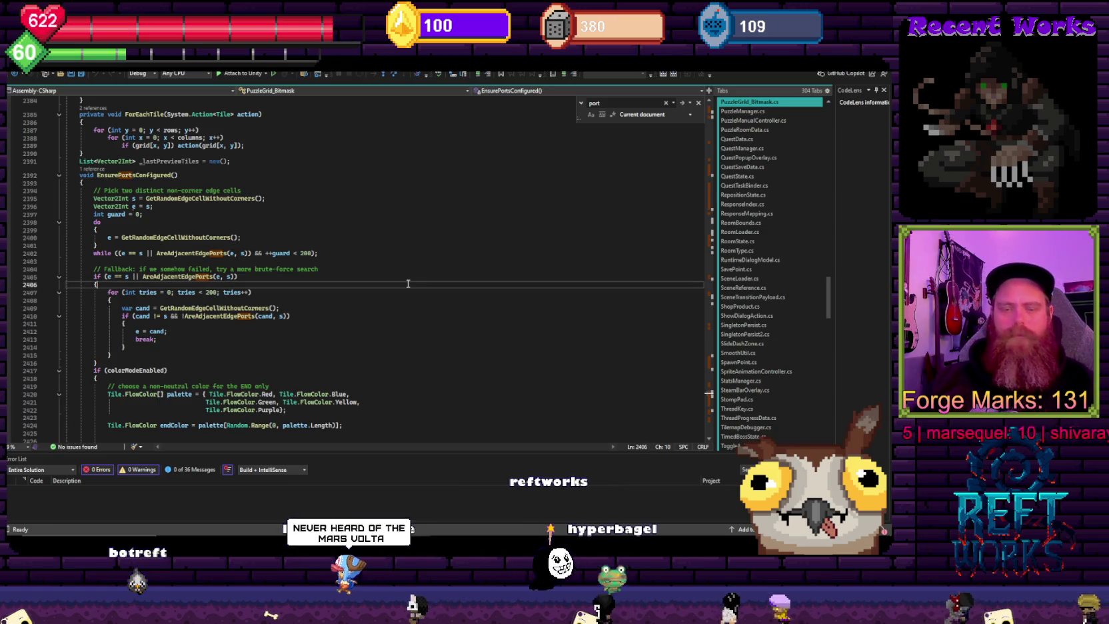
key(ctrl+f)
text(gg)
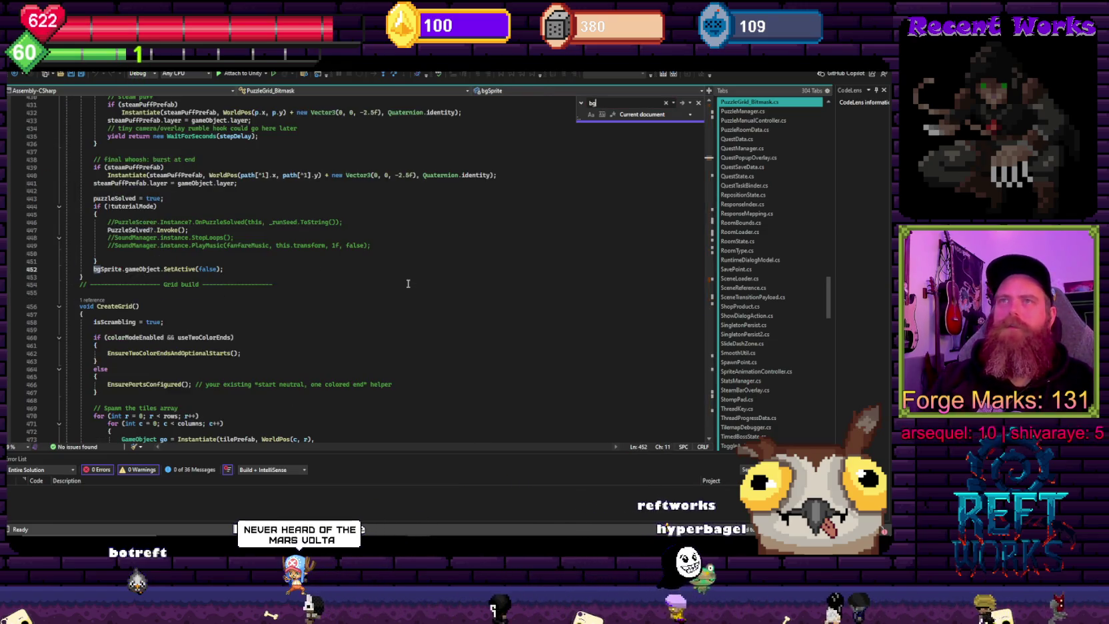
scroll(408, 283, up, 4)
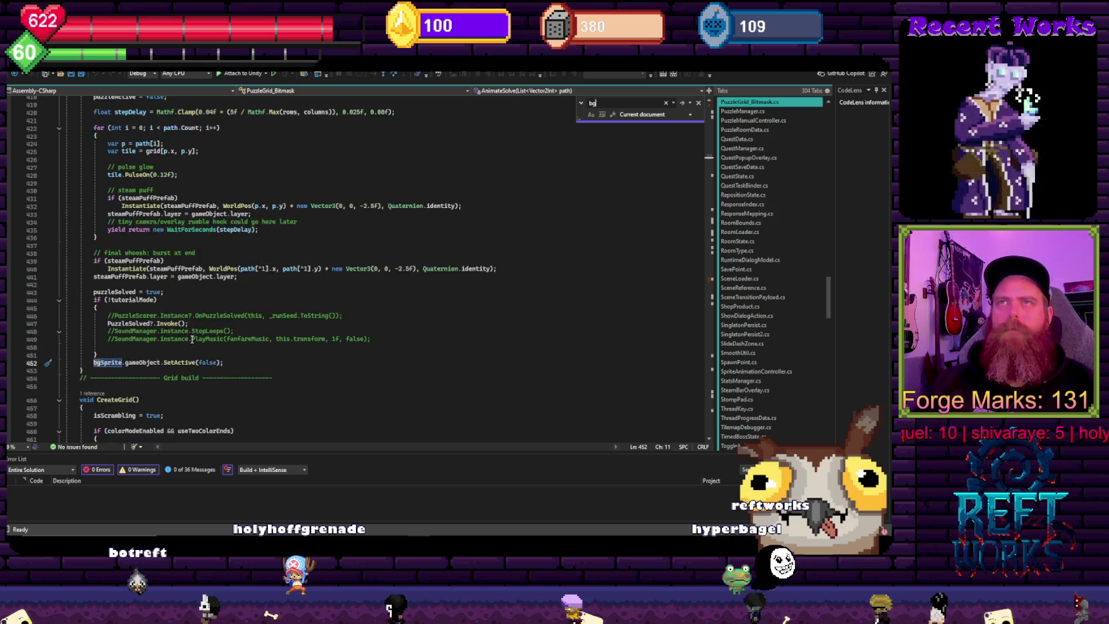
click(190, 350)
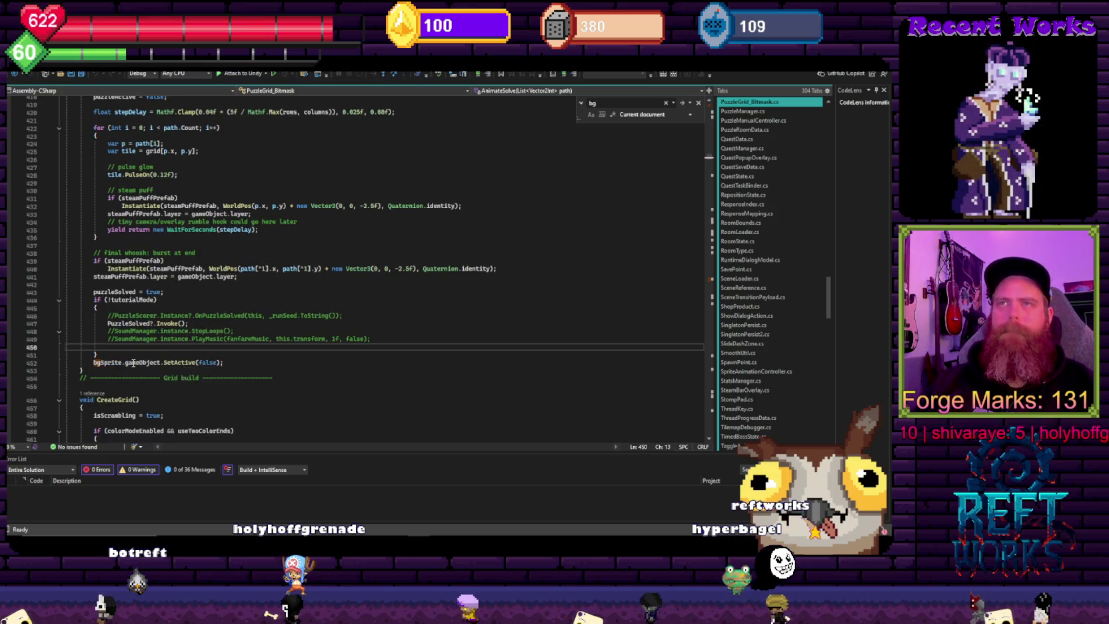
double_click(107, 363)
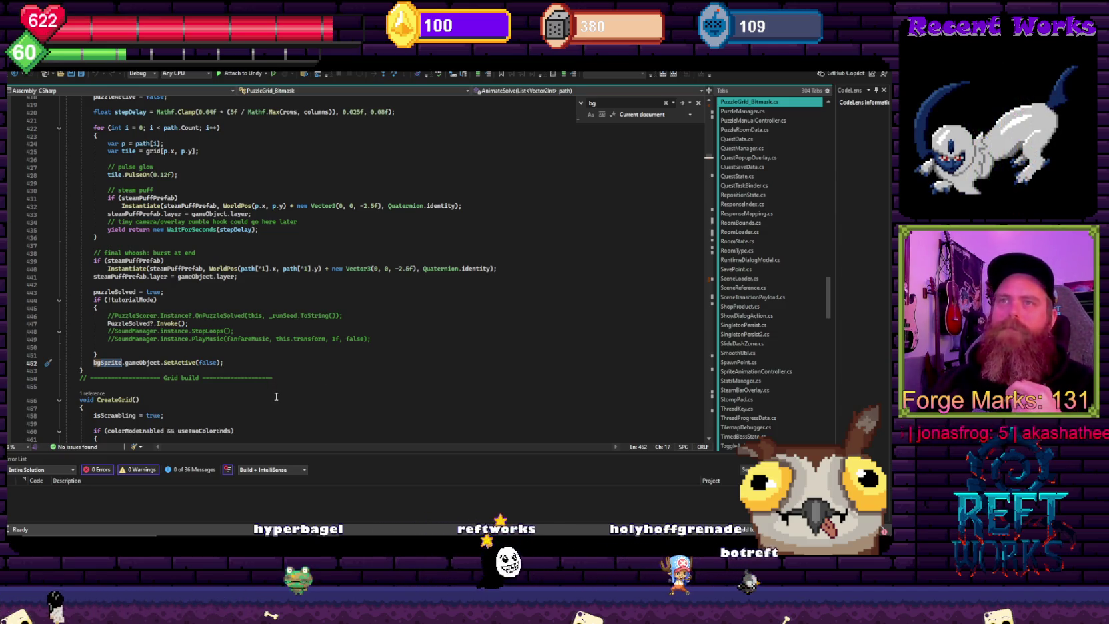
scroll(290, 402, down, 3)
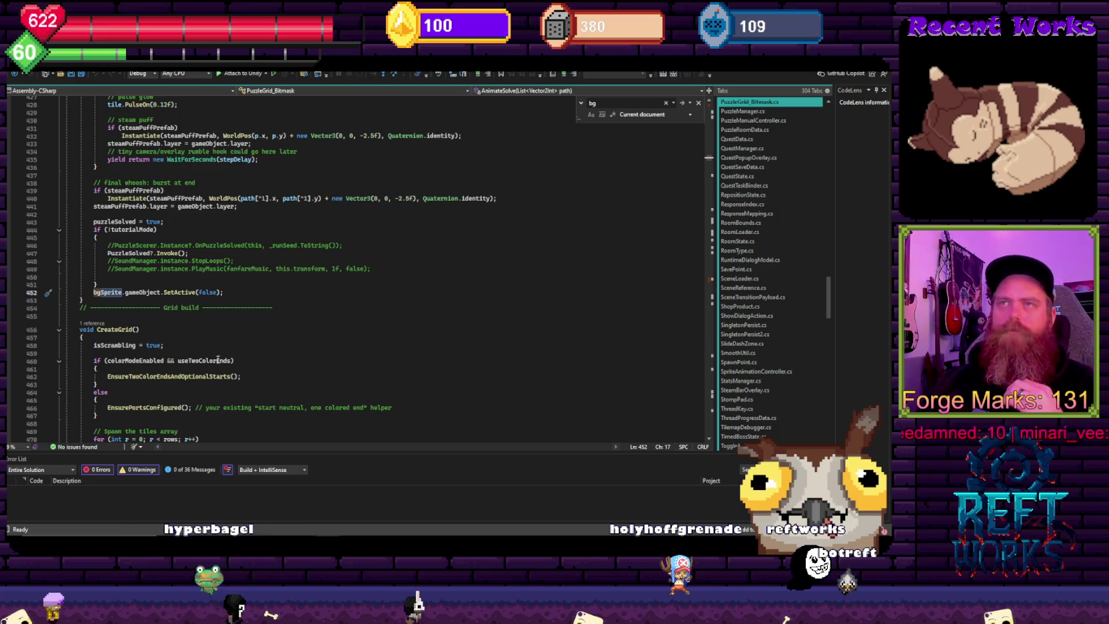
scroll(213, 358, down, 3)
scroll(256, 367, down, 3)
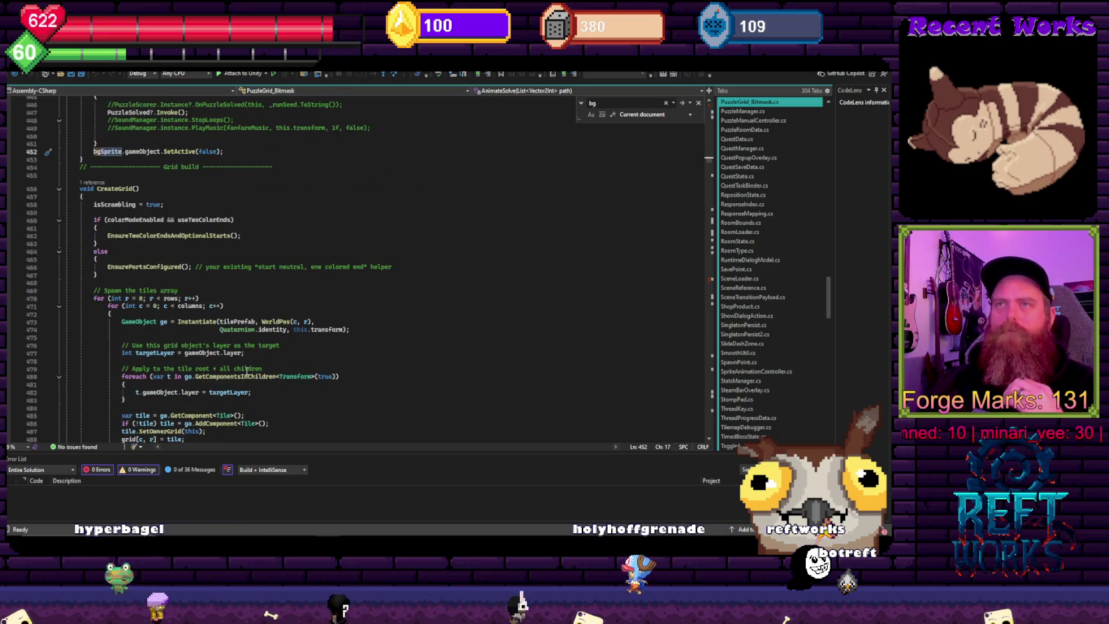
scroll(246, 368, up, 3)
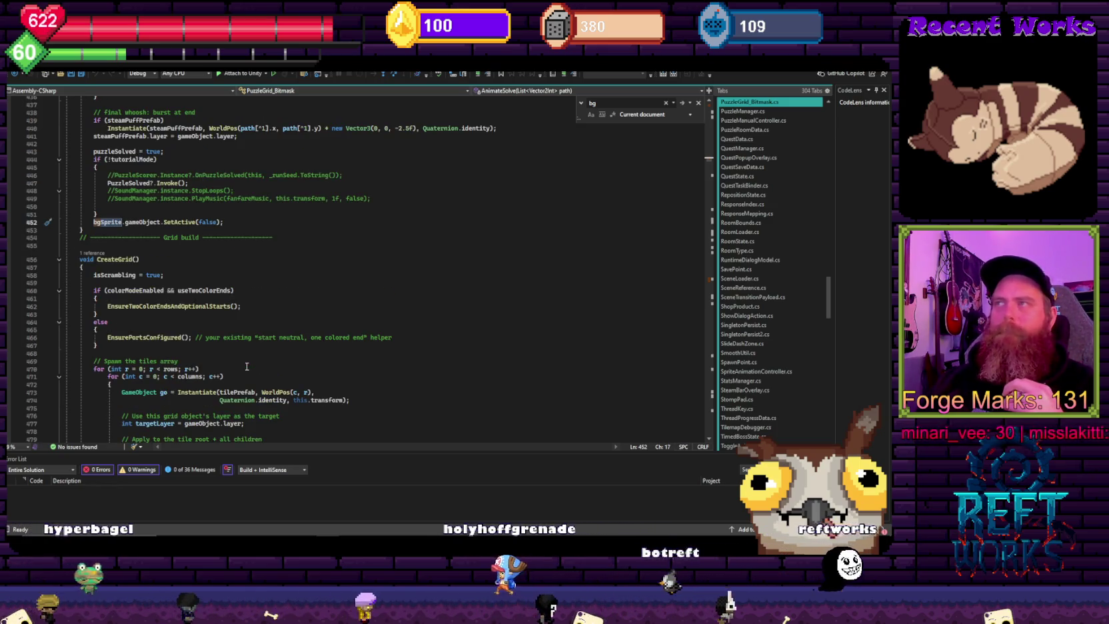
scroll(247, 367, up, 3)
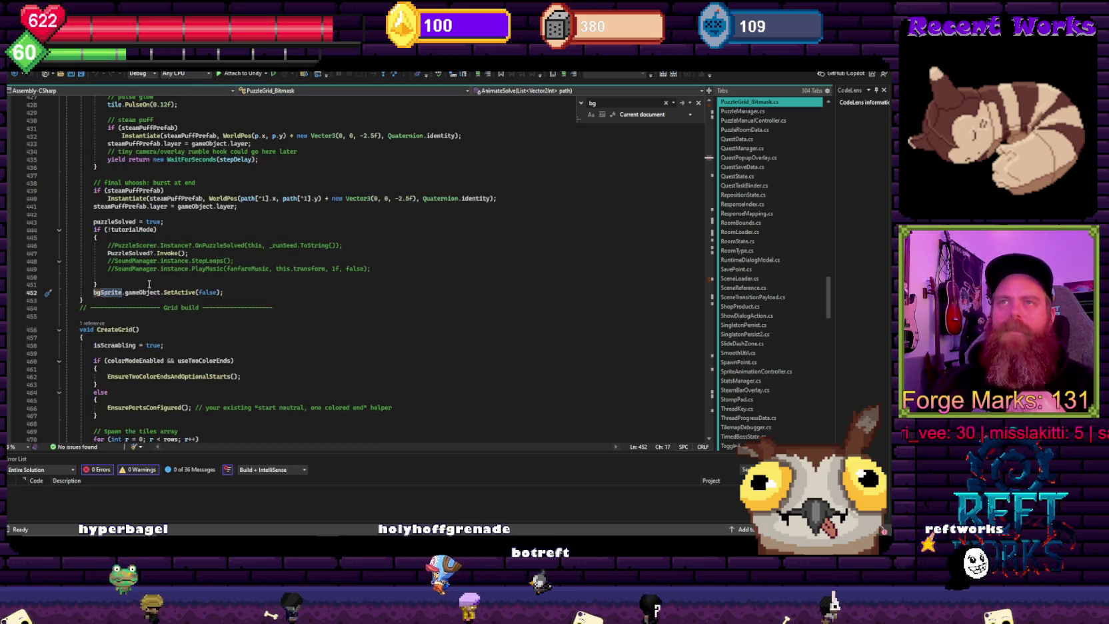
scroll(140, 308, up, 8)
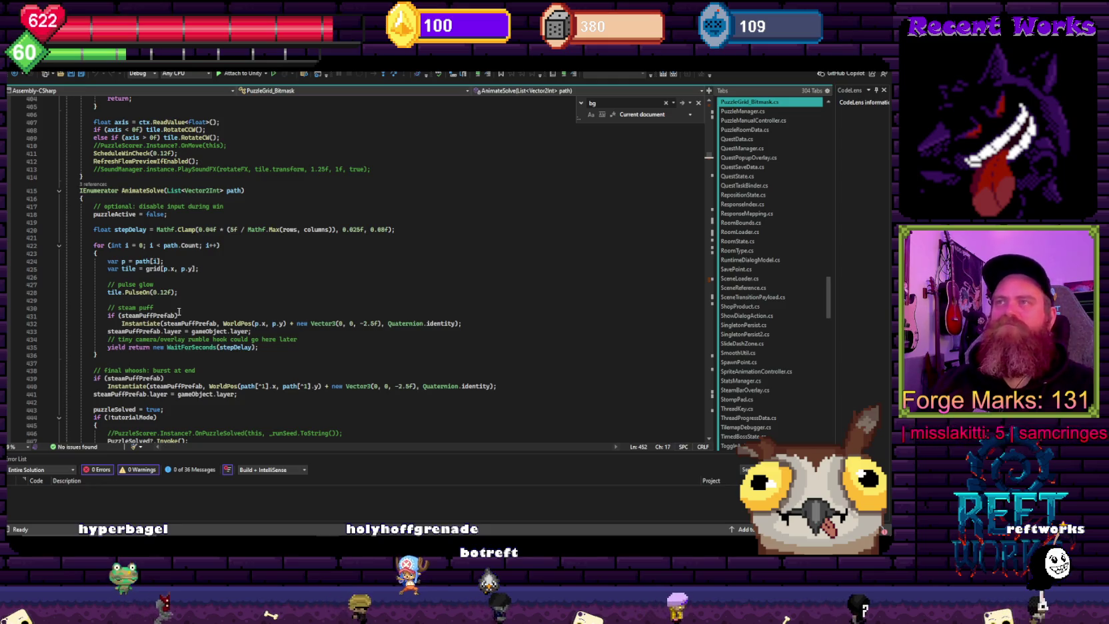
click(194, 284)
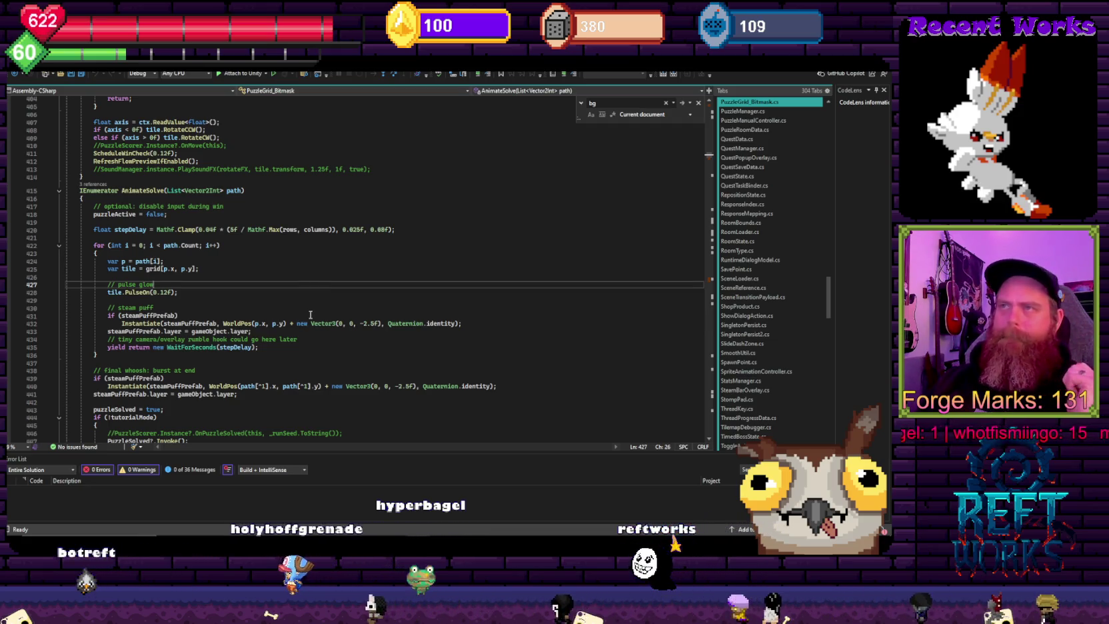
Step: Examine the steam puff Vector3 offsets around line 432, then return to the Cogforged Legacy Unity editor
click(389, 324)
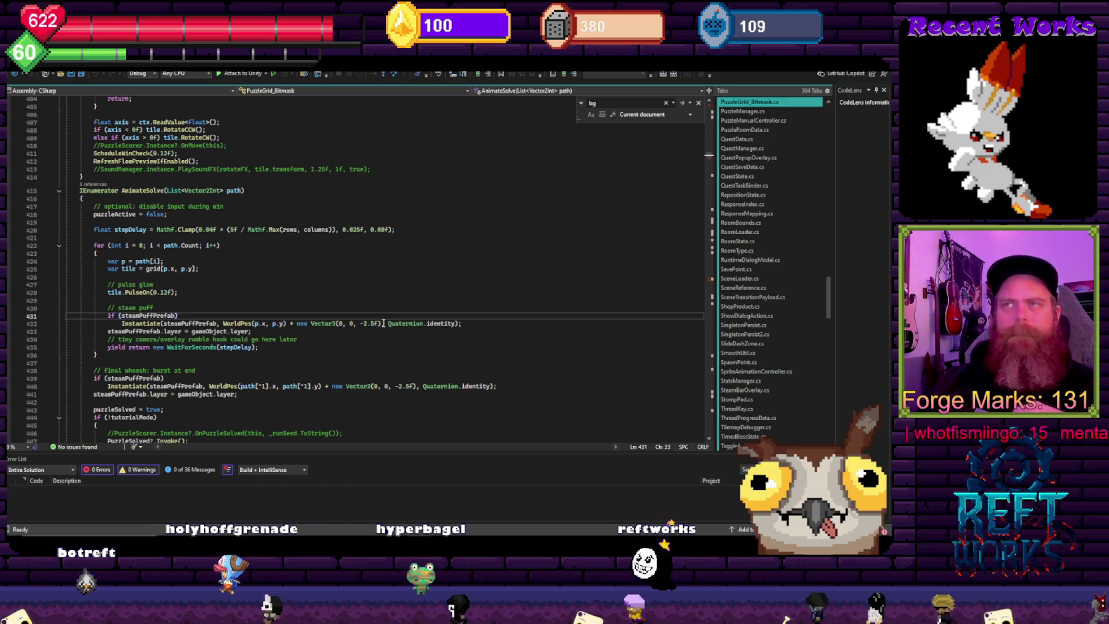
drag(349, 324, 376, 325)
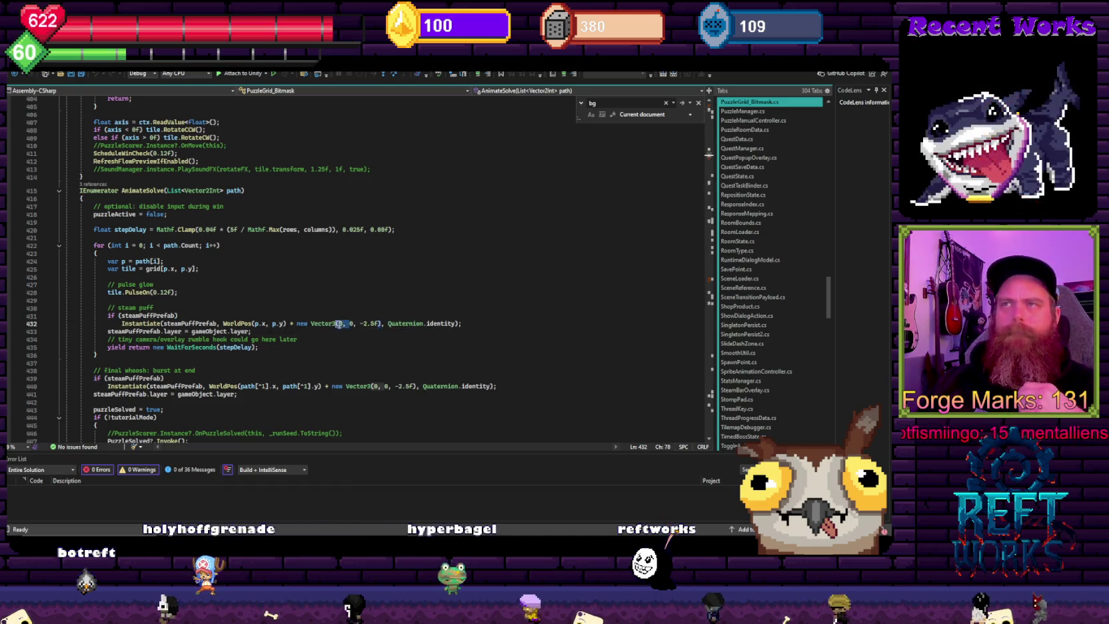
click(377, 339)
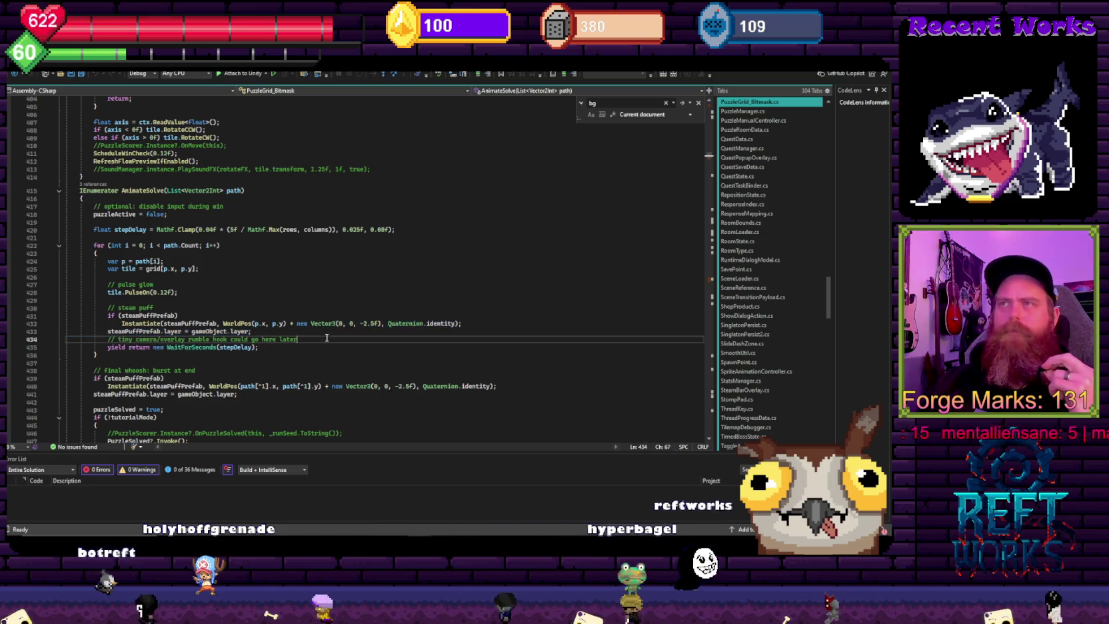
click(315, 323)
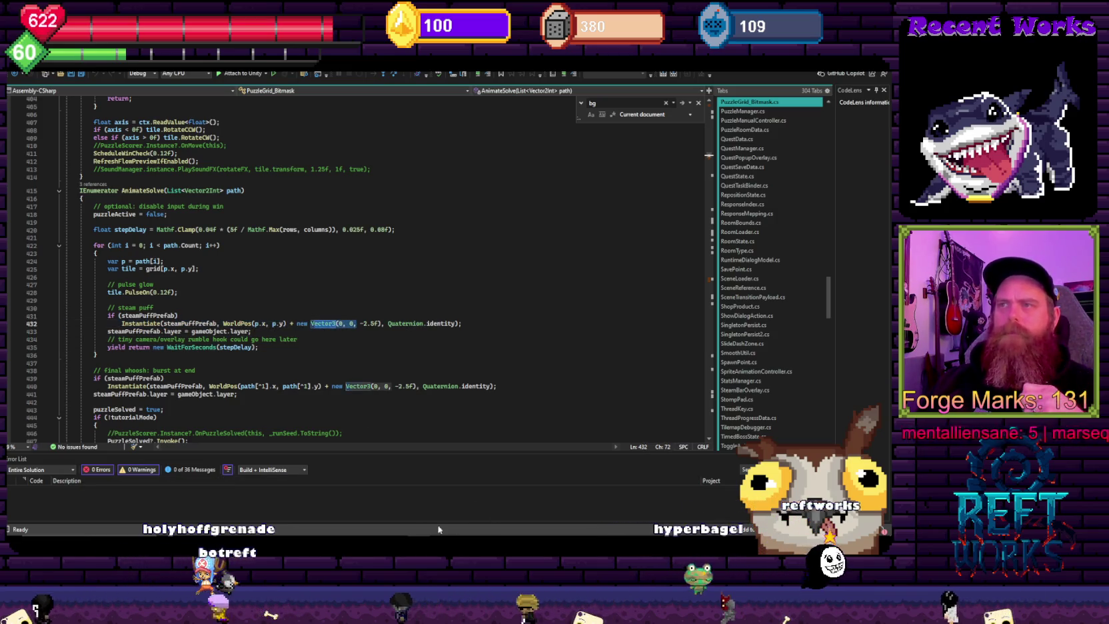
mouse_move(343, 532)
click(300, 505)
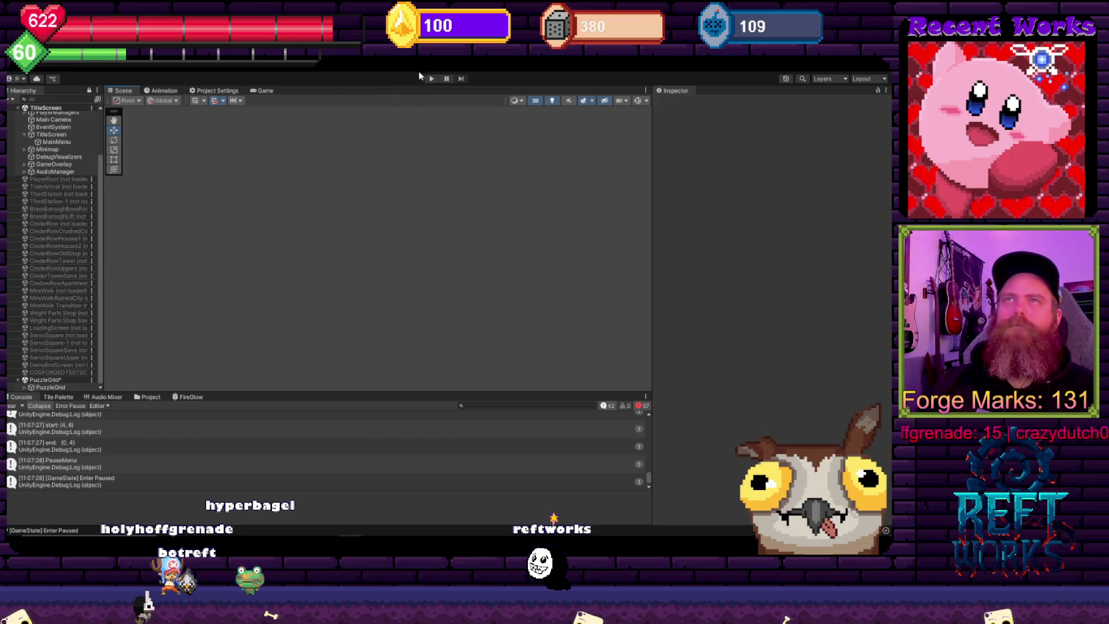
Step: Unload the PuzzleGrid scene from the Hierarchy
click(62, 386)
right_click(62, 380)
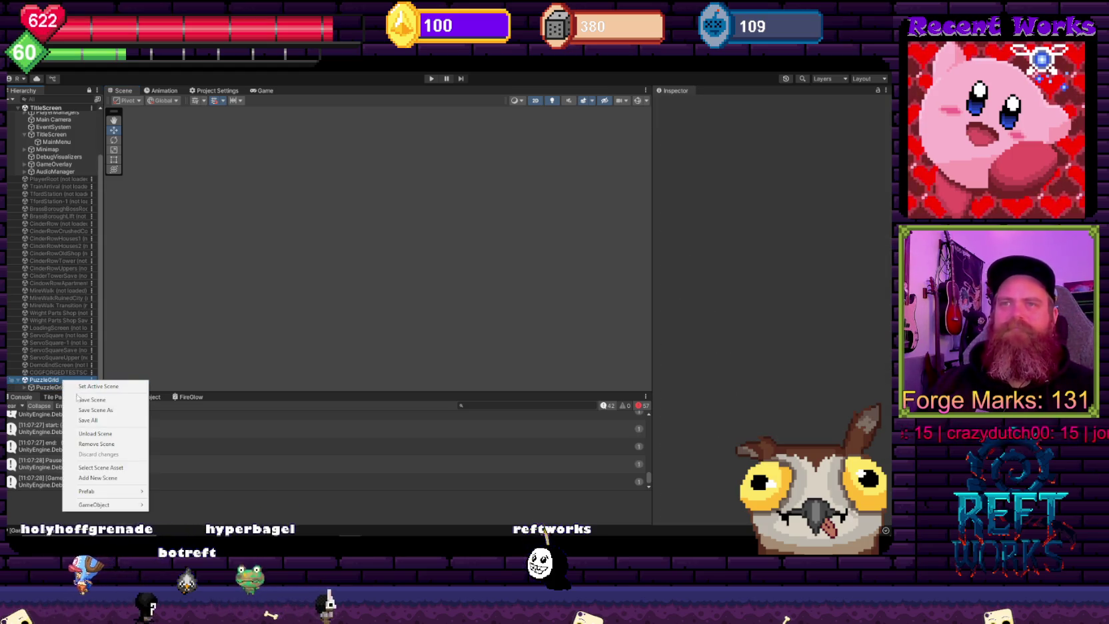
click(95, 434)
Step: Start play mode, load the saved game, walk right into CinderRow, and view the board in the Scene view
click(431, 79)
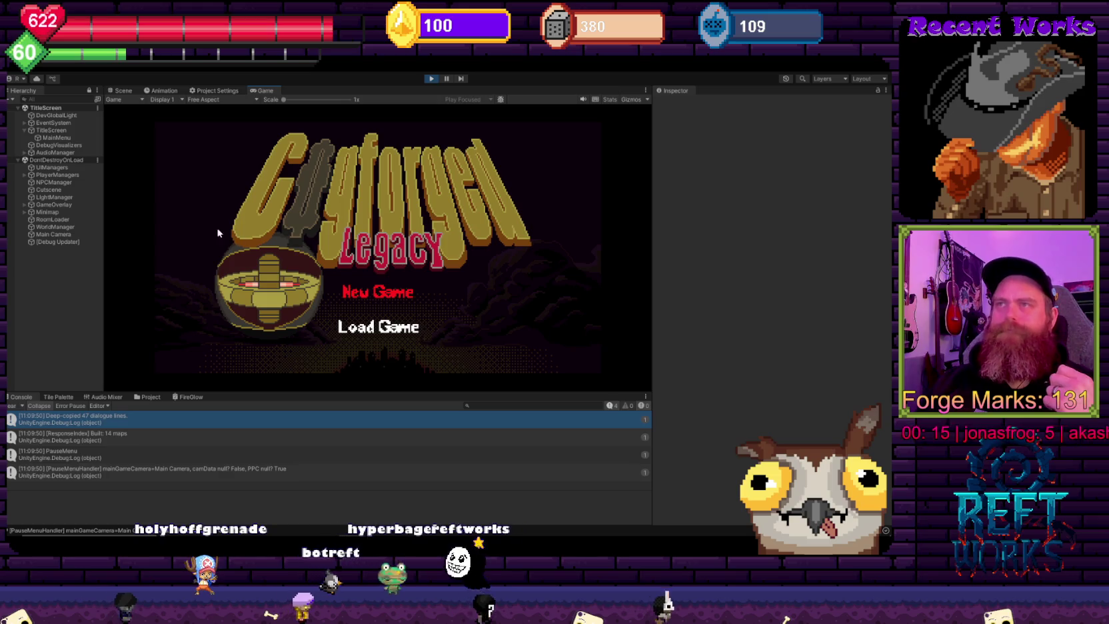
click(349, 326)
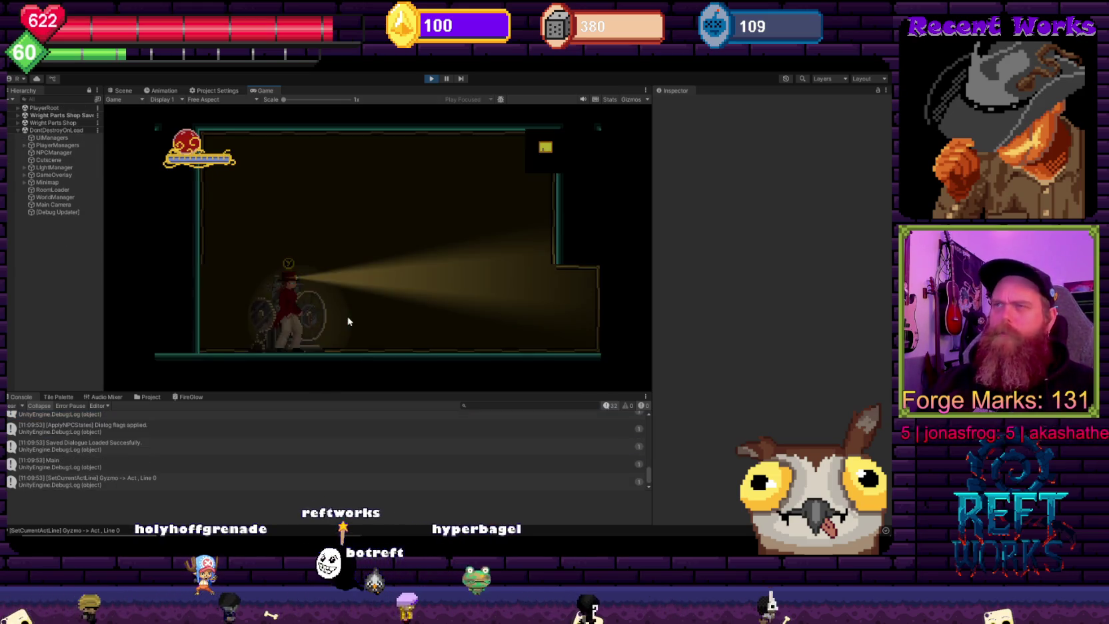
key(Right)
key(Right)
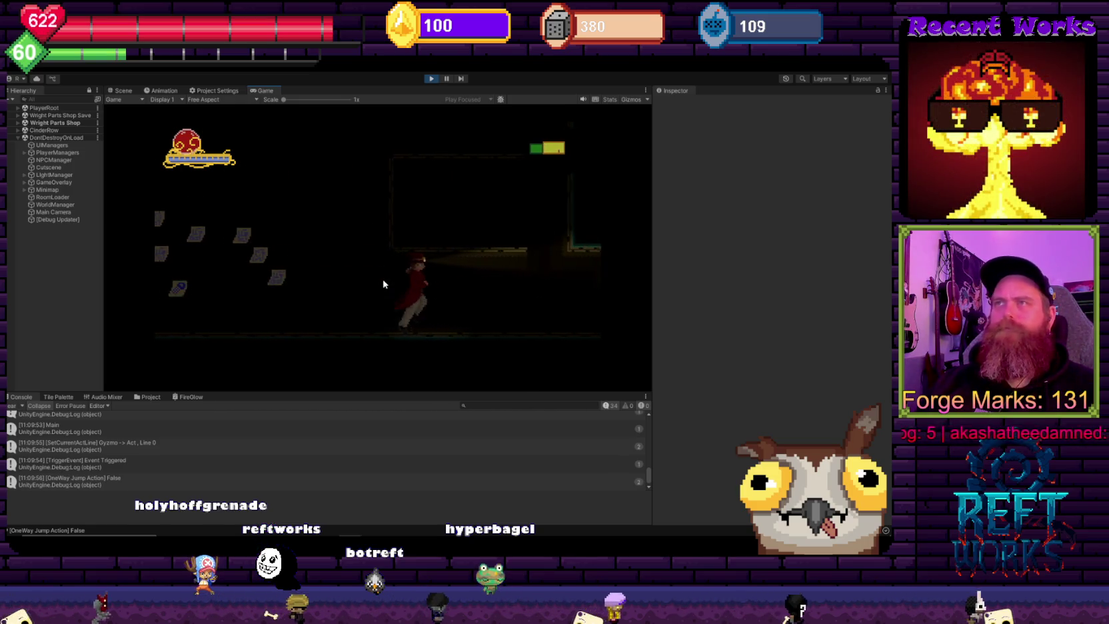
click(122, 90)
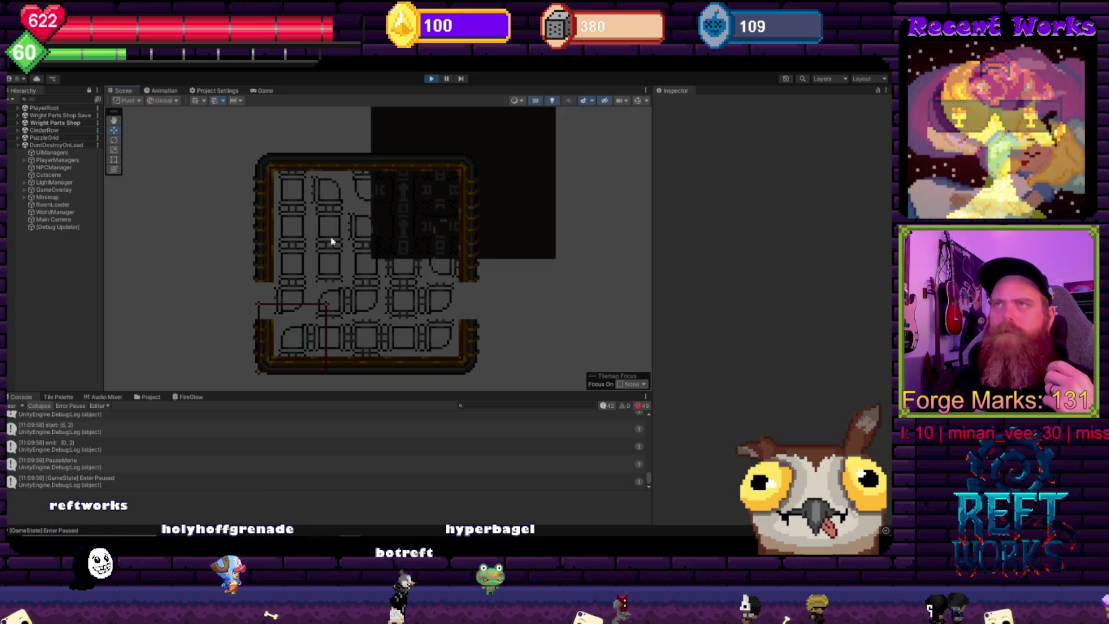
Step: Expand PuzzleGrid in the Hierarchy and select its Square backdrop object
click(18, 137)
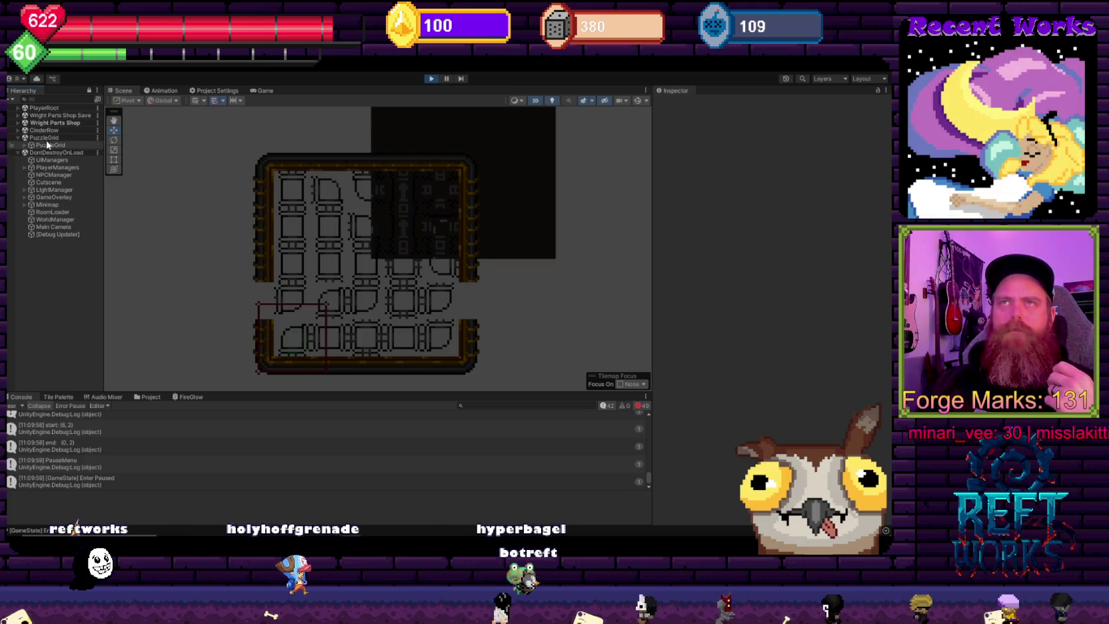
click(24, 145)
click(53, 154)
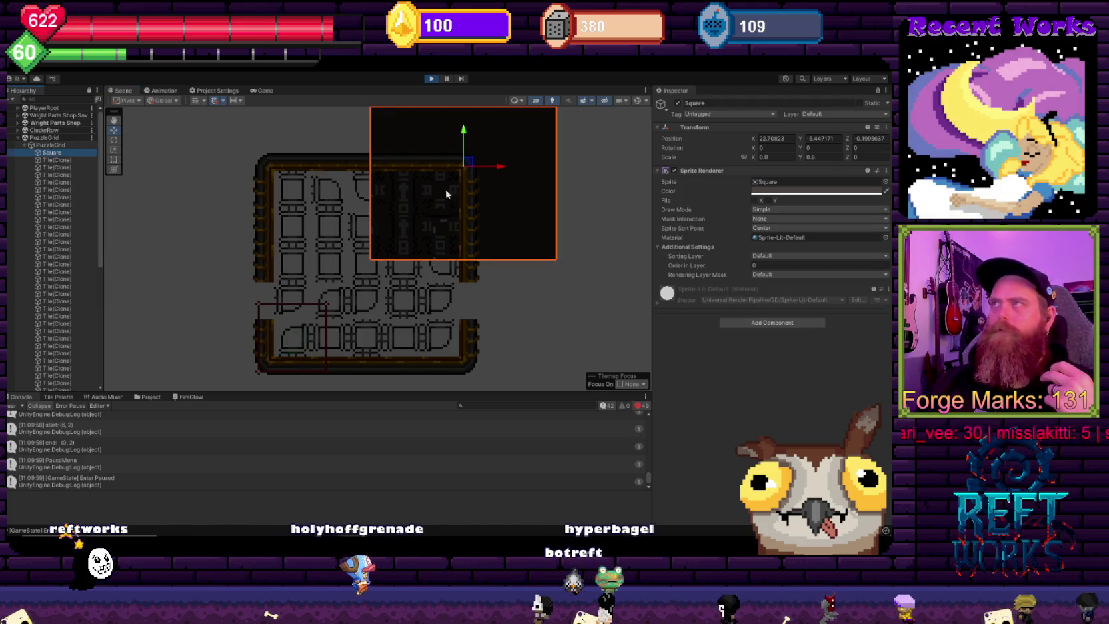
click(75, 160)
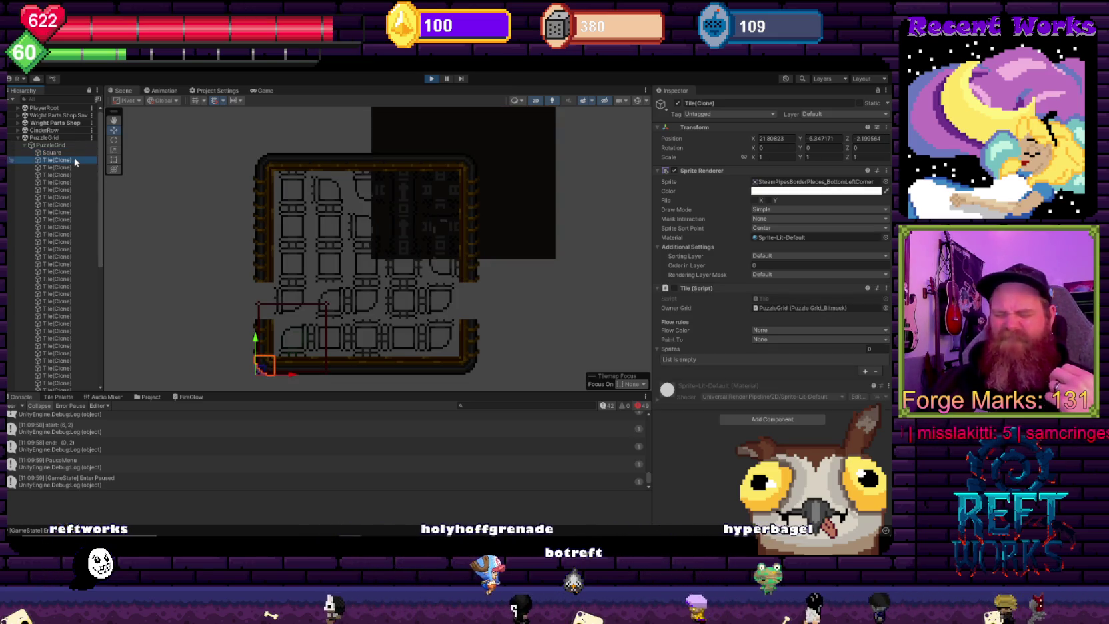
click(58, 152)
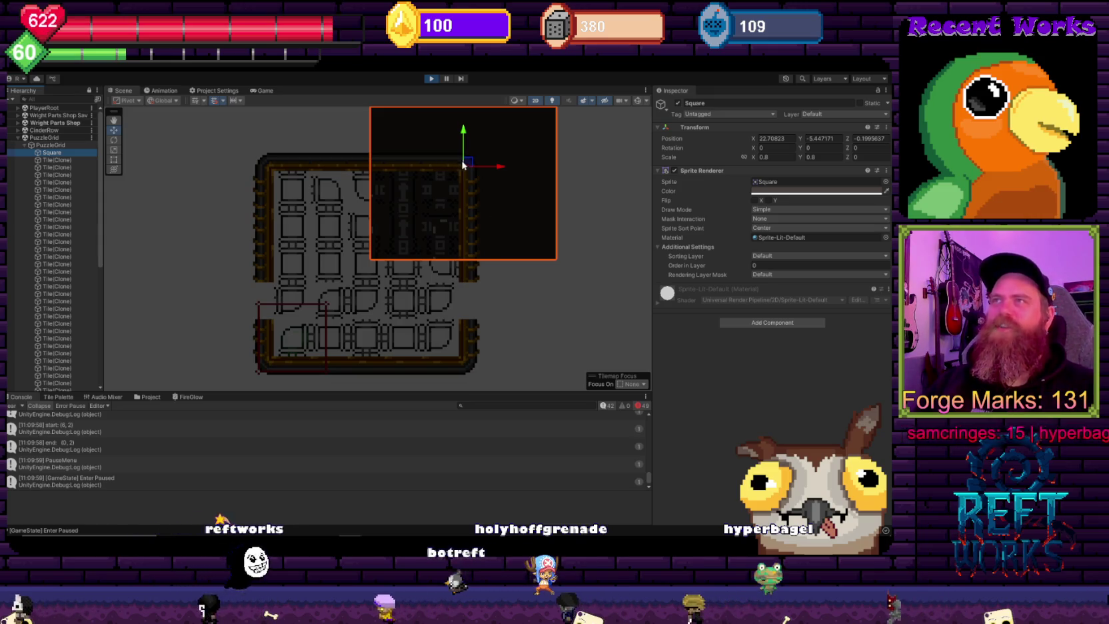
Step: Drag the Square backdrop to centre it behind the puzzle tiles at X 22.288, Y -5.867
mouse_move(467, 164)
mouse_down()
mouse_move(369, 247)
mouse_move(371, 261)
mouse_up()
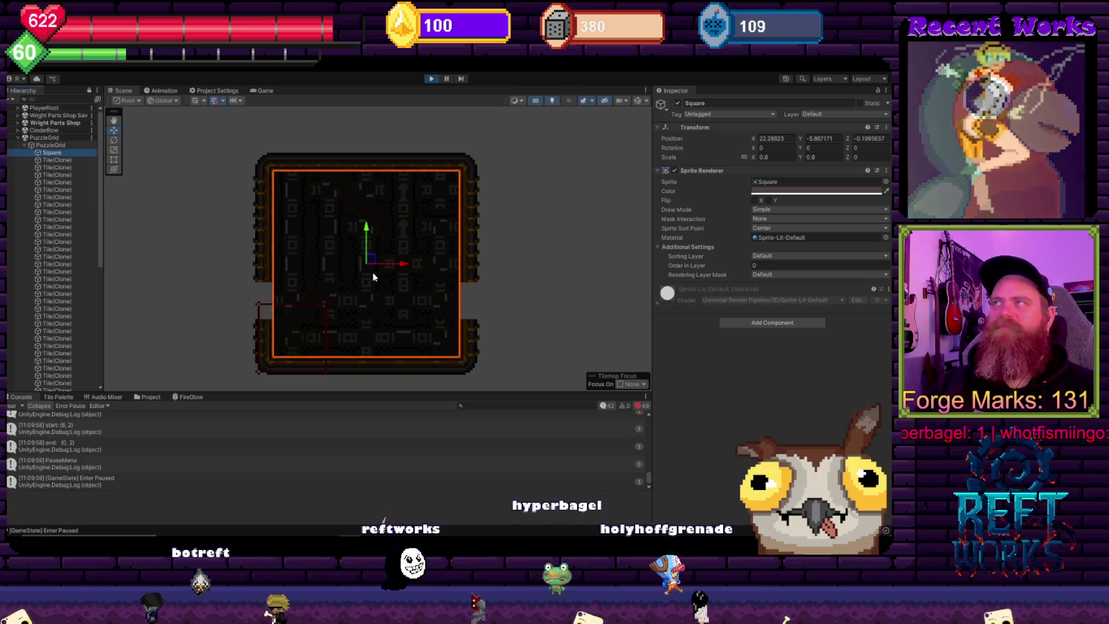
drag(374, 258, 448, 222)
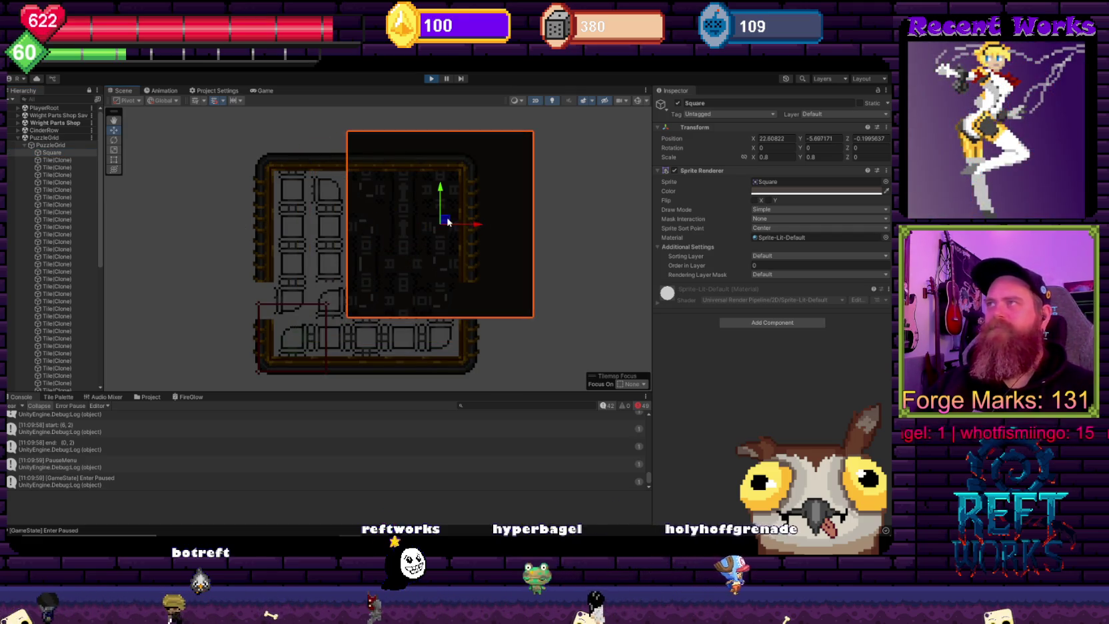
key(ctrl+z)
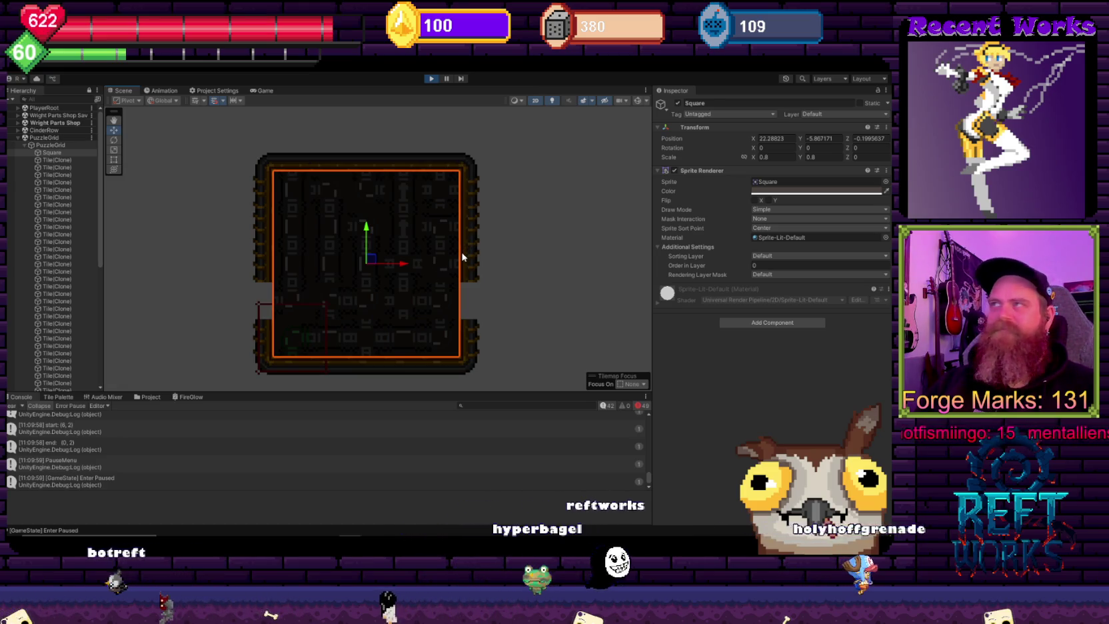
drag(463, 257, 463, 257)
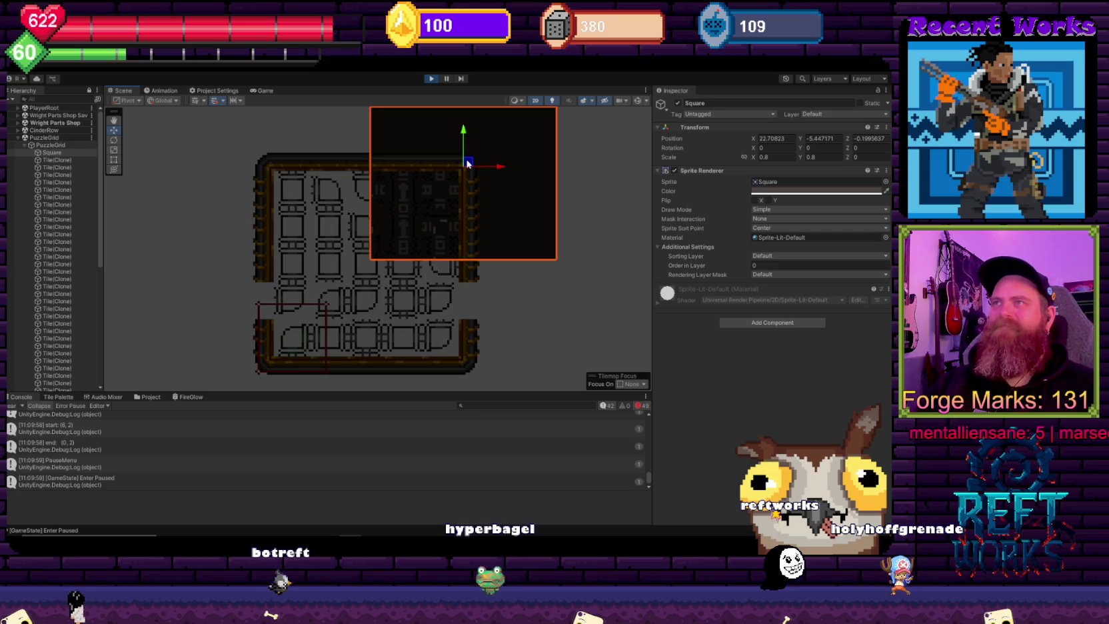
drag(466, 164, 383, 164)
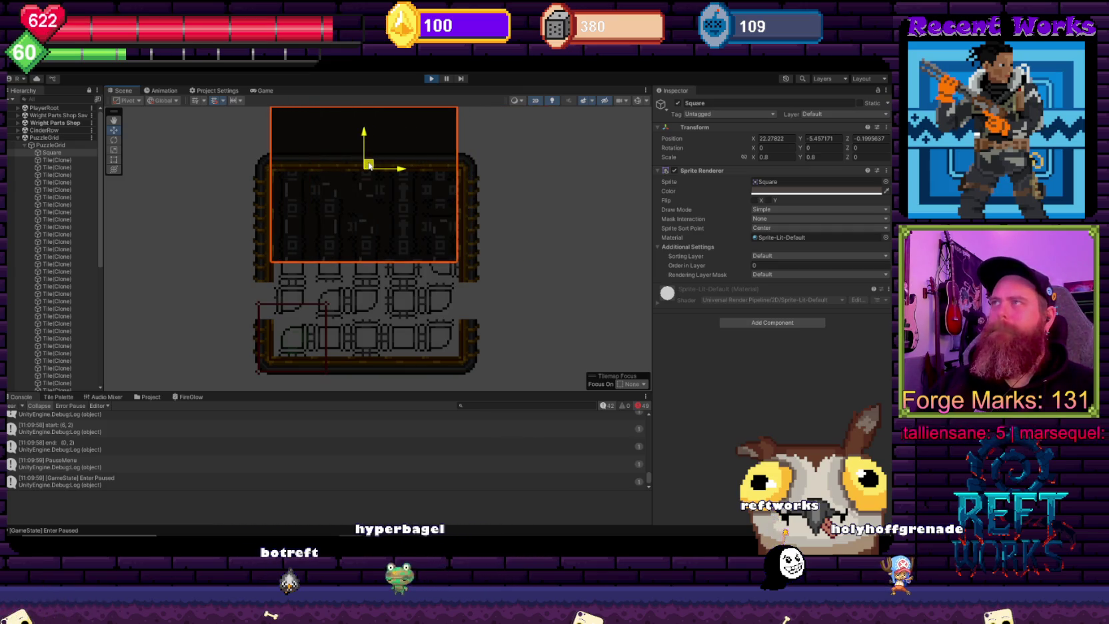
drag(372, 162, 372, 258)
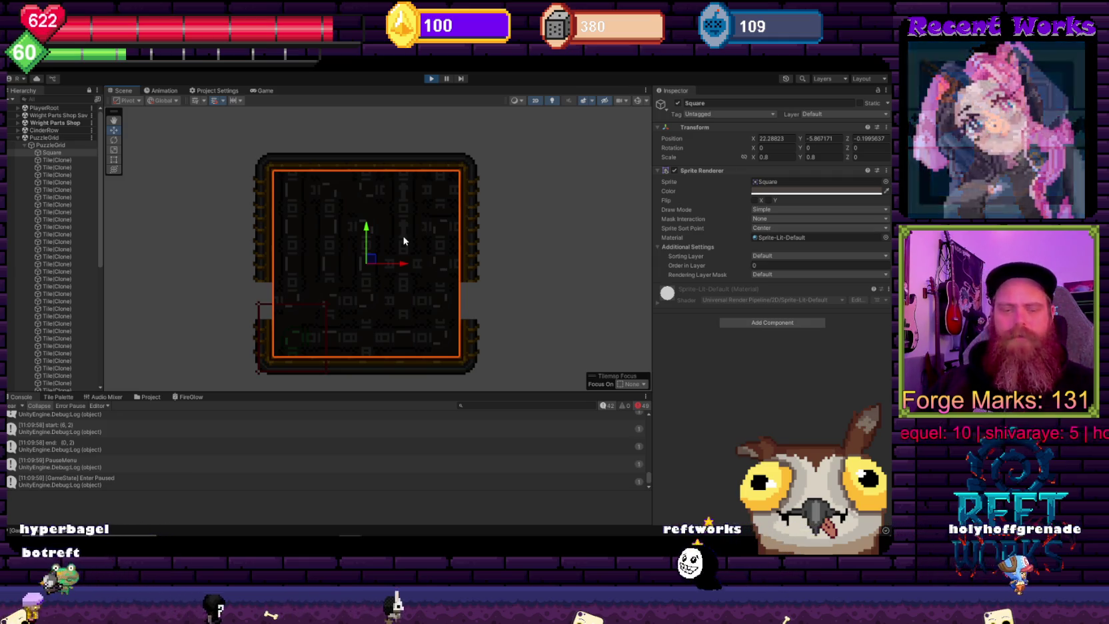
key(ctrl+z)
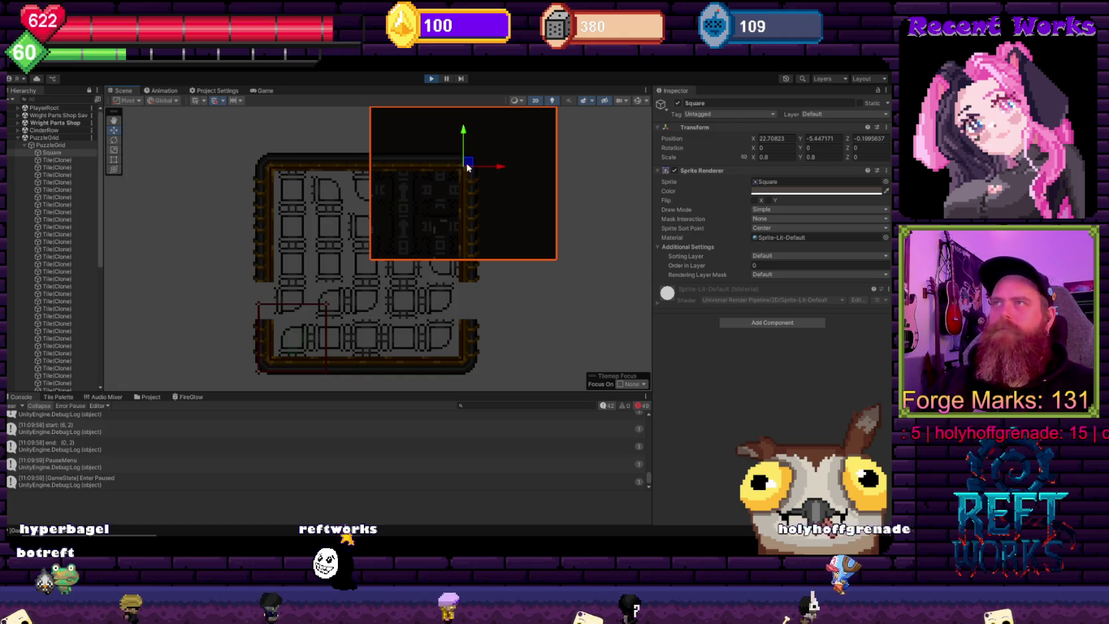
mouse_move(469, 165)
mouse_down()
mouse_move(434, 168)
mouse_move(371, 262)
mouse_up()
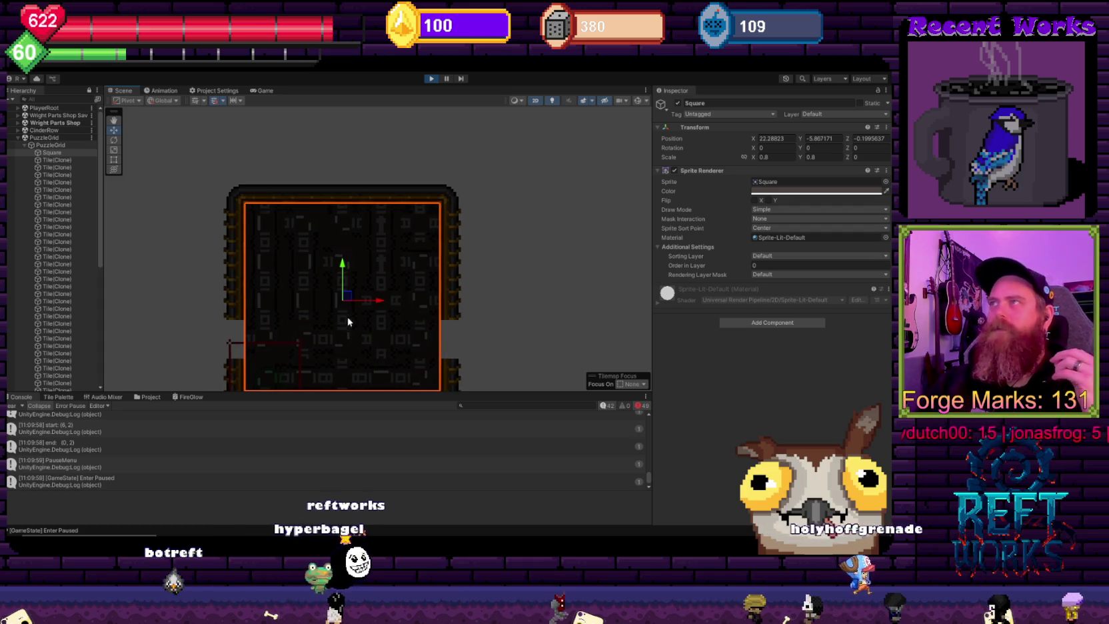
key(f)
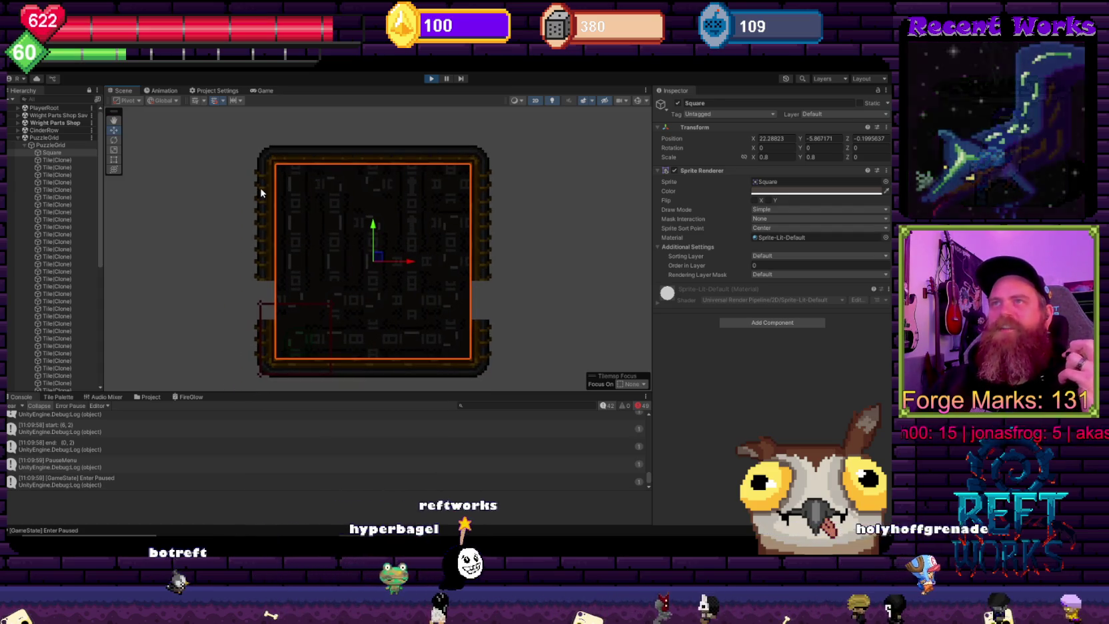
Step: Inspect a border tile, then select the PuzzleGrid object to show its grid settings
click(260, 187)
click(517, 216)
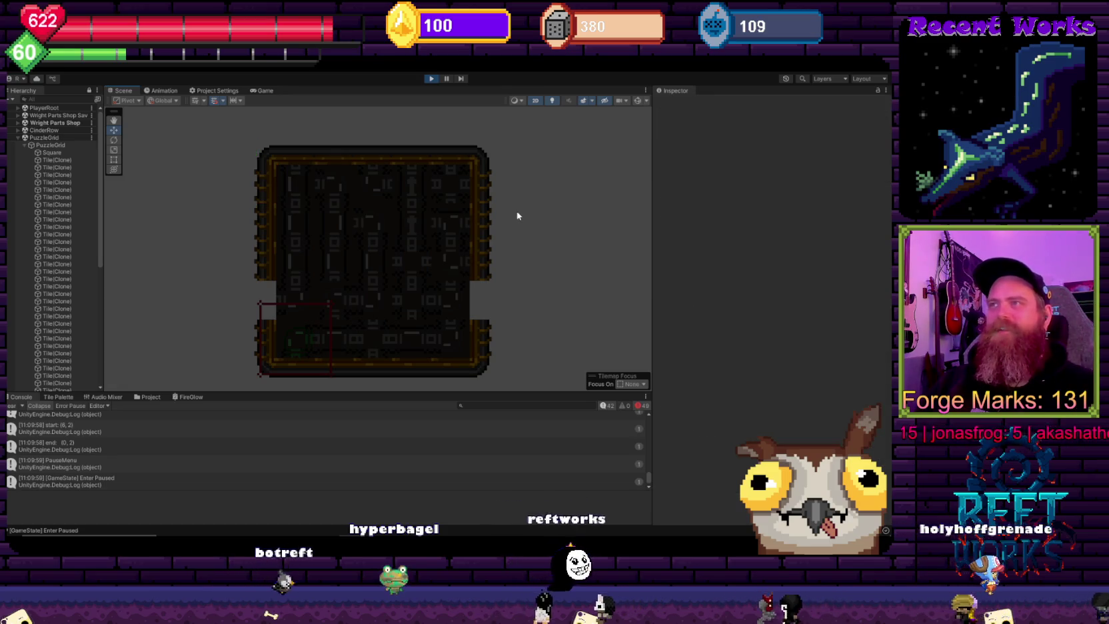
key(Right)
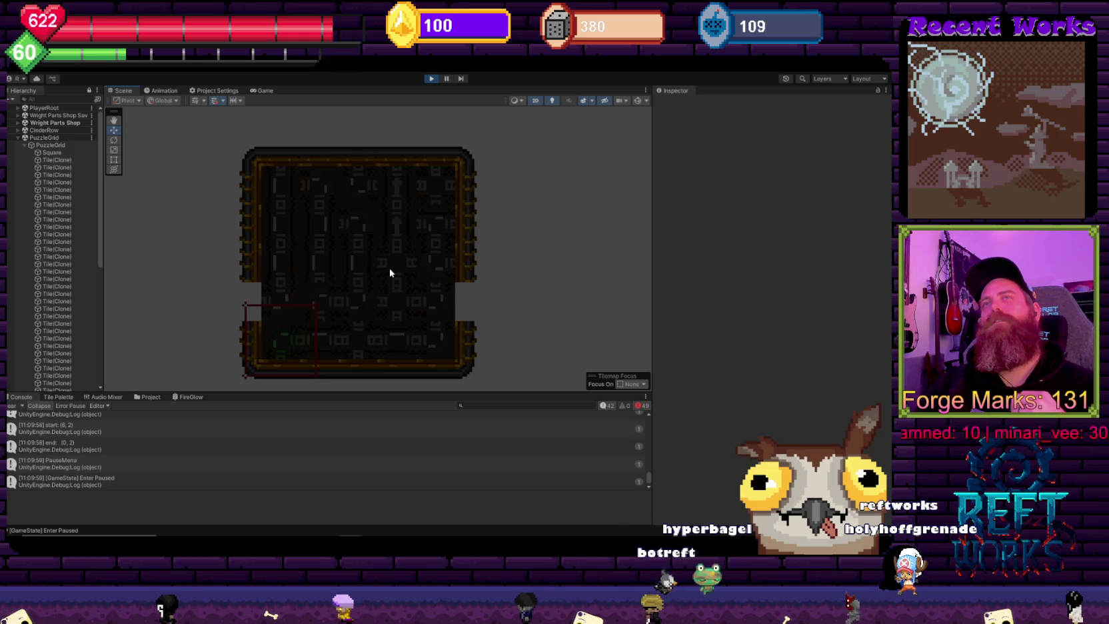
click(62, 147)
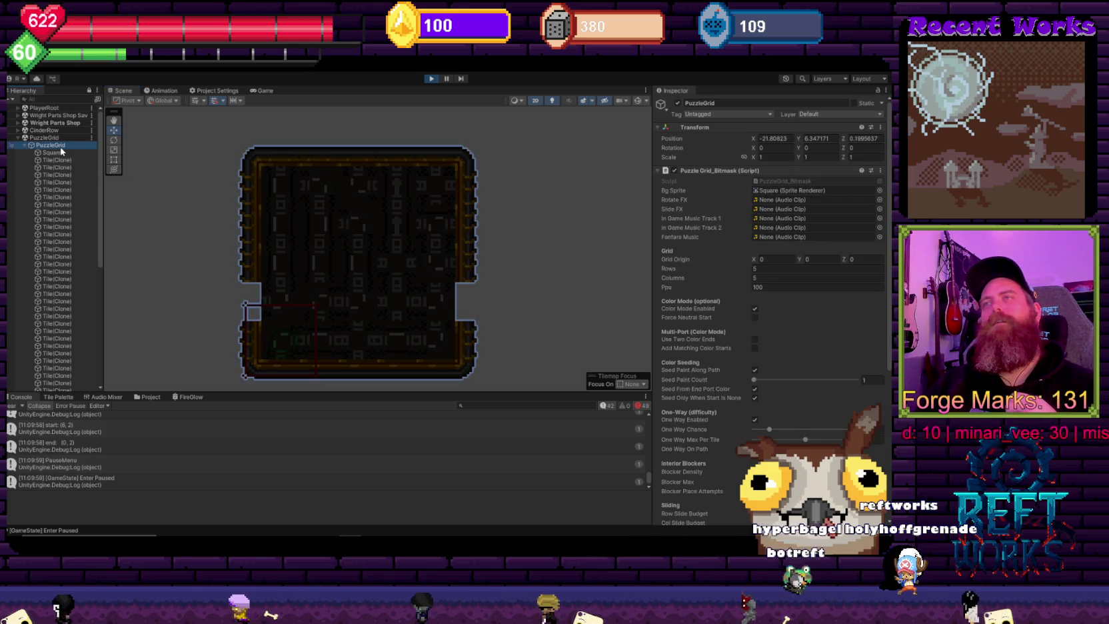
Step: Expand Start and End Ports, test adding and removing ports, keeping start (6, 2) and Green end (0, 2)
scroll(776, 281, down, 5)
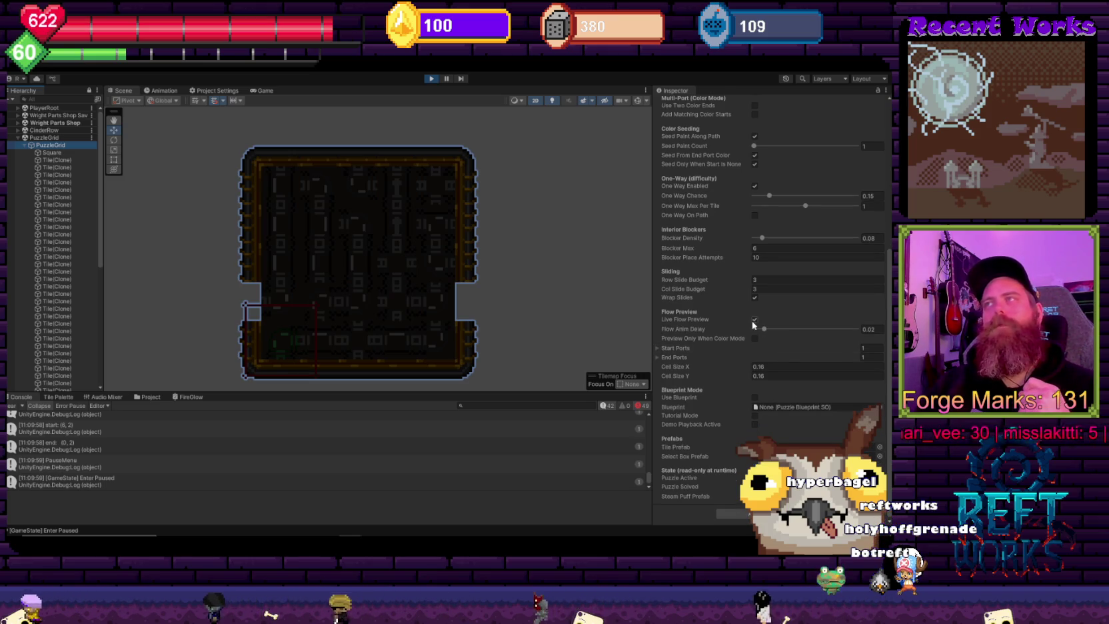
click(676, 348)
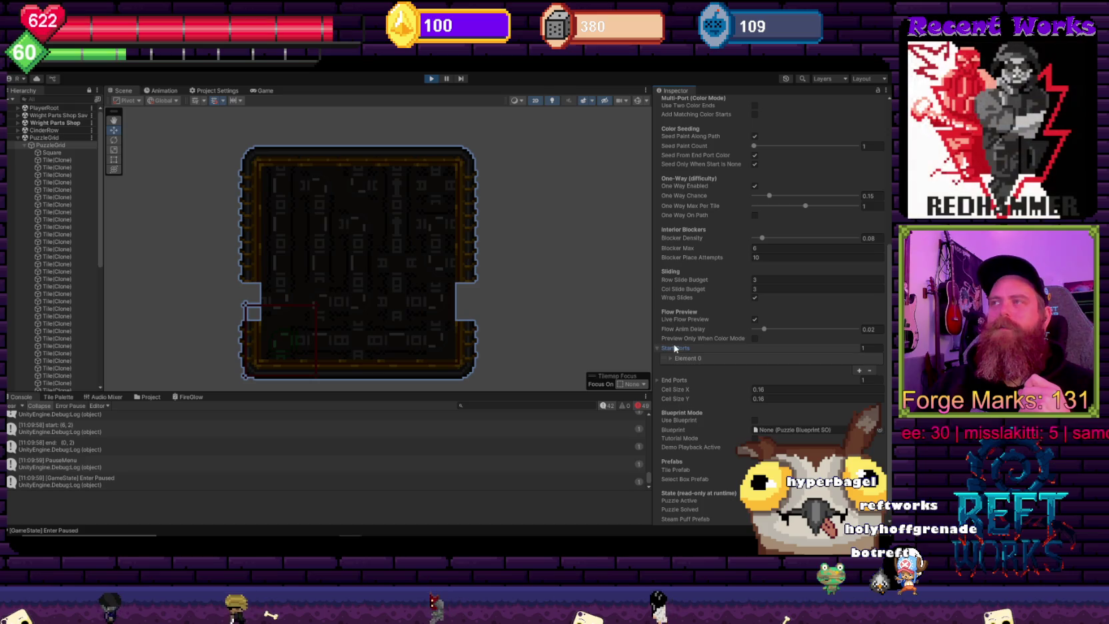
click(675, 380)
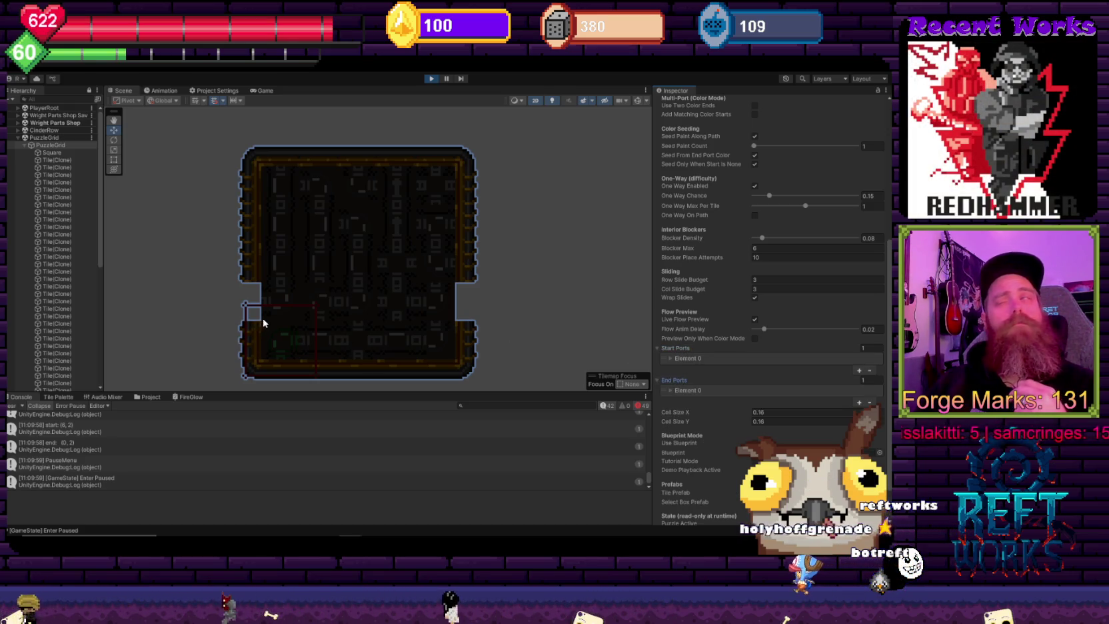
click(859, 371)
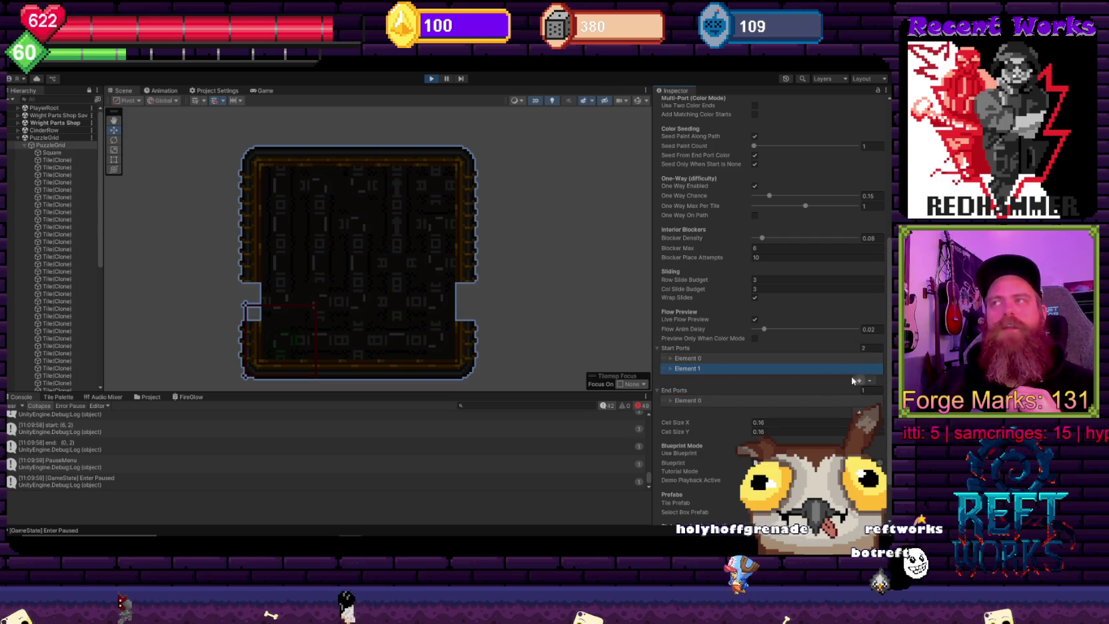
click(870, 381)
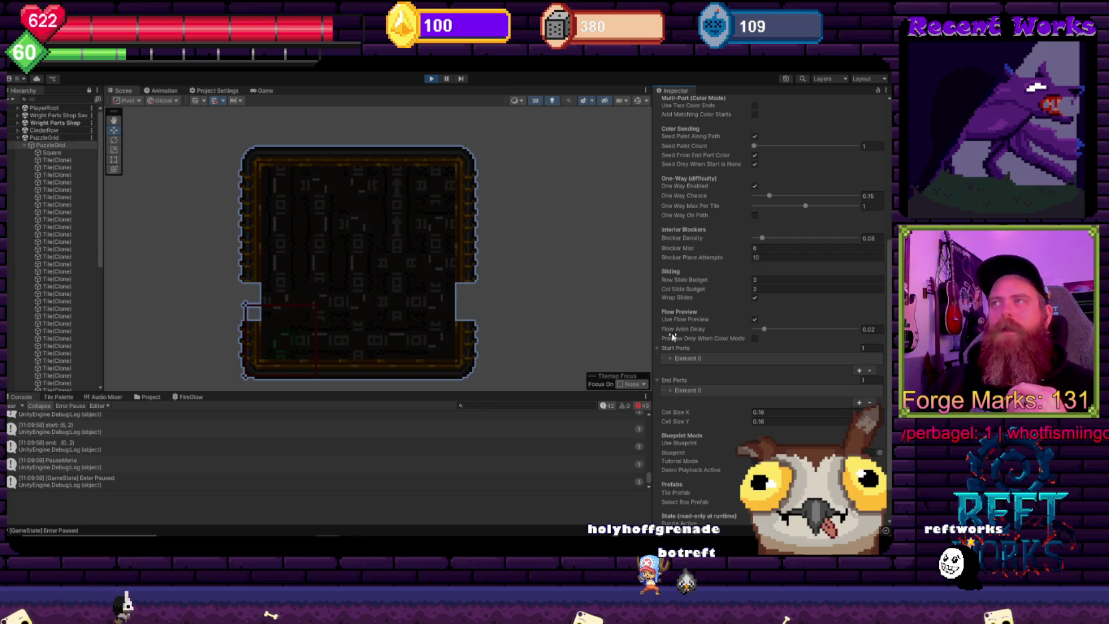
click(688, 359)
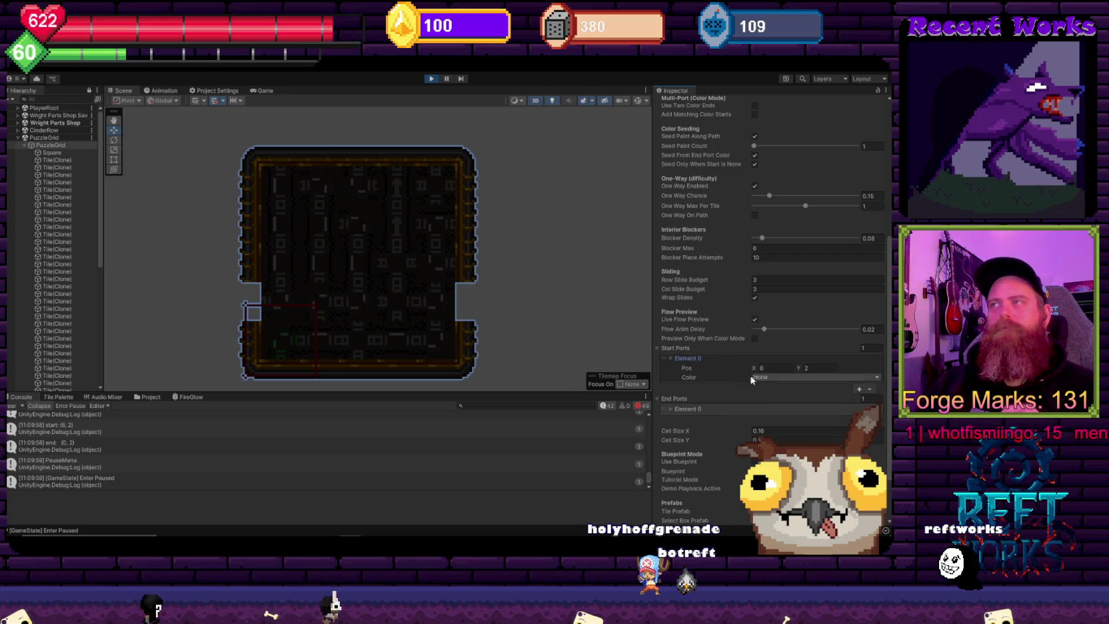
click(860, 419)
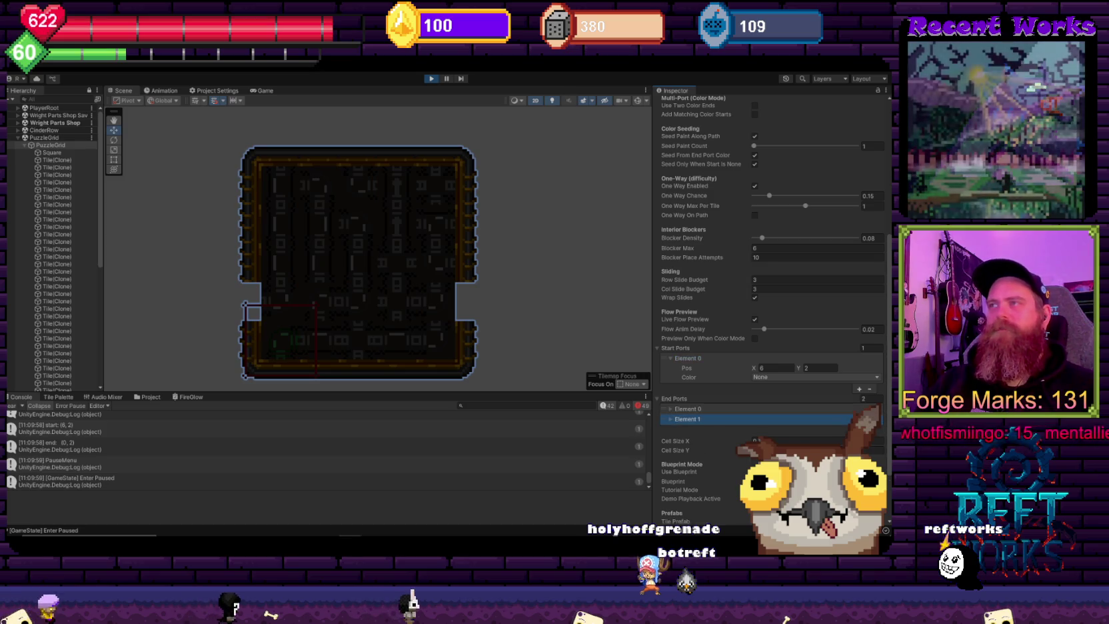
click(679, 419)
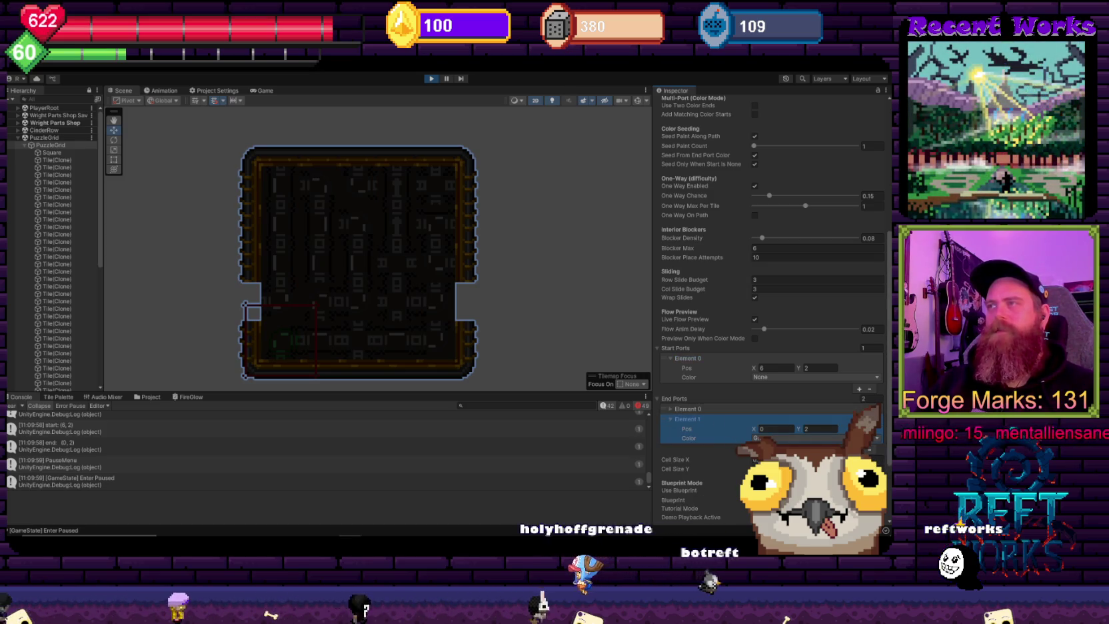
click(876, 455)
click(760, 408)
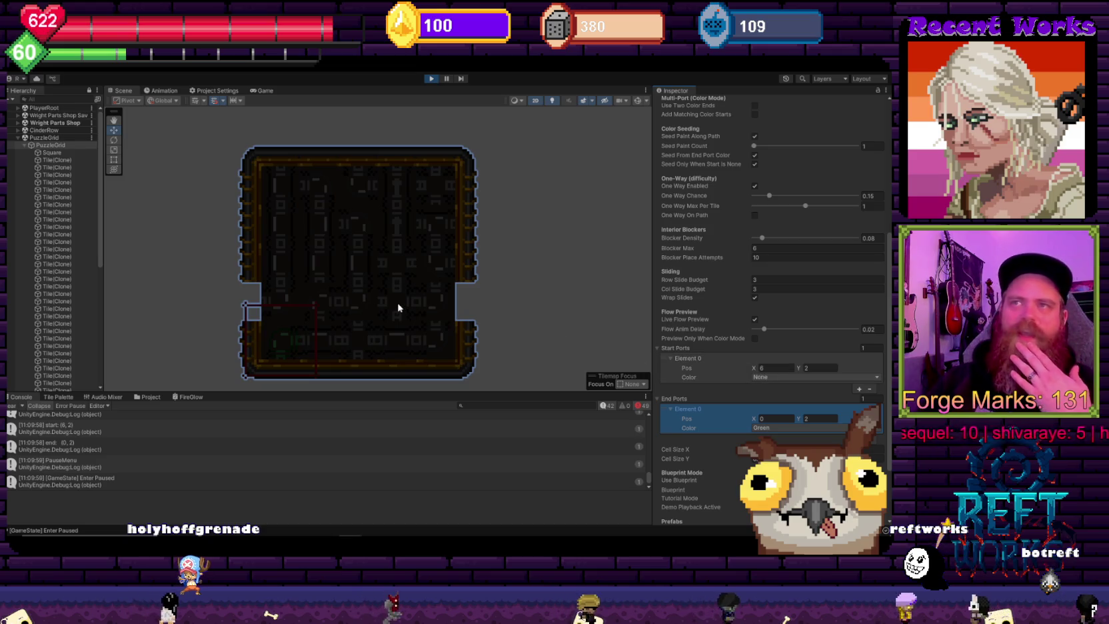
Step: Open the PuzzleGrid_Bitmask script, then switch to the FlowPuzzle project's Unity window
scroll(753, 398, down, 3)
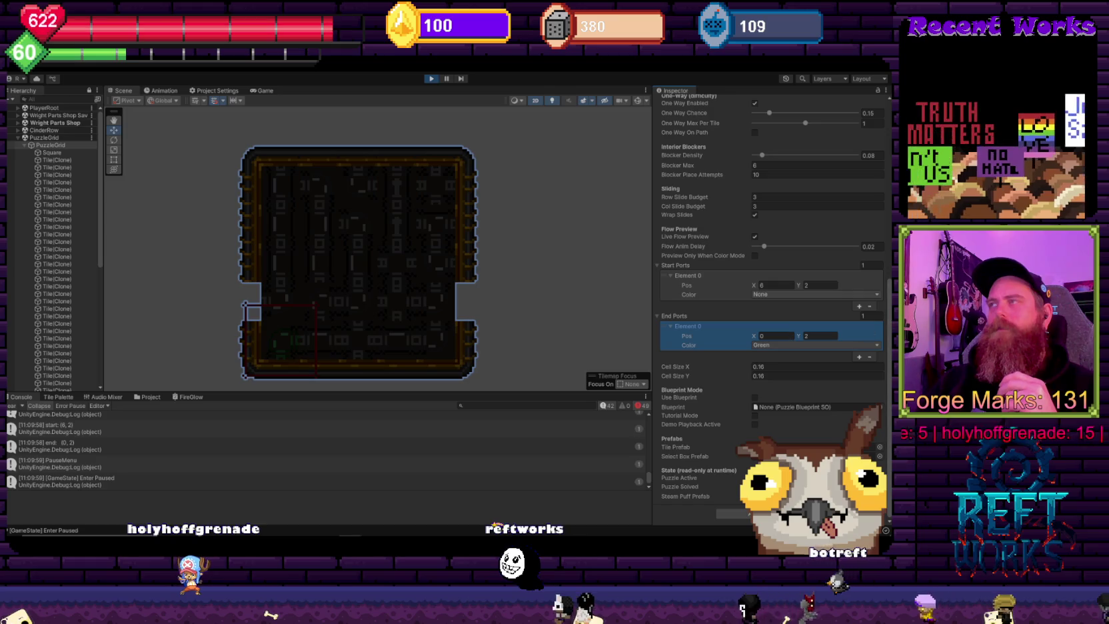
scroll(890, 322, up, 1)
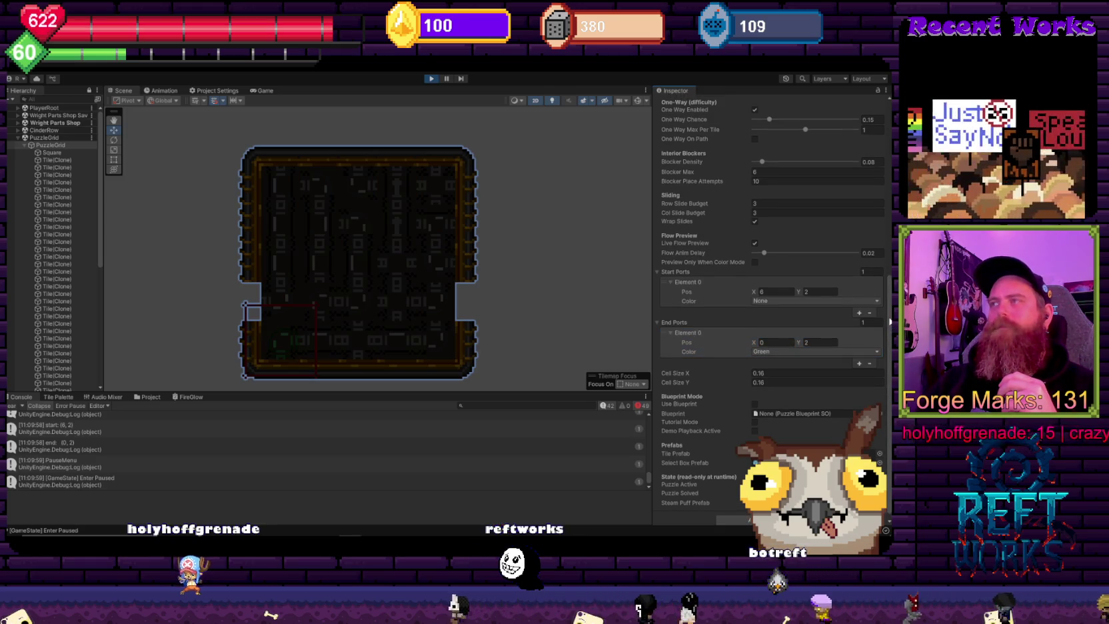
drag(890, 322, 891, 293)
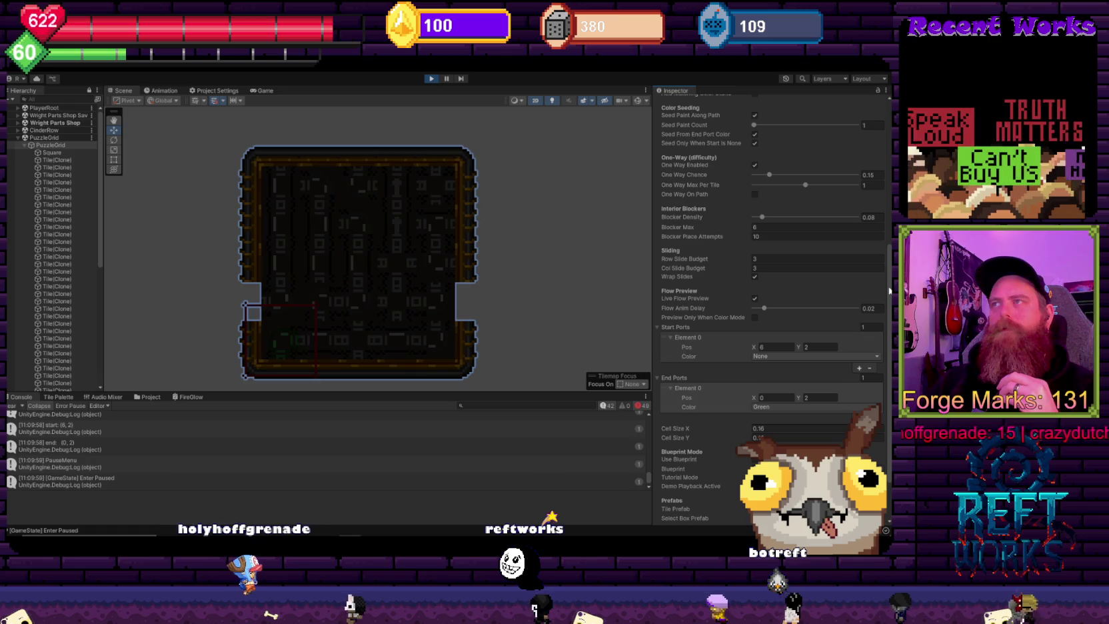
drag(889, 291, 891, 228)
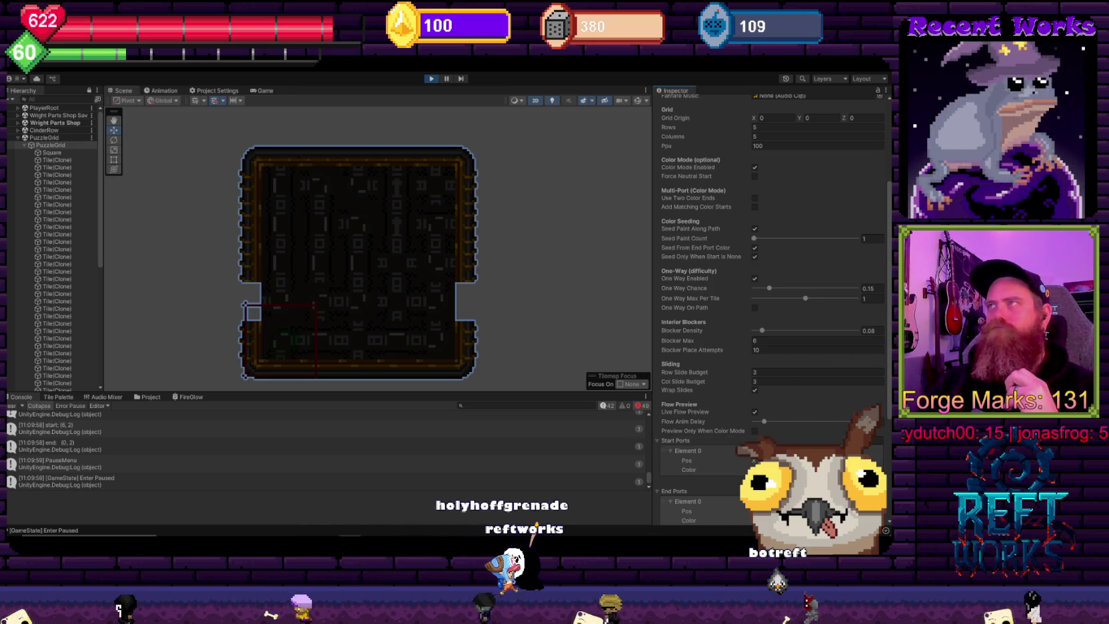
scroll(890, 253, up, 4)
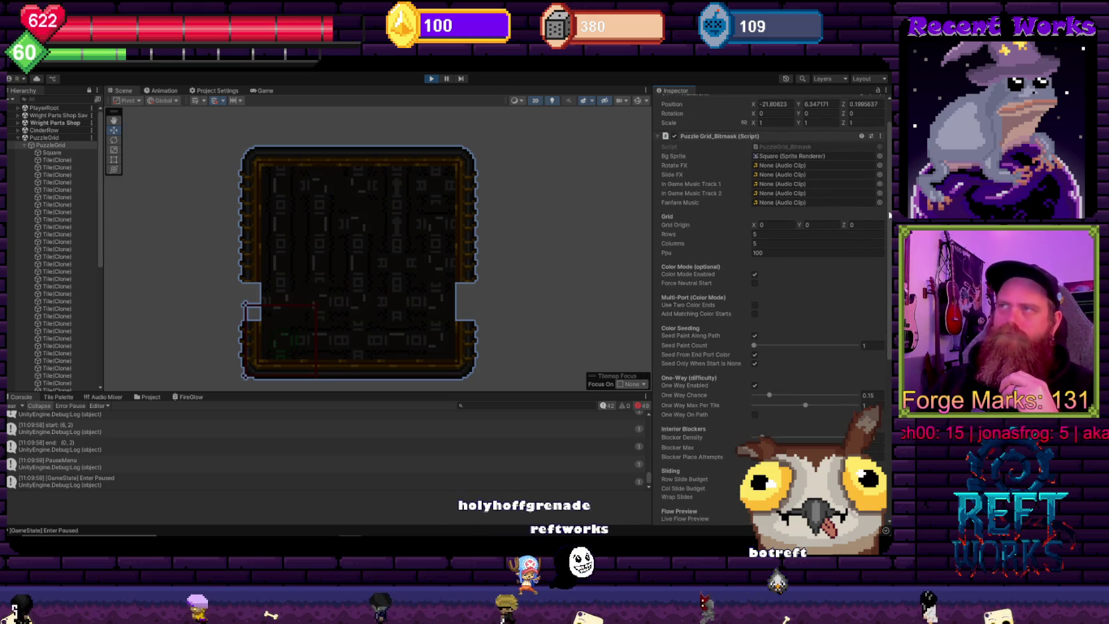
scroll(830, 303, up, 1)
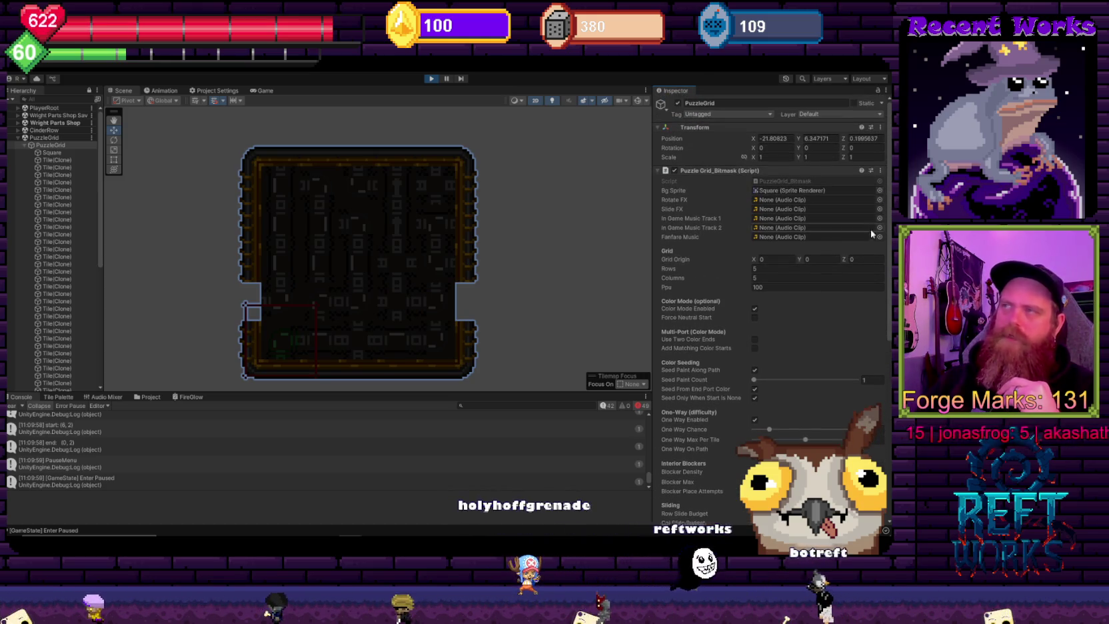
double_click(806, 183)
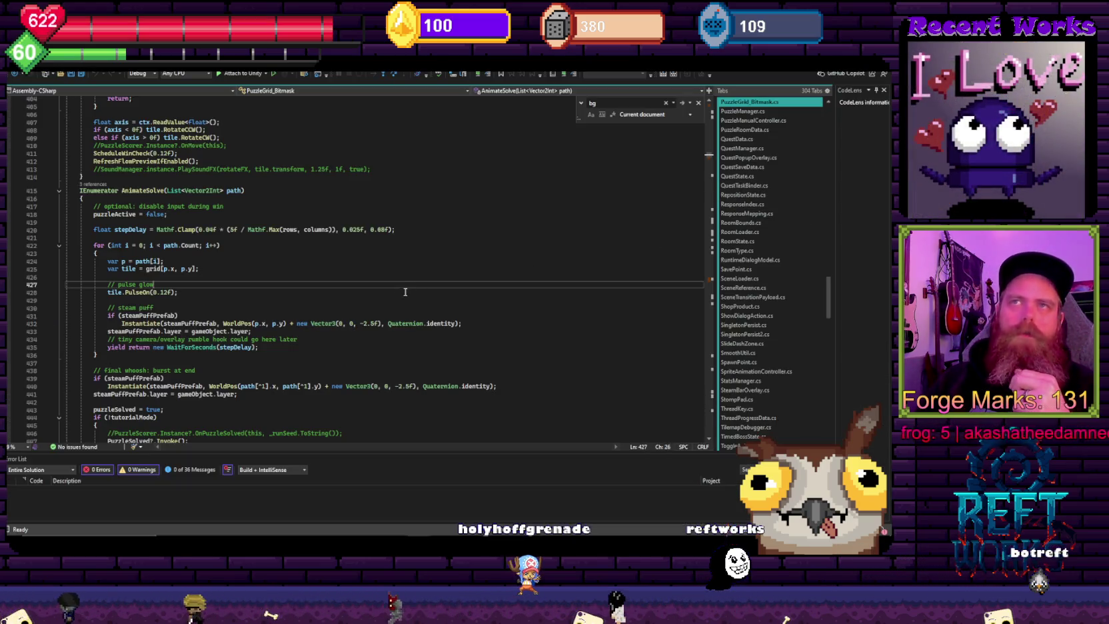
mouse_move(355, 521)
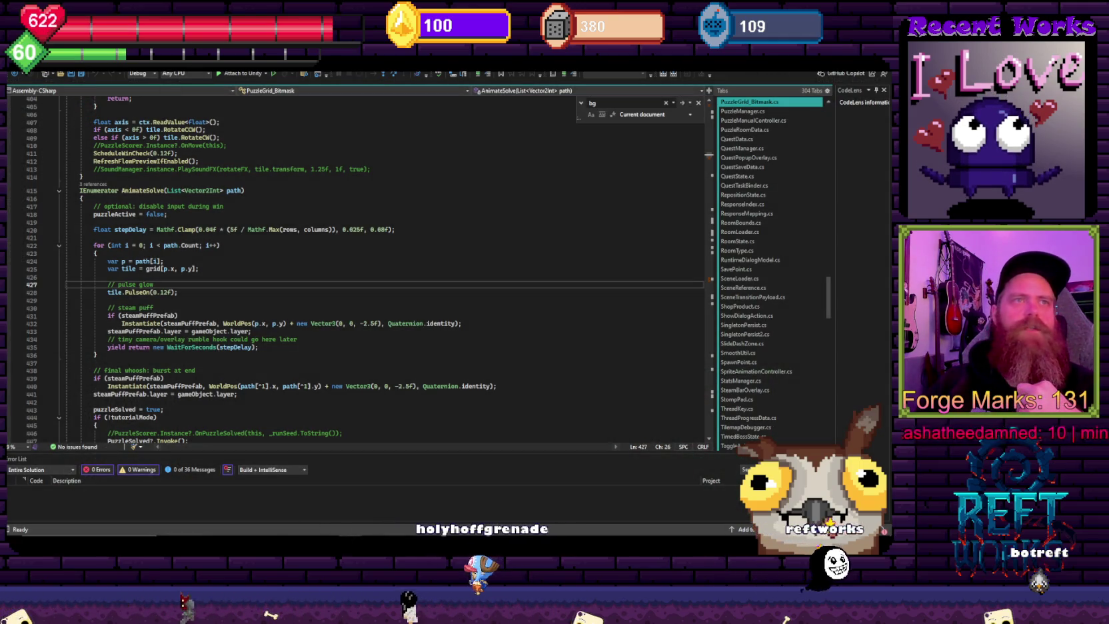
click(310, 516)
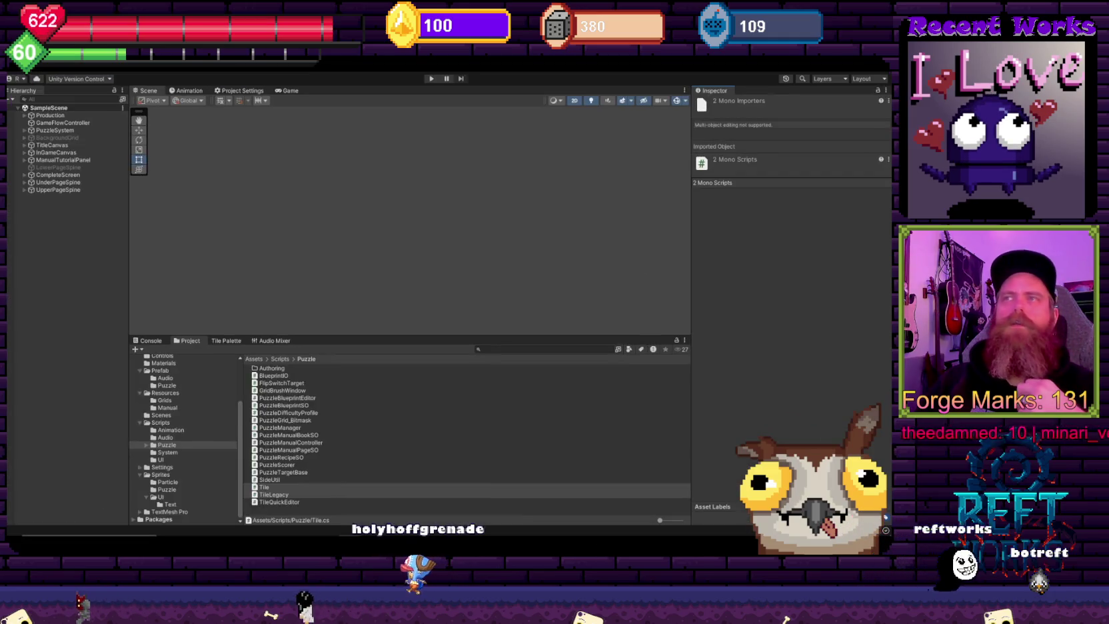
Step: Preview the Tile, SideUtil, PuzzleTargetBase, PuzzleScorer and TileLegacy scripts, then open Tile.cs in Visual Studio
click(287, 489)
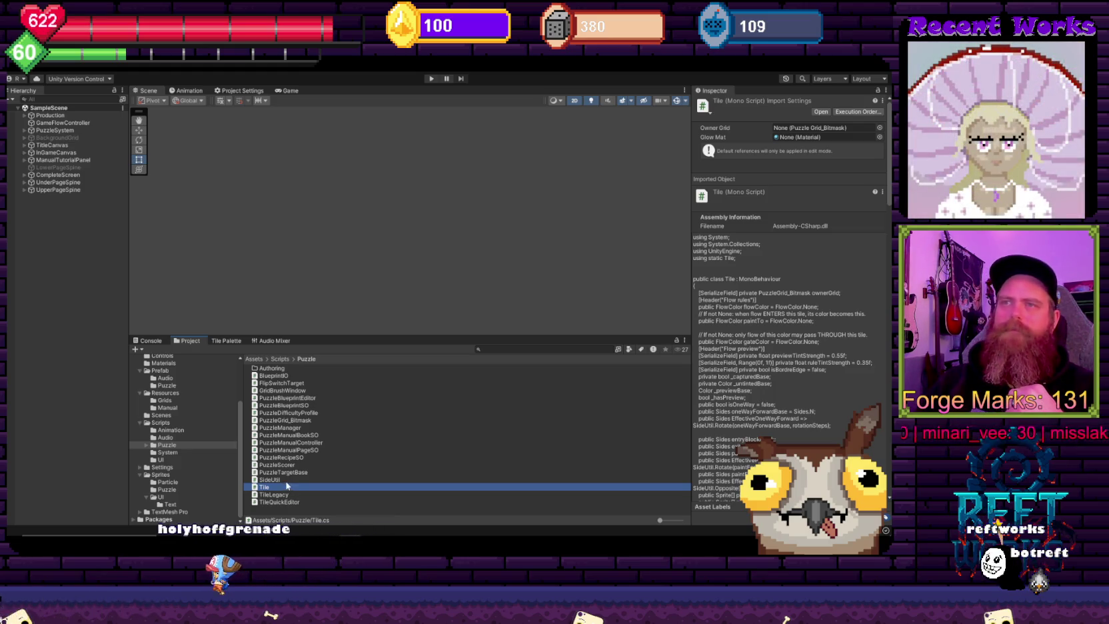
click(287, 480)
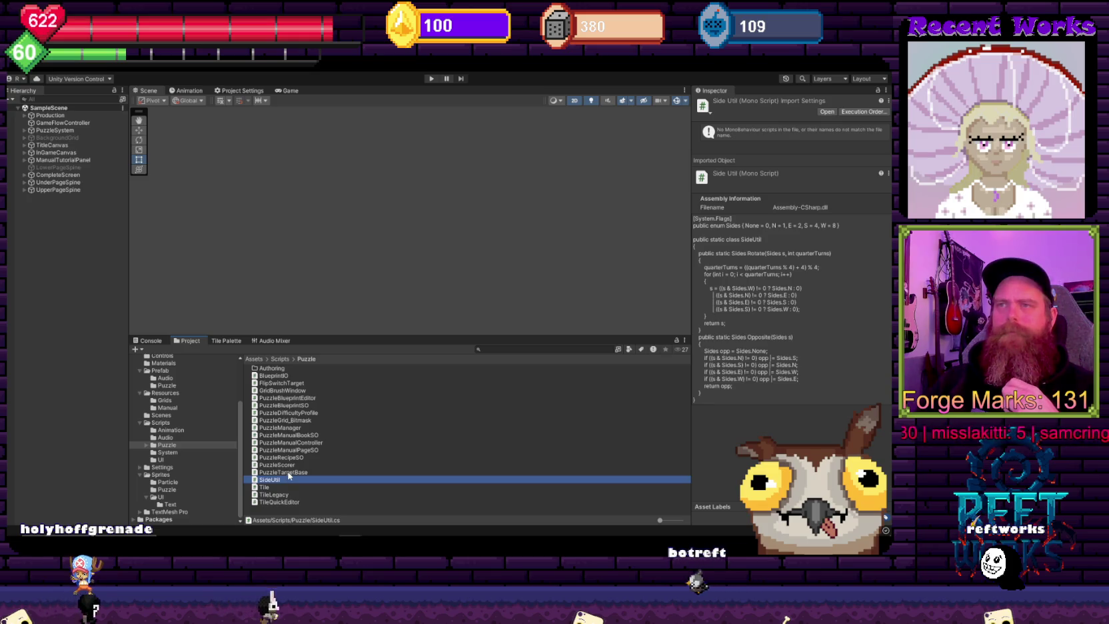
click(289, 472)
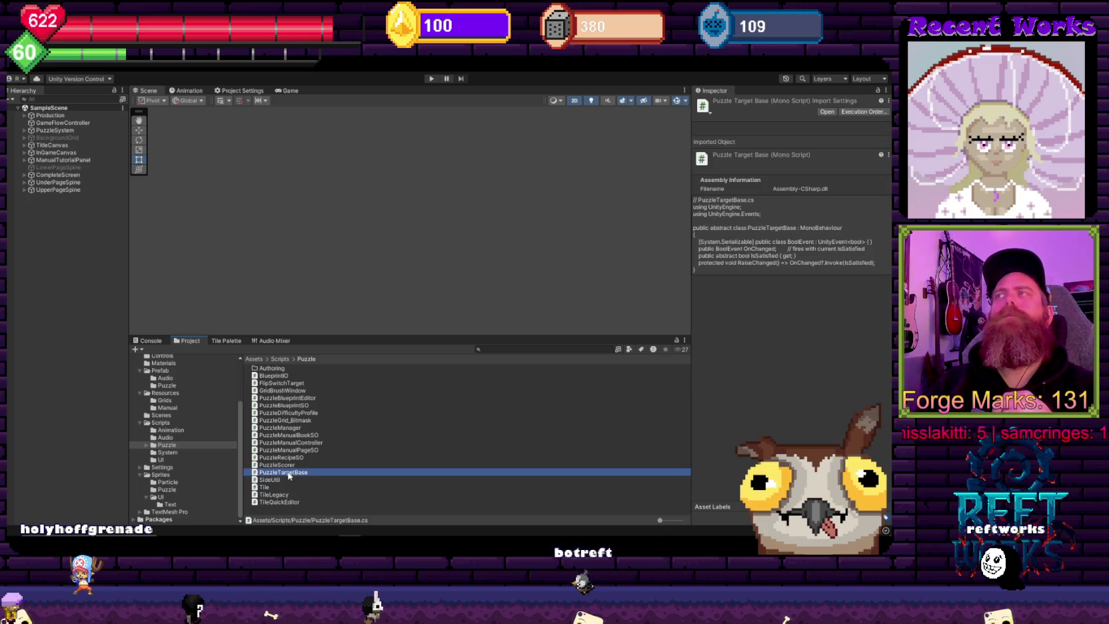
click(291, 487)
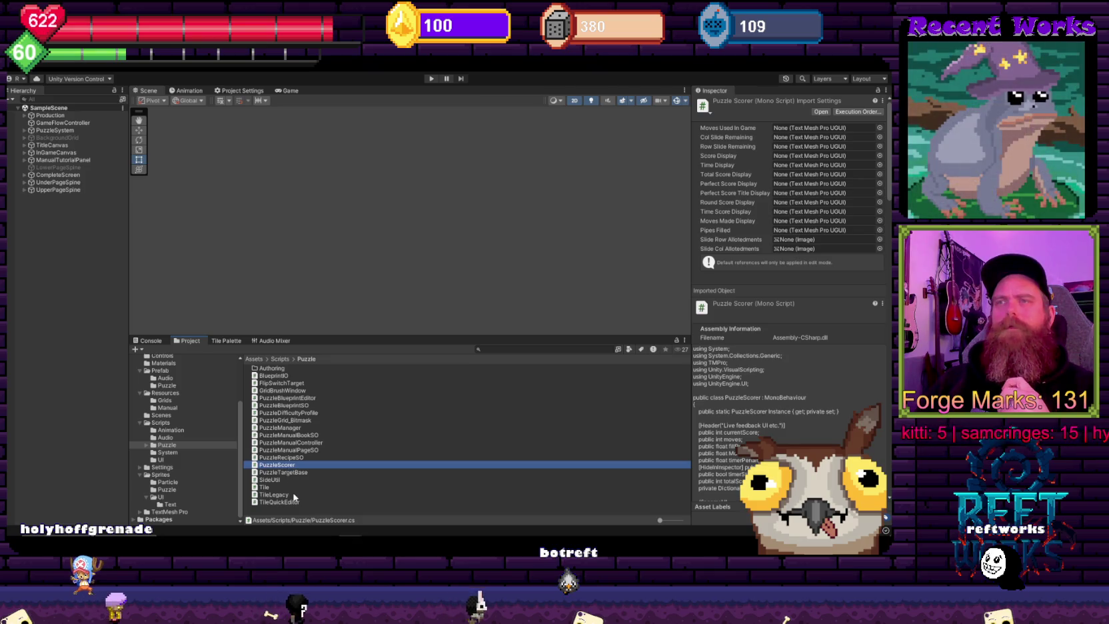
click(294, 495)
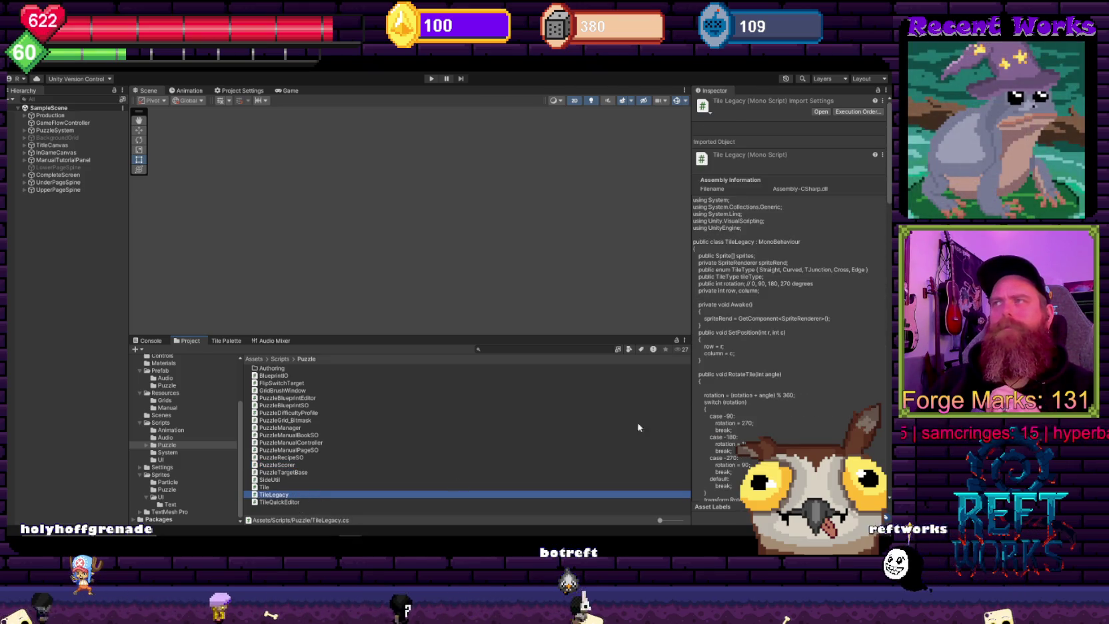
click(287, 487)
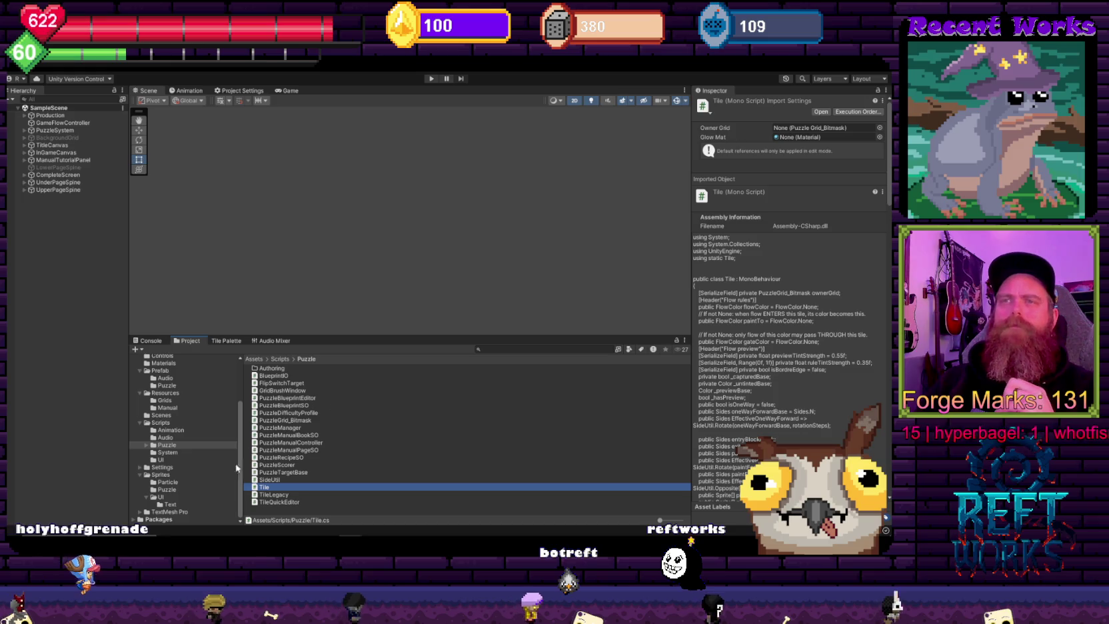
double_click(279, 488)
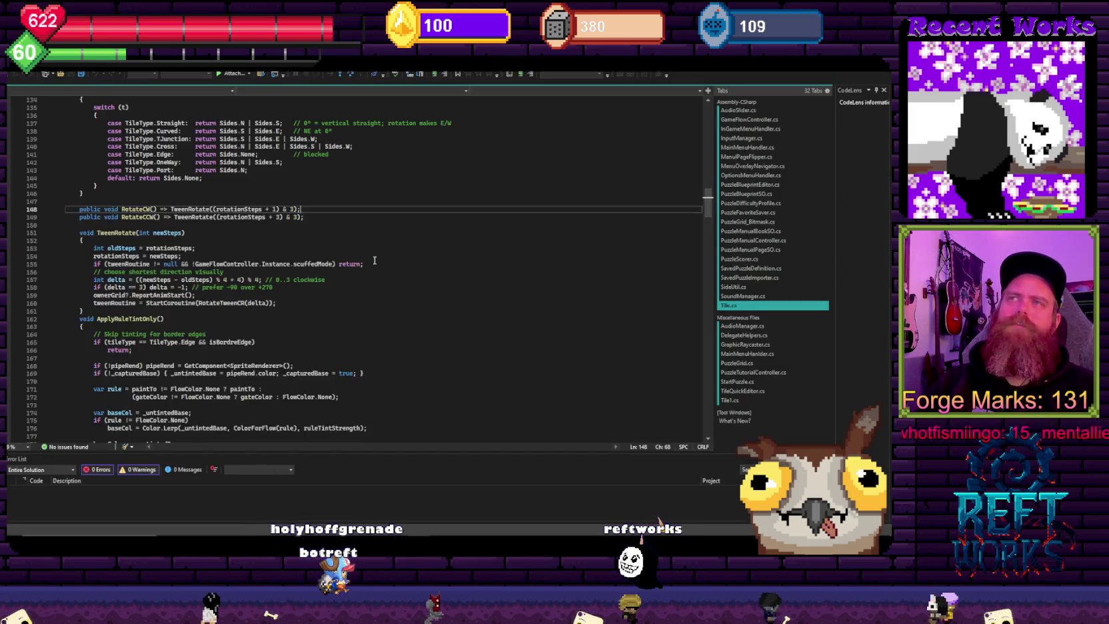
Step: In FlowPuzzle's Tile.cs, look up SetGlow, the Tile class declaration and the paintTo field
key(ctrl+f)
text(setGlo)
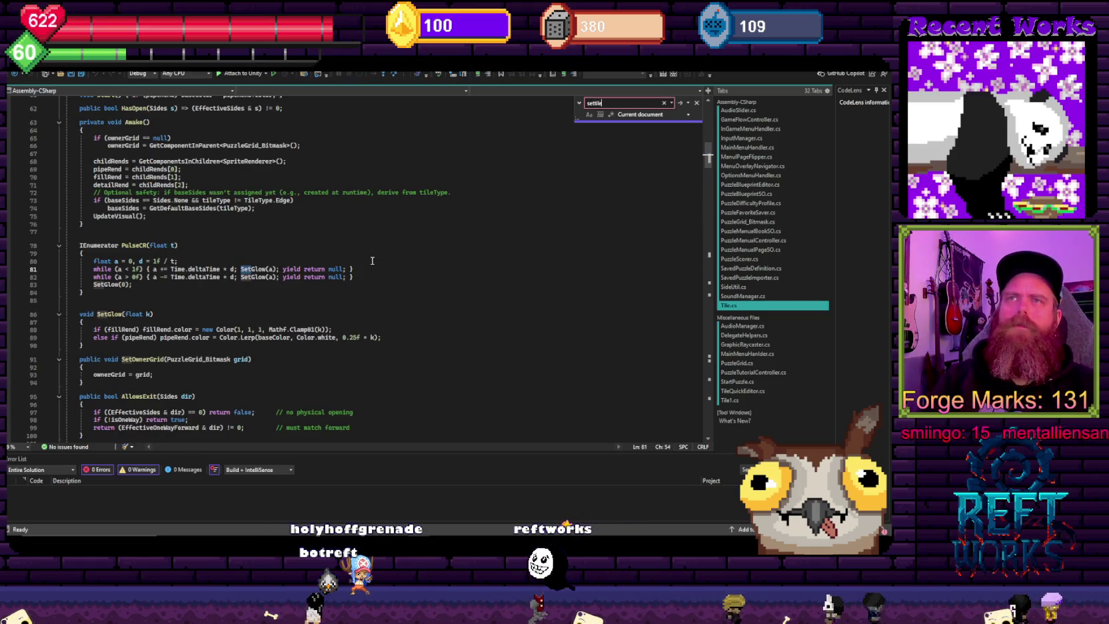
key(BackSpace)
key(BackSpace)
key(BackSpace)
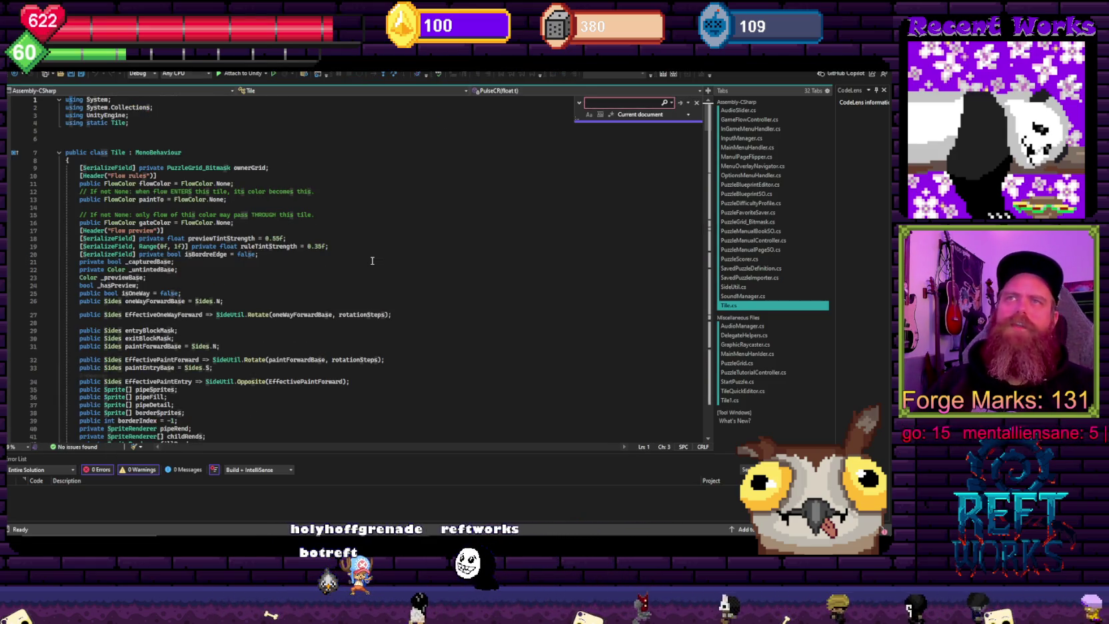
click(365, 247)
click(85, 132)
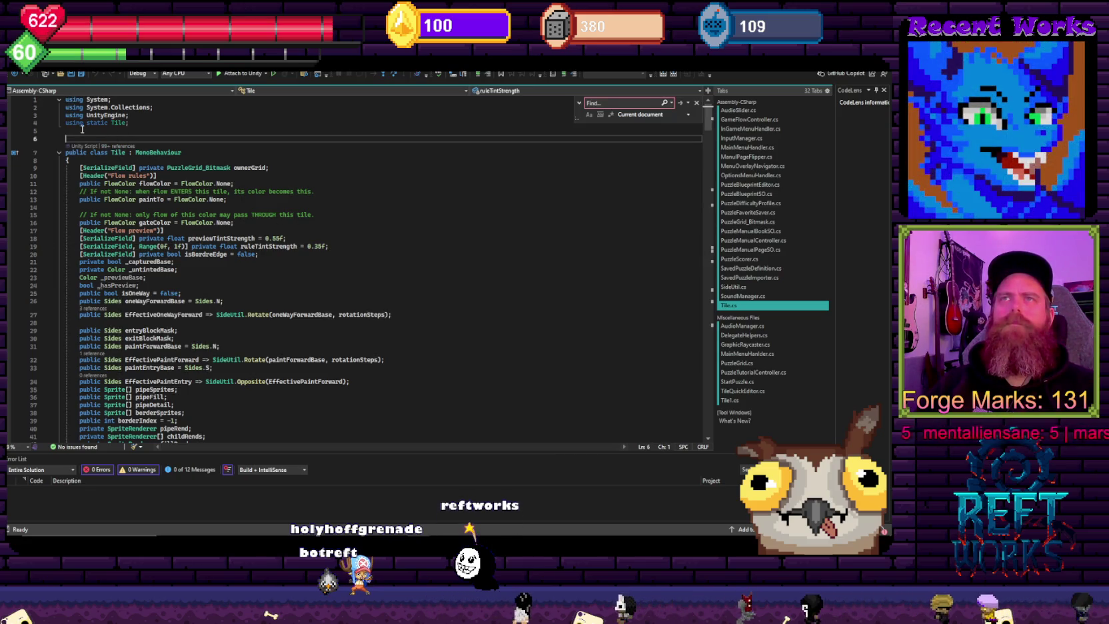
drag(130, 123, 82, 126)
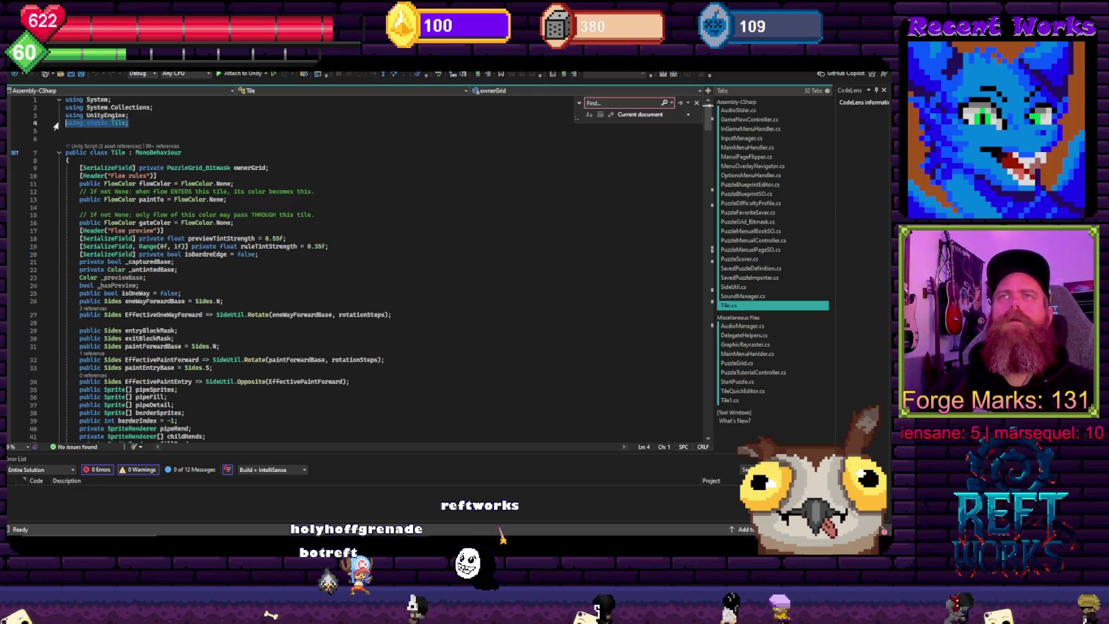
key(F12)
click(286, 193)
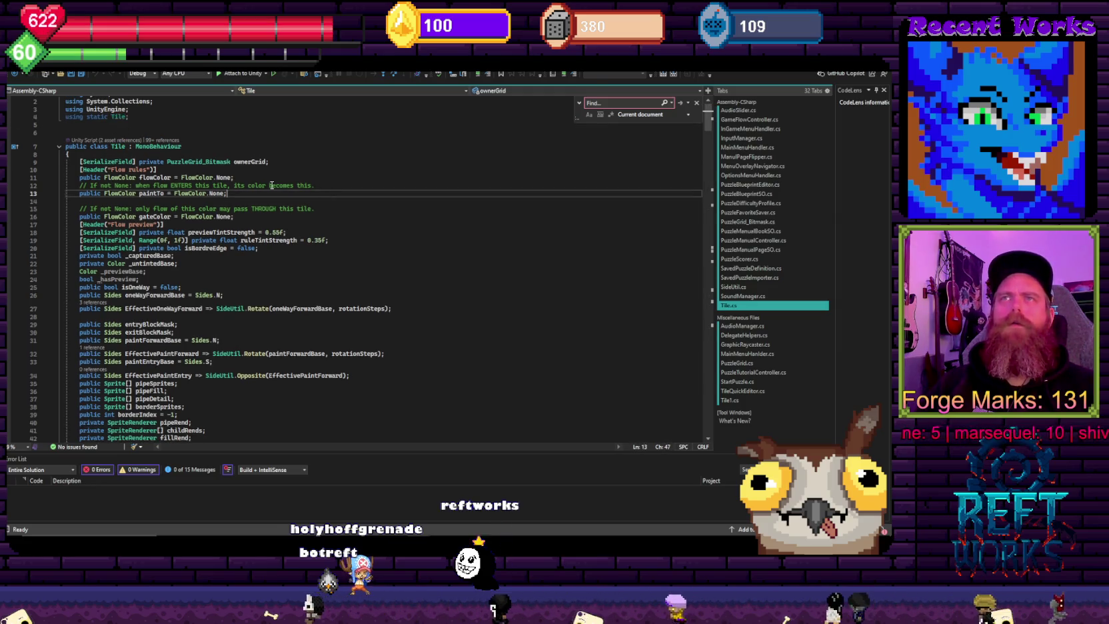
drag(112, 117, 130, 118)
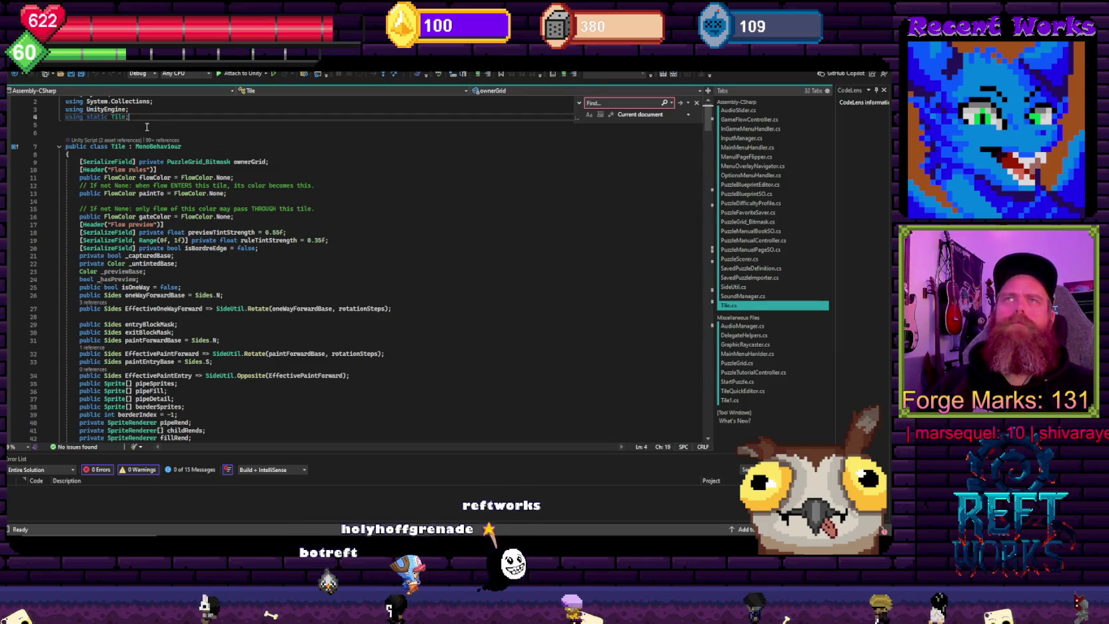
scroll(159, 154, up, 1)
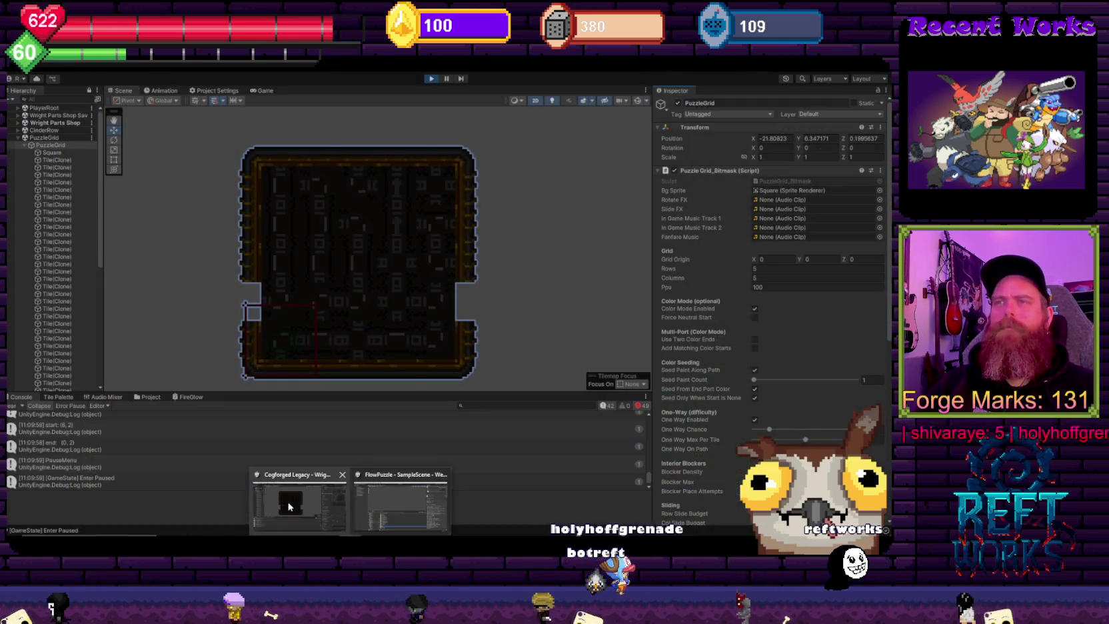
Step: In the Cogforged Legacy project, open the Tile script from Assets/Scripts/Puzzle
click(289, 507)
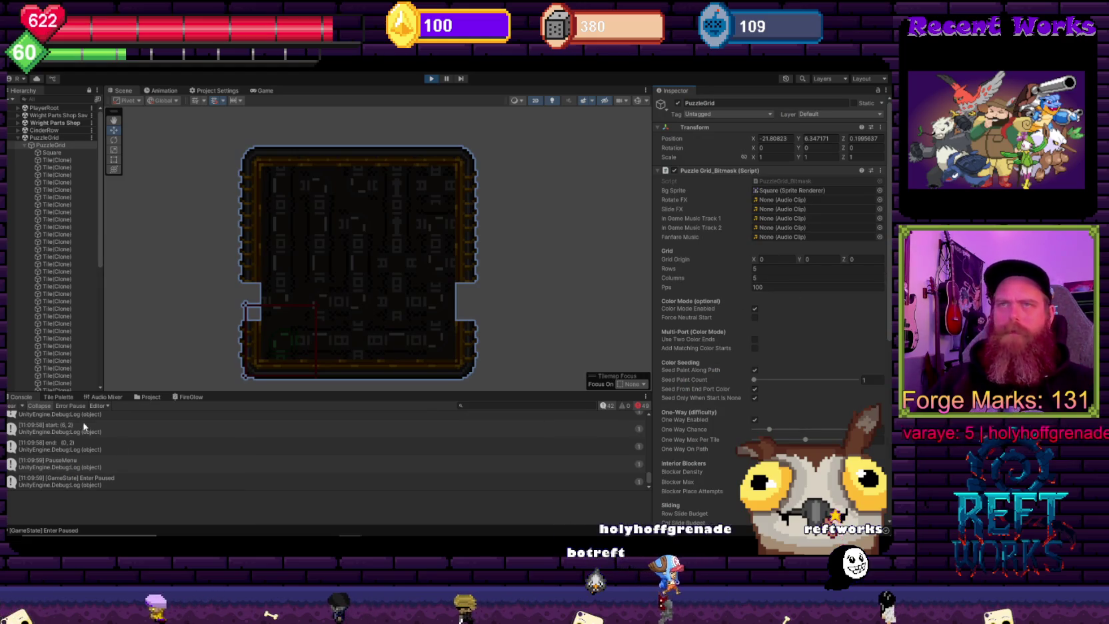
click(147, 396)
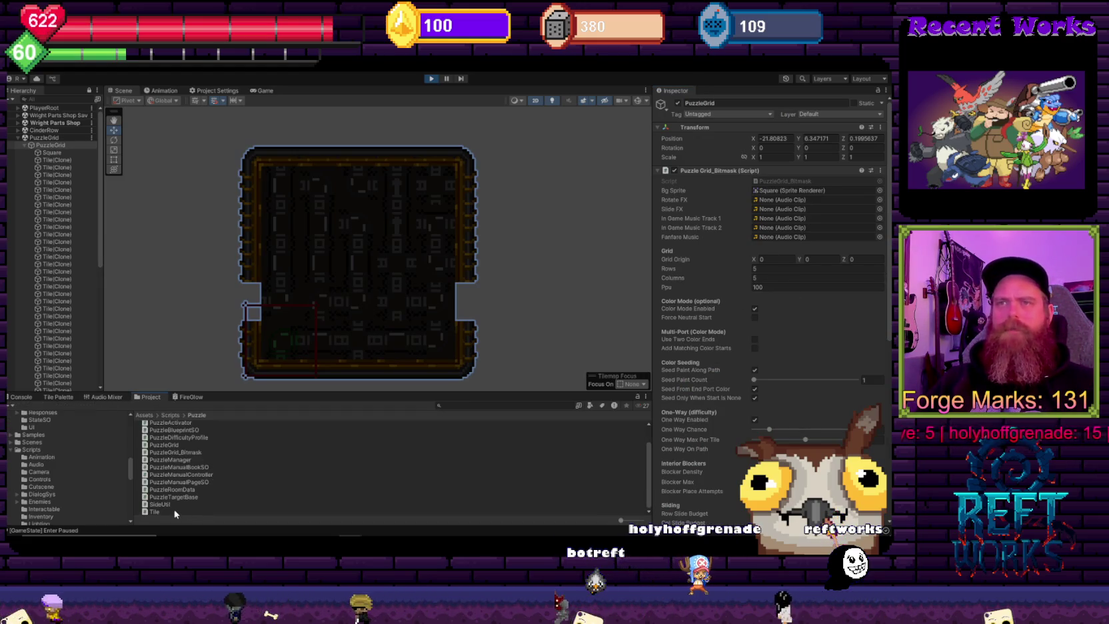
click(175, 512)
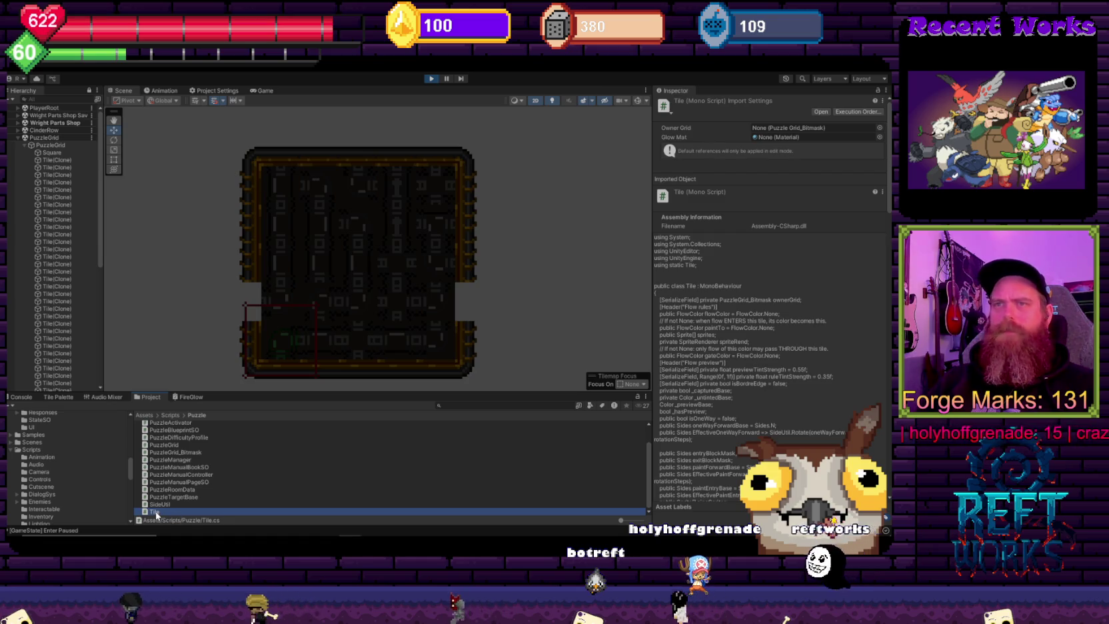
double_click(156, 512)
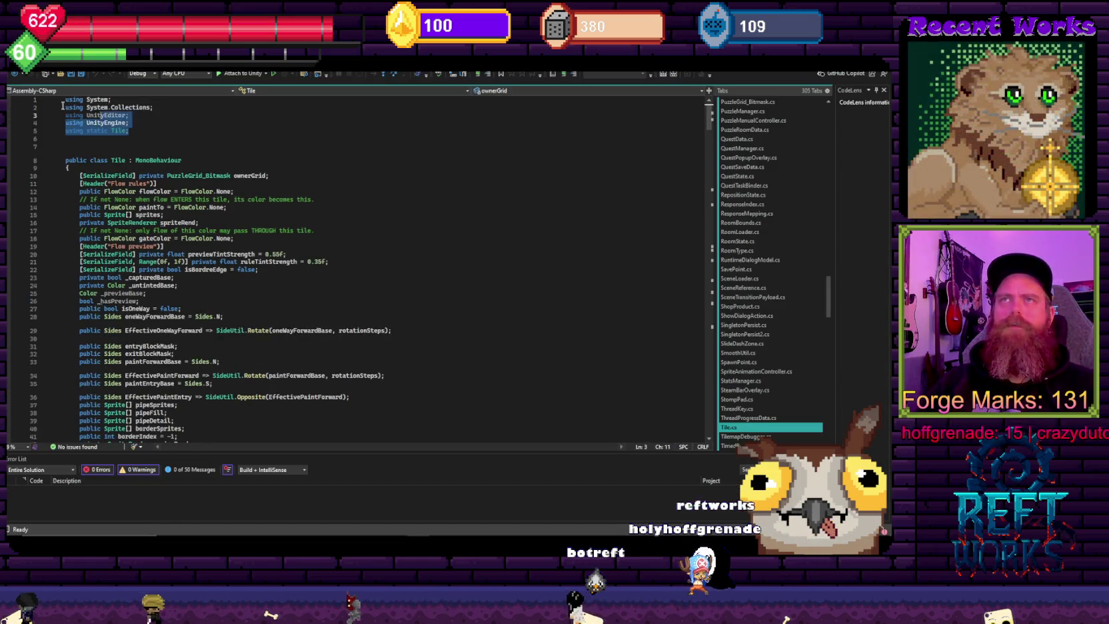
Step: Cut the 'using UnityEditor;' line from Tile.cs and go back to the Unity editor
click(137, 115)
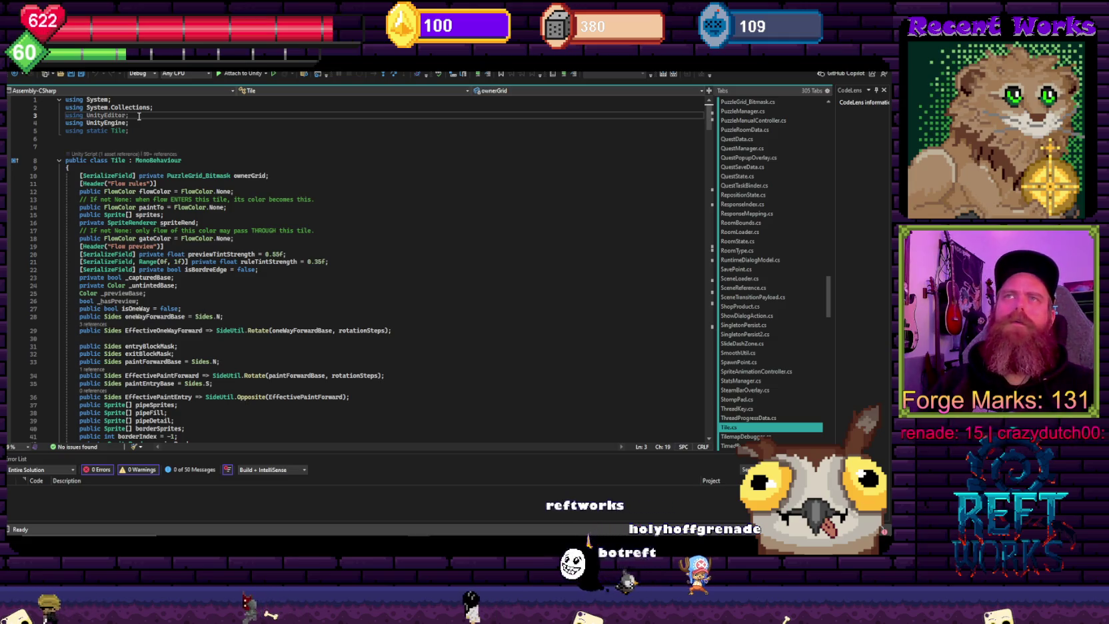
key(ctrl+x)
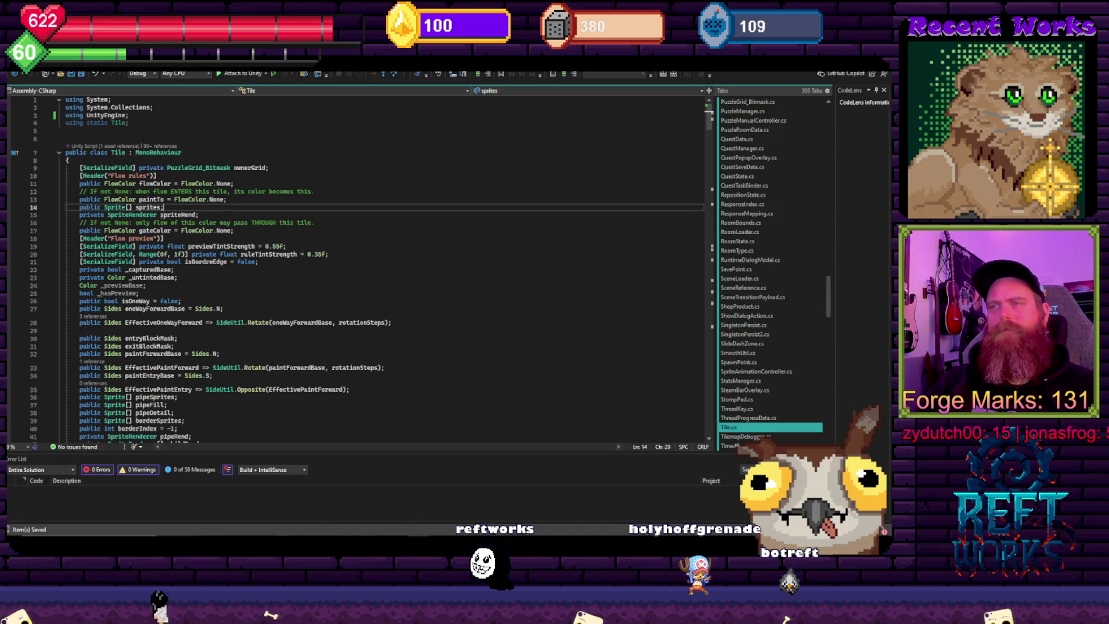
click(316, 528)
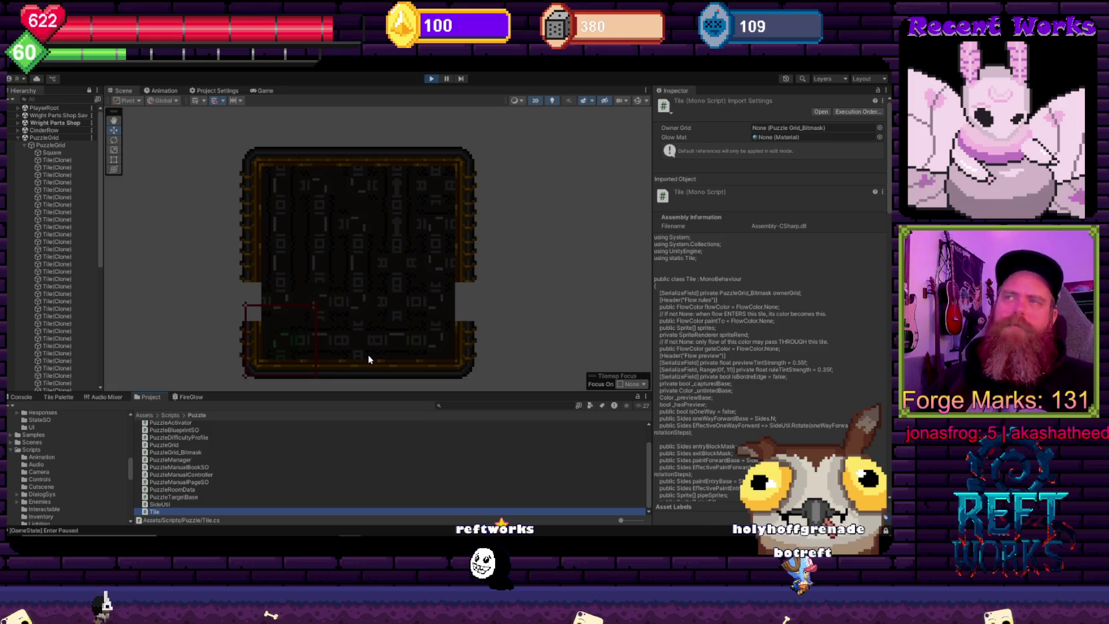
Step: In the FlowPuzzle project, expand TitleCanvas and check the Tile script and TitleScreen object
mouse_move(364, 533)
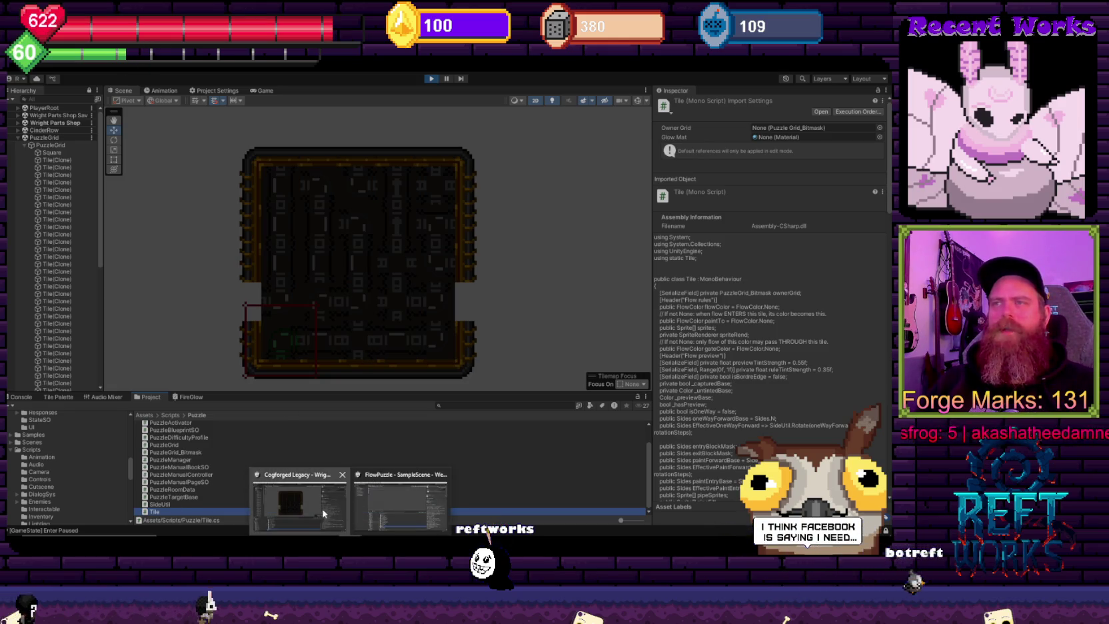
click(379, 510)
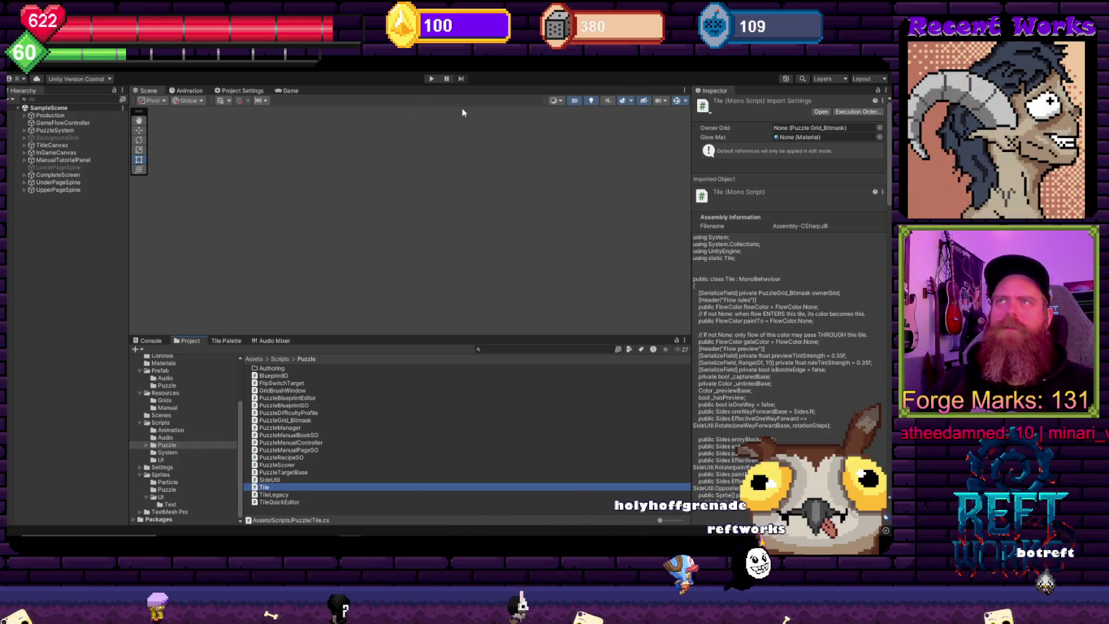
click(461, 290)
click(265, 487)
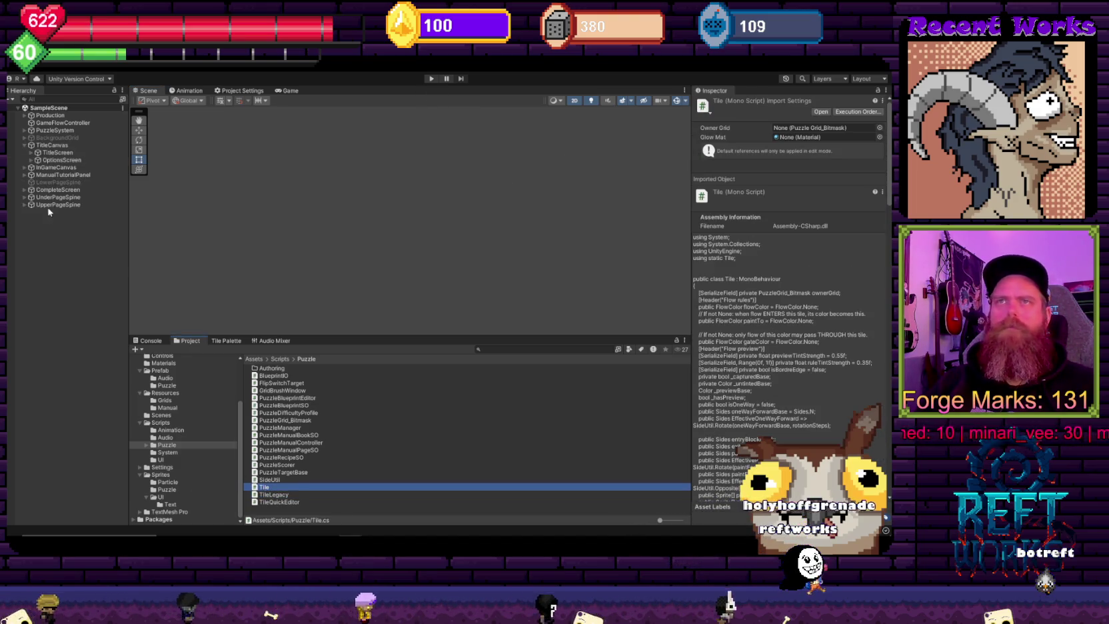
click(53, 153)
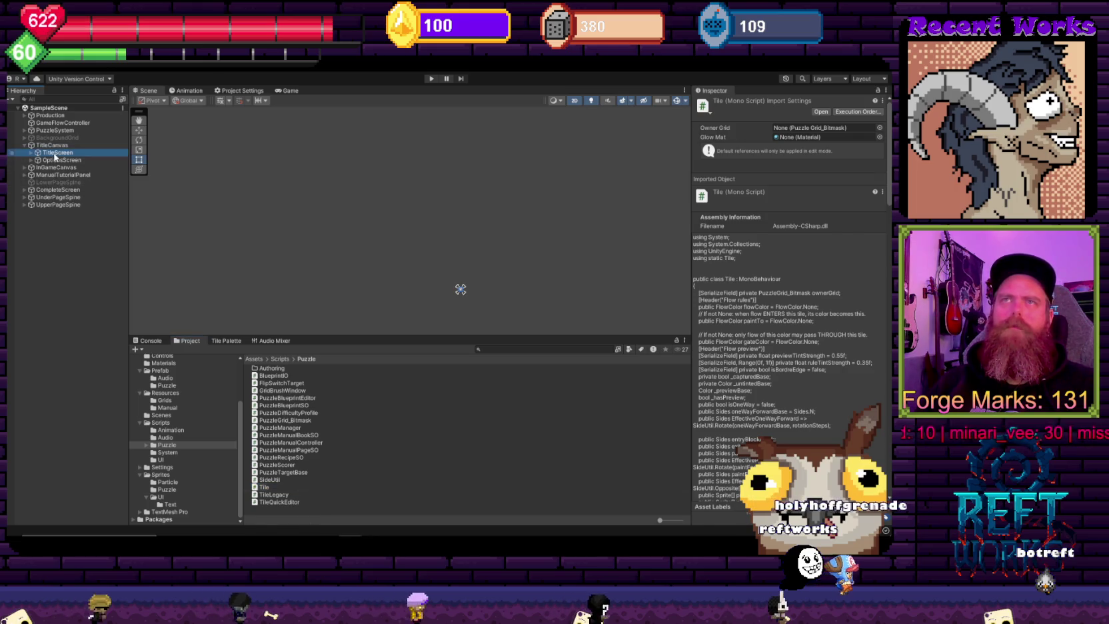
Step: Inspect GameGrid under PuzzleSystem, showing a 3×3 Puzzle Grid_Bitmask with Cell Size 1
click(24, 130)
click(53, 138)
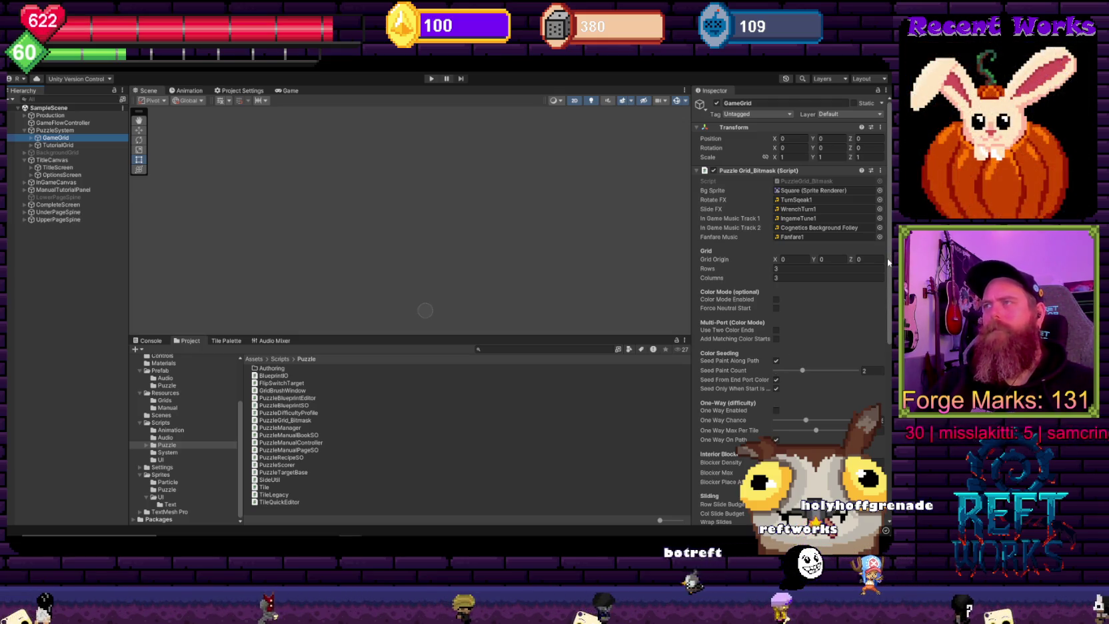
drag(890, 256, 890, 270)
scroll(891, 270, down, 5)
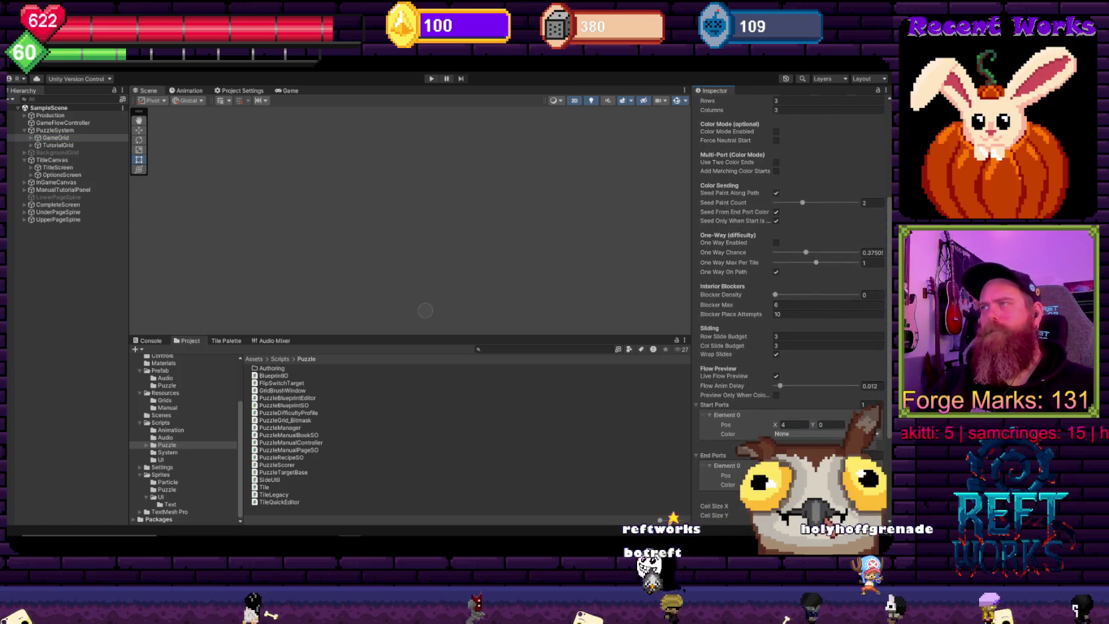
scroll(888, 455, down, 5)
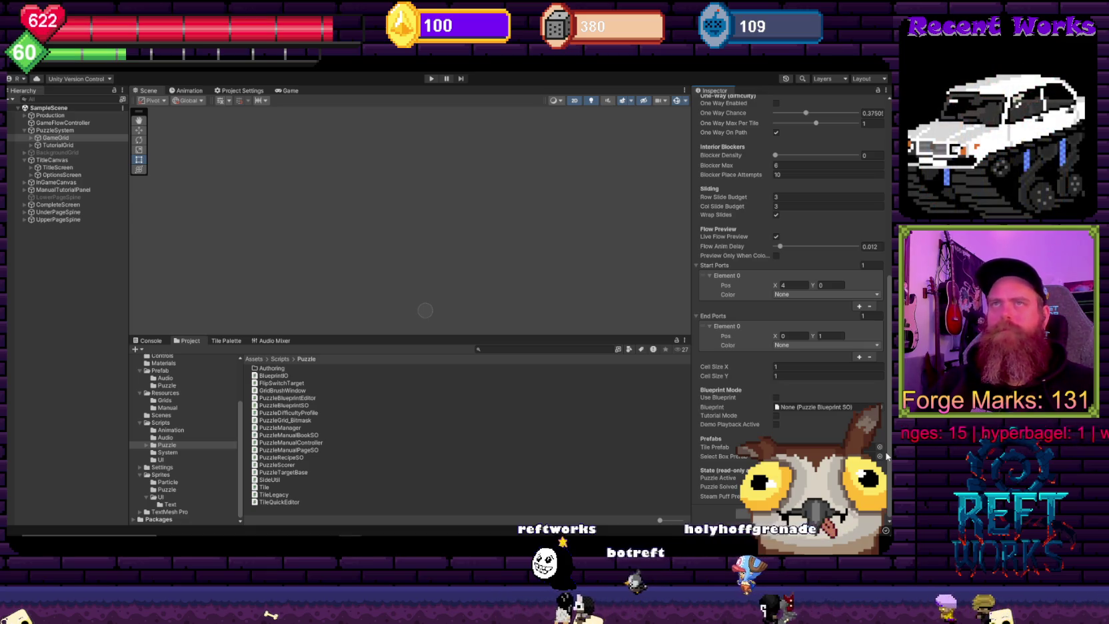
scroll(887, 455, up, 10)
scroll(790, 307, up, 1)
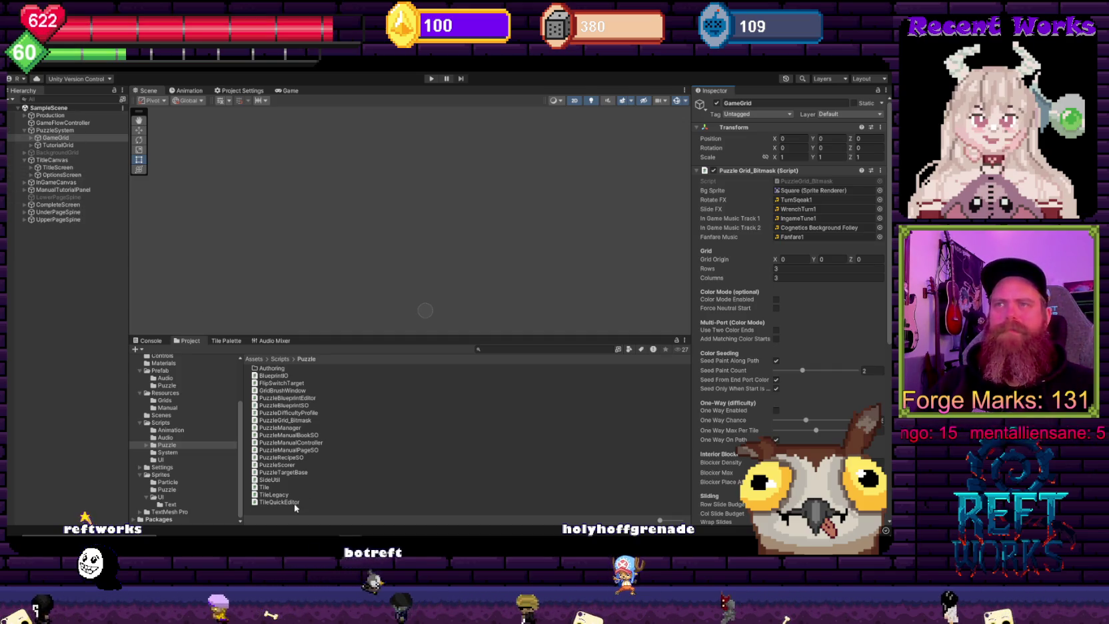
Step: Check Tile and TileLegacy scripts, then inspect Prefab/Puzzle TilePrefab's seven Pipe Sprites
click(265, 488)
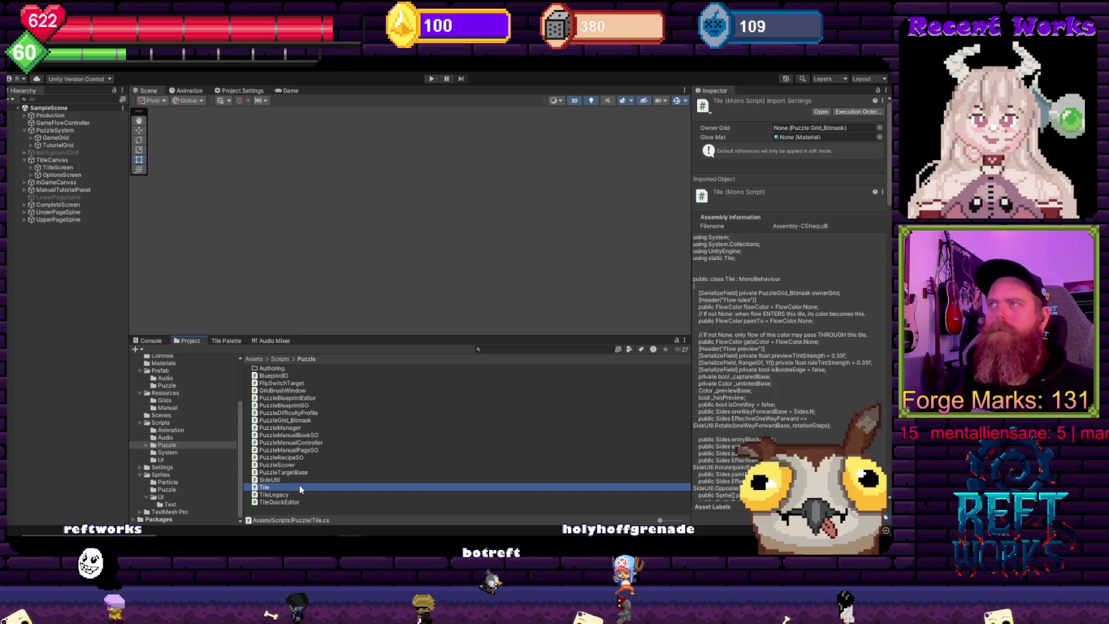
click(302, 495)
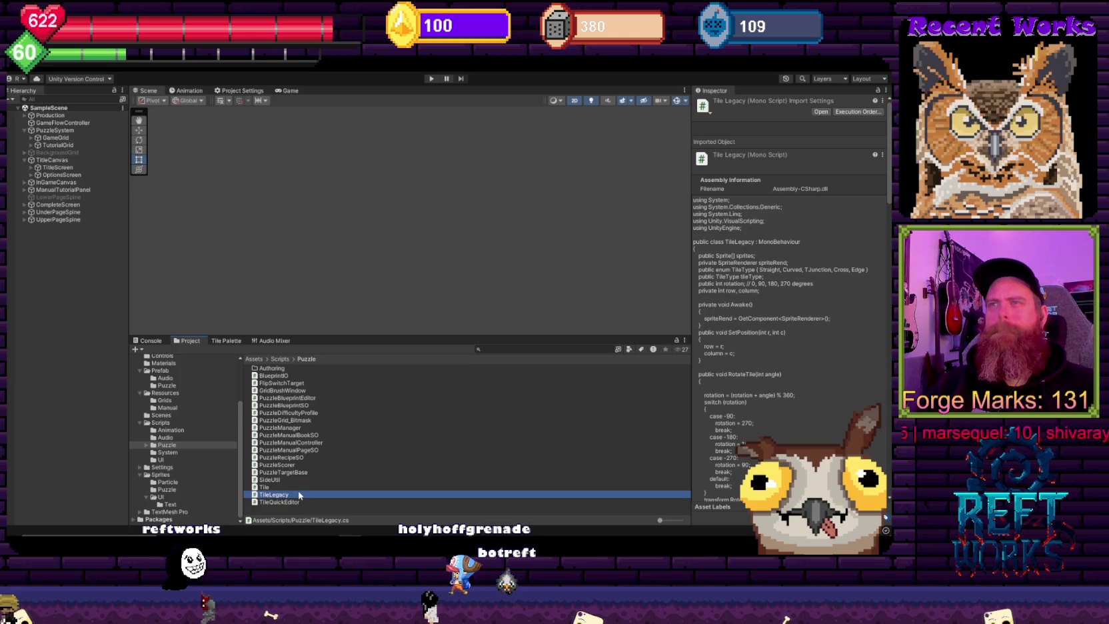
drag(299, 497, 166, 375)
scroll(177, 398, up, 1)
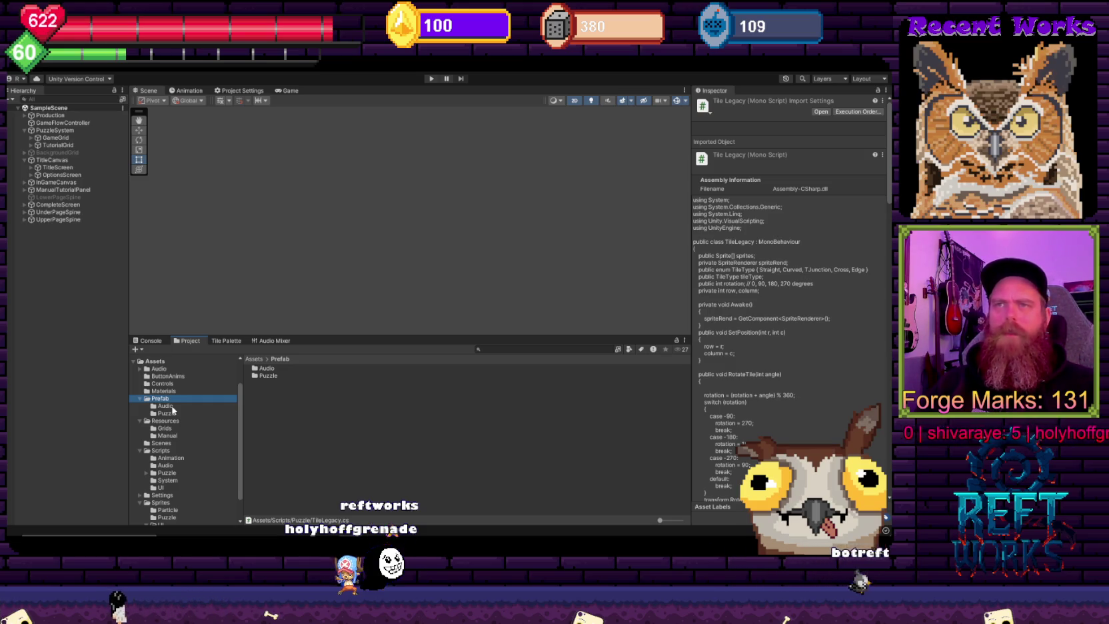
double_click(268, 376)
click(273, 384)
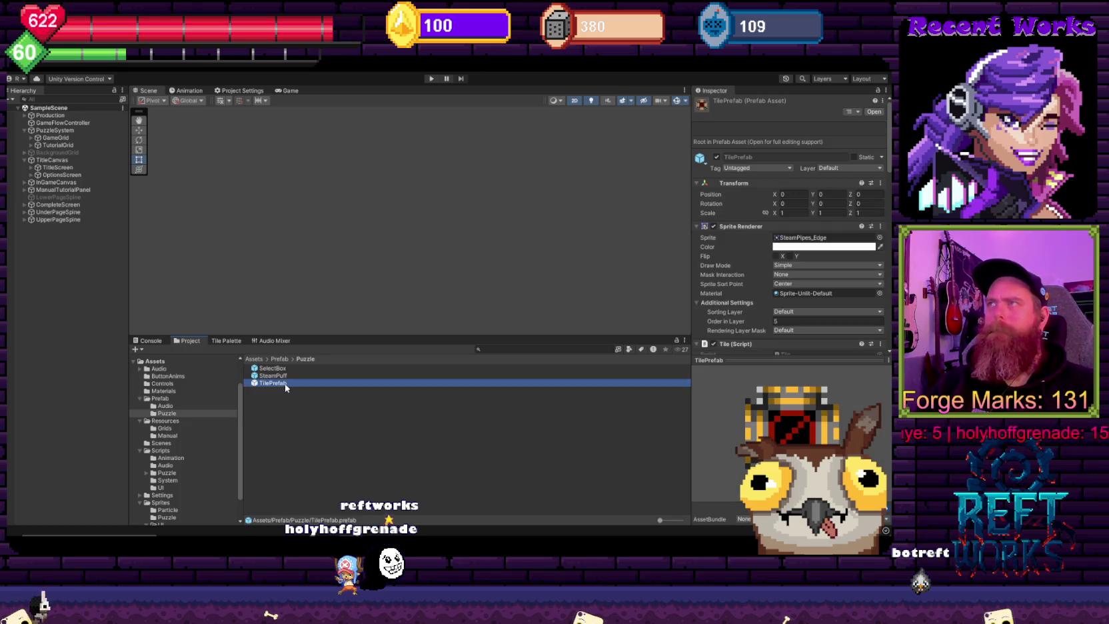
scroll(728, 246, down, 5)
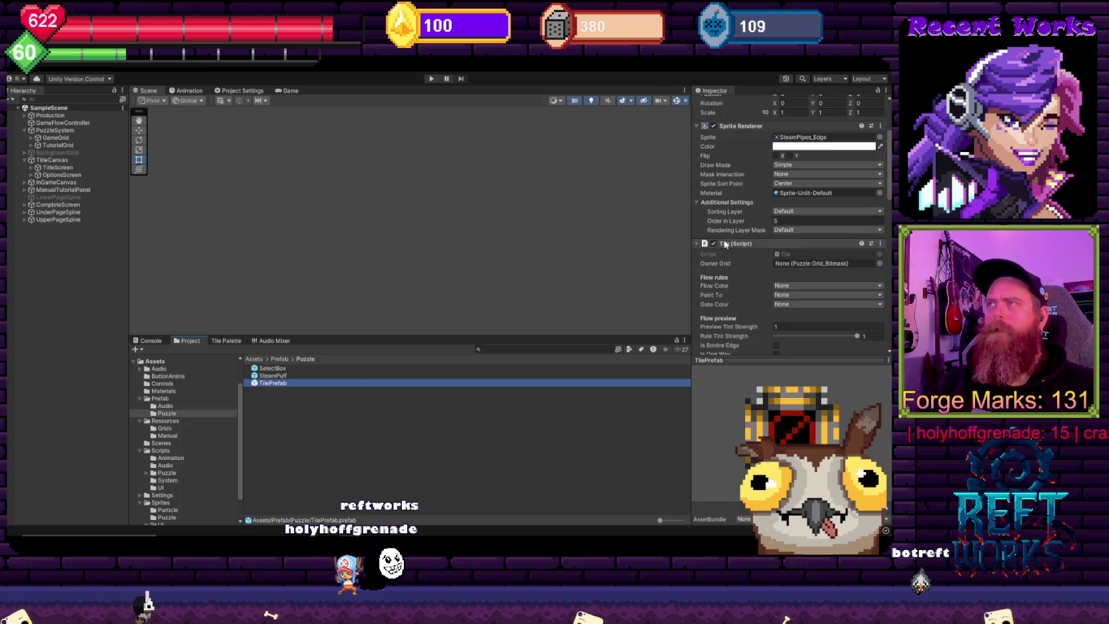
scroll(748, 246, down, 15)
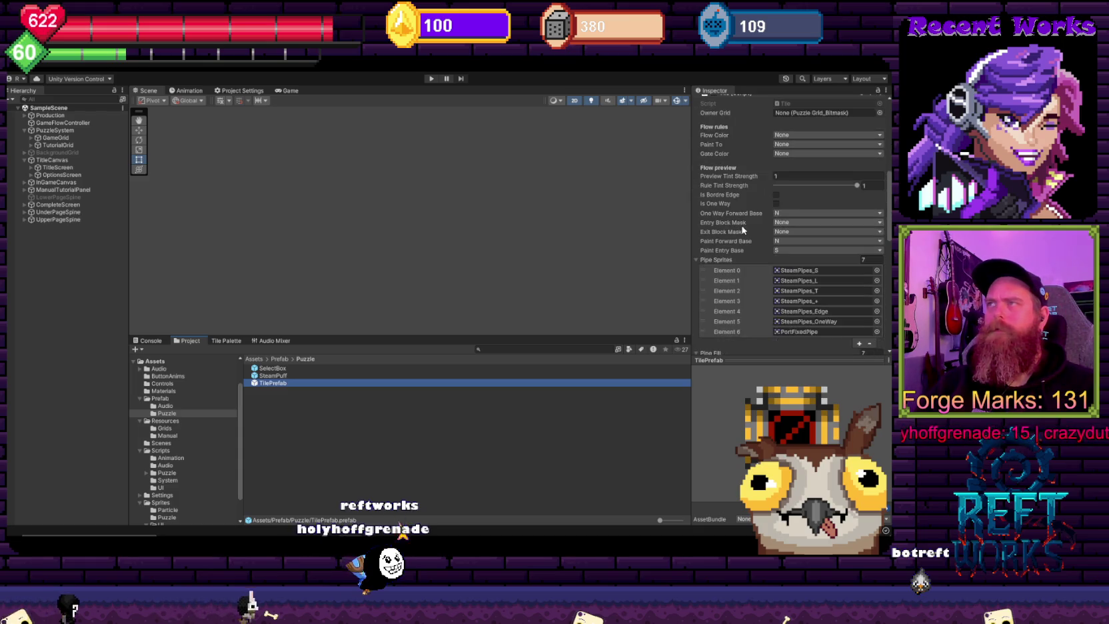
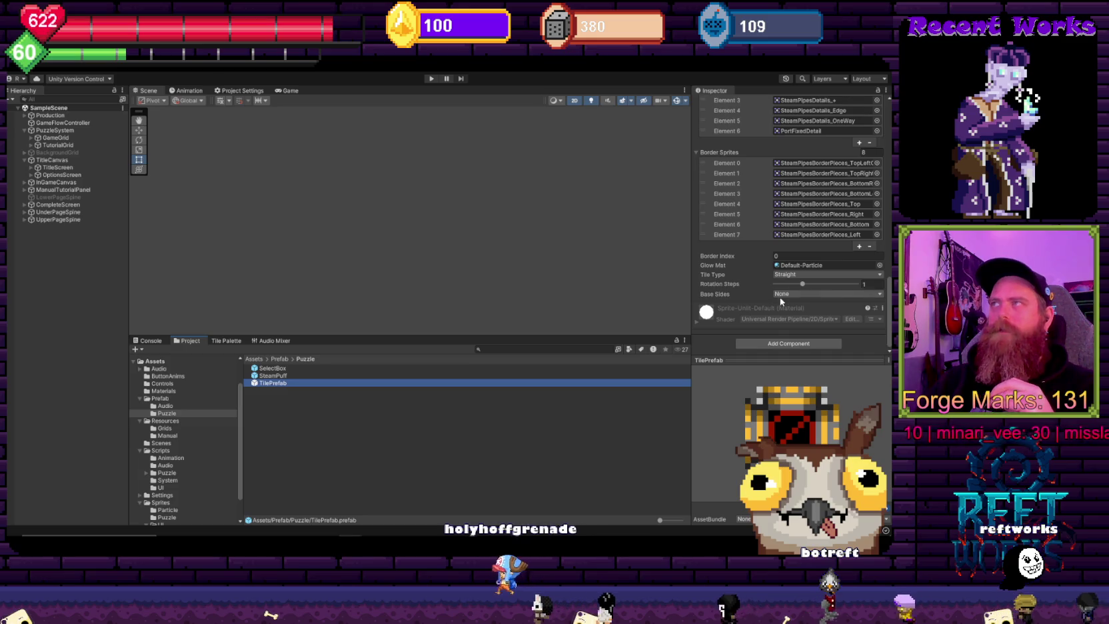
Step: Ping PortFixedPipe from TilePrefab's Element 6 and inspect its 16 pixels-per-unit, point-filtered import settings
scroll(780, 297, up, 6)
scroll(806, 233, up, 8)
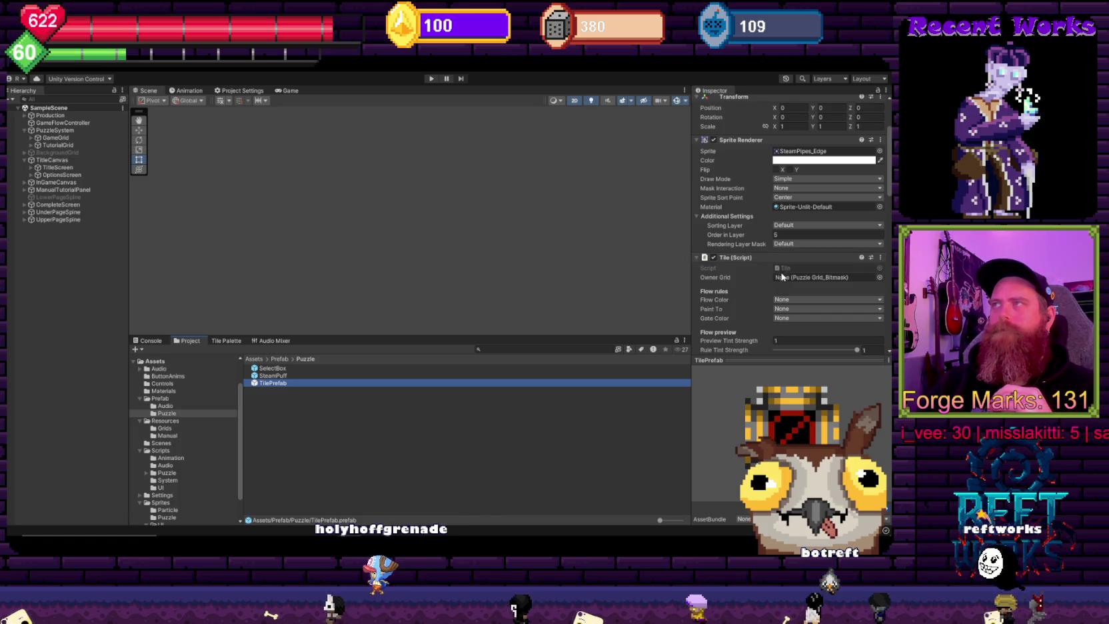
scroll(784, 259, down, 10)
scroll(784, 264, up, 5)
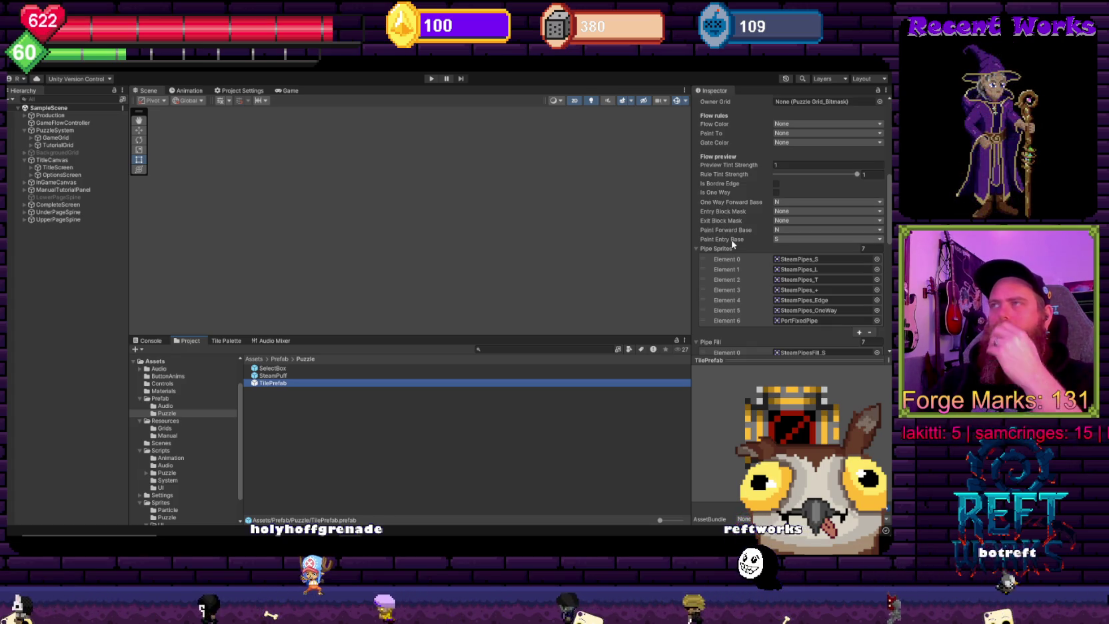
click(815, 322)
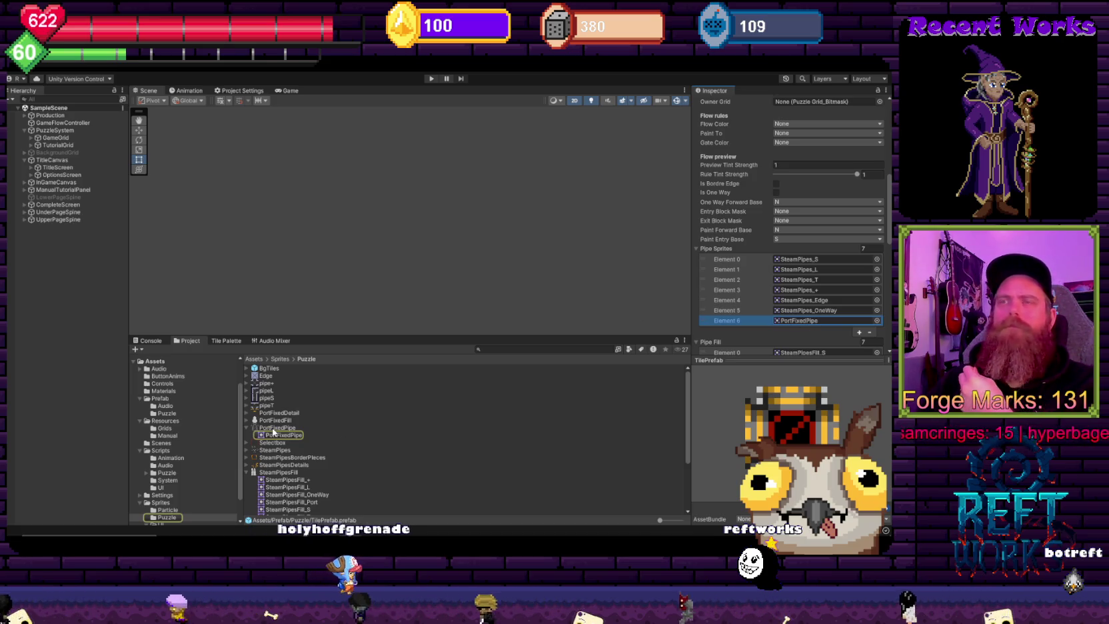
click(274, 429)
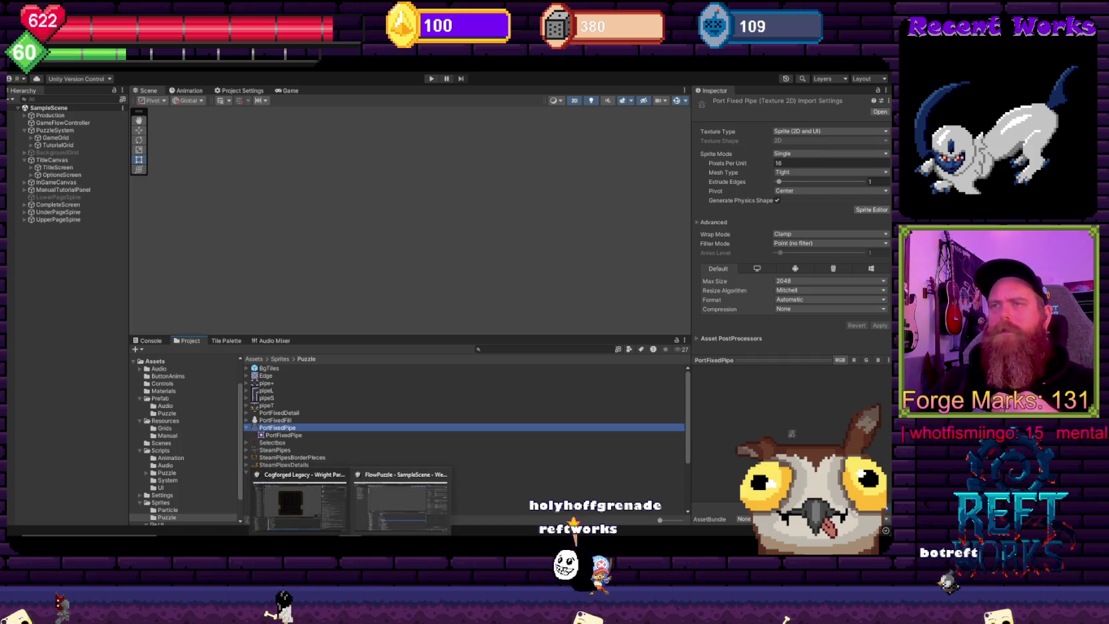
click(296, 486)
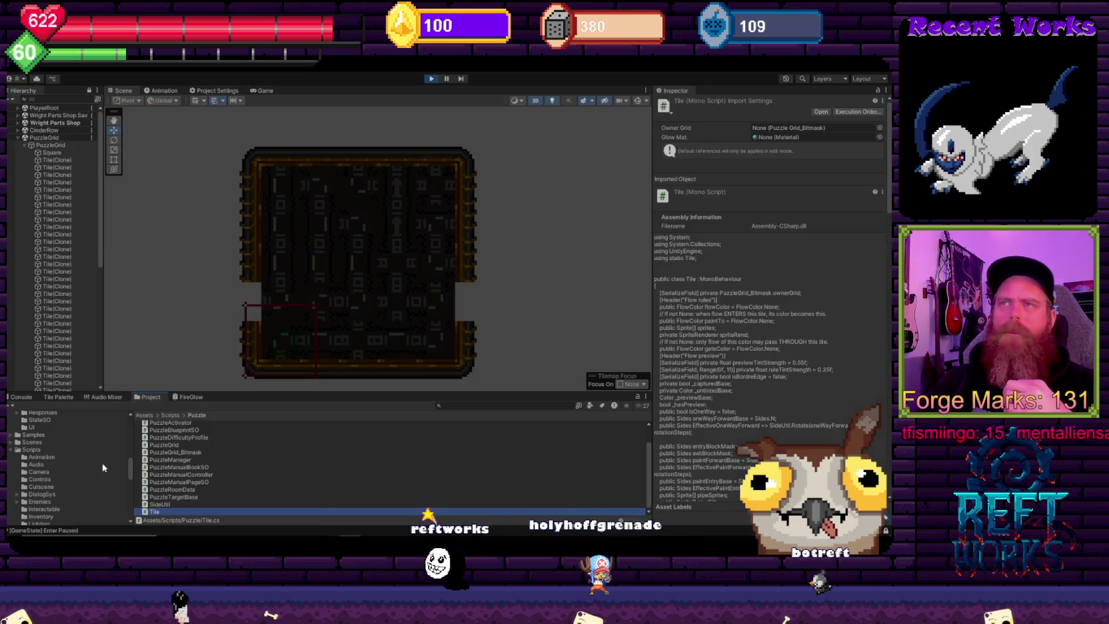
Step: Look through the Enemies and Map prefab folders, then select the Tile prefab in Prefabs/Puzzle
scroll(84, 467, up, 3)
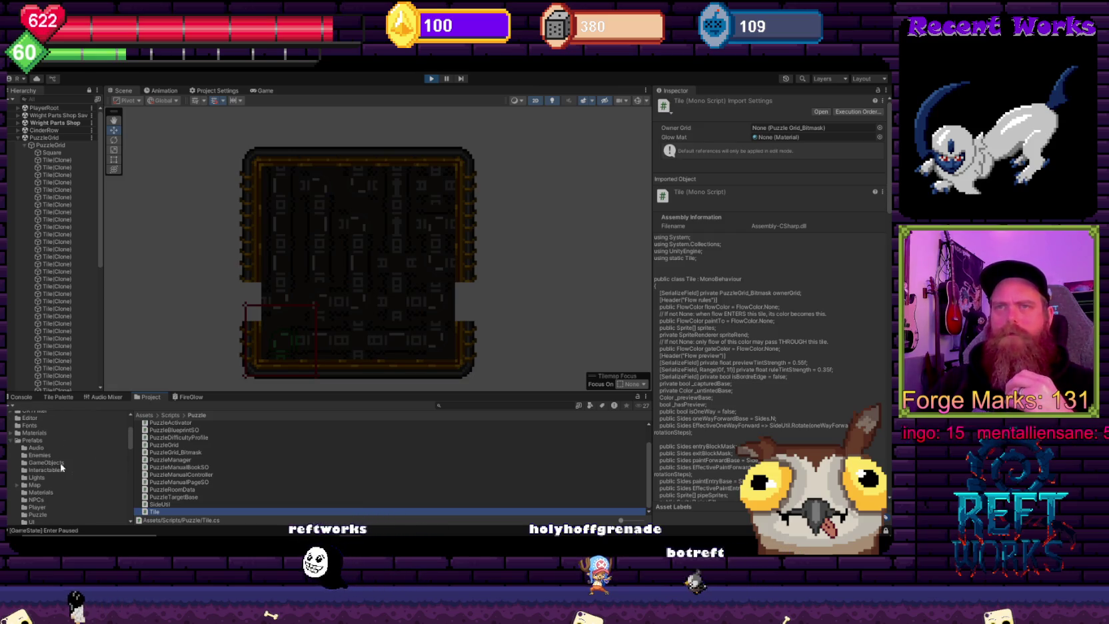
scroll(39, 476, up, 3)
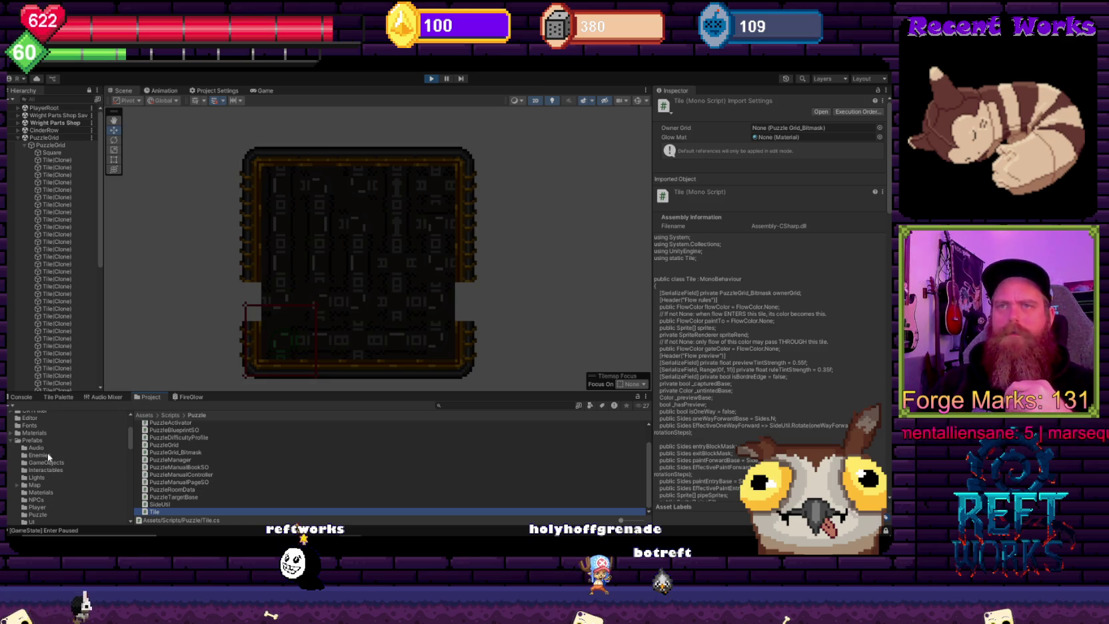
click(49, 457)
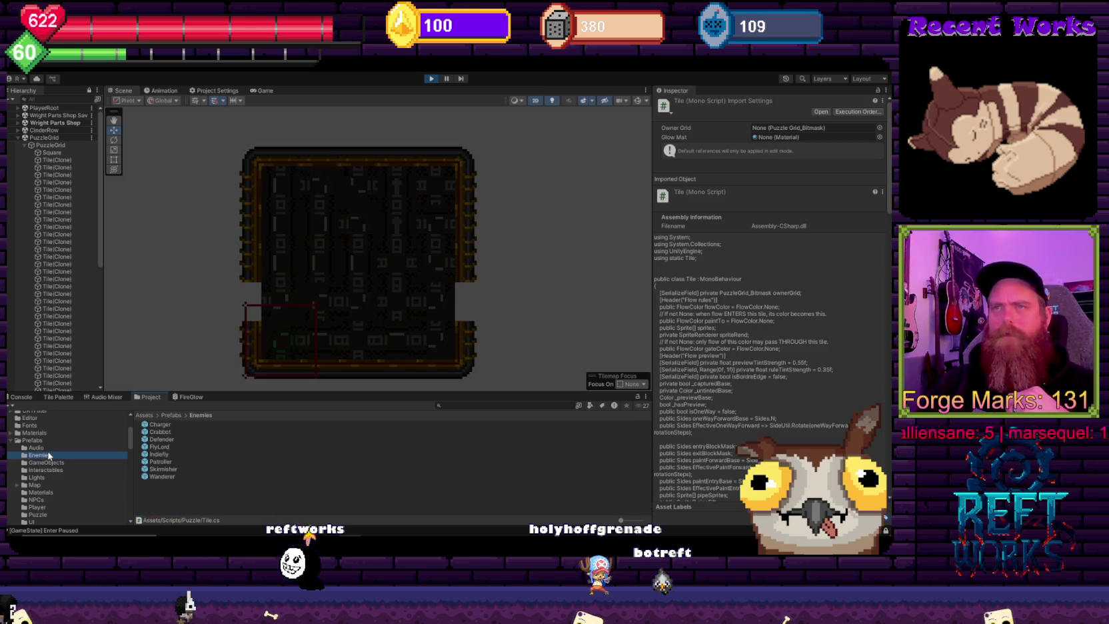
click(40, 485)
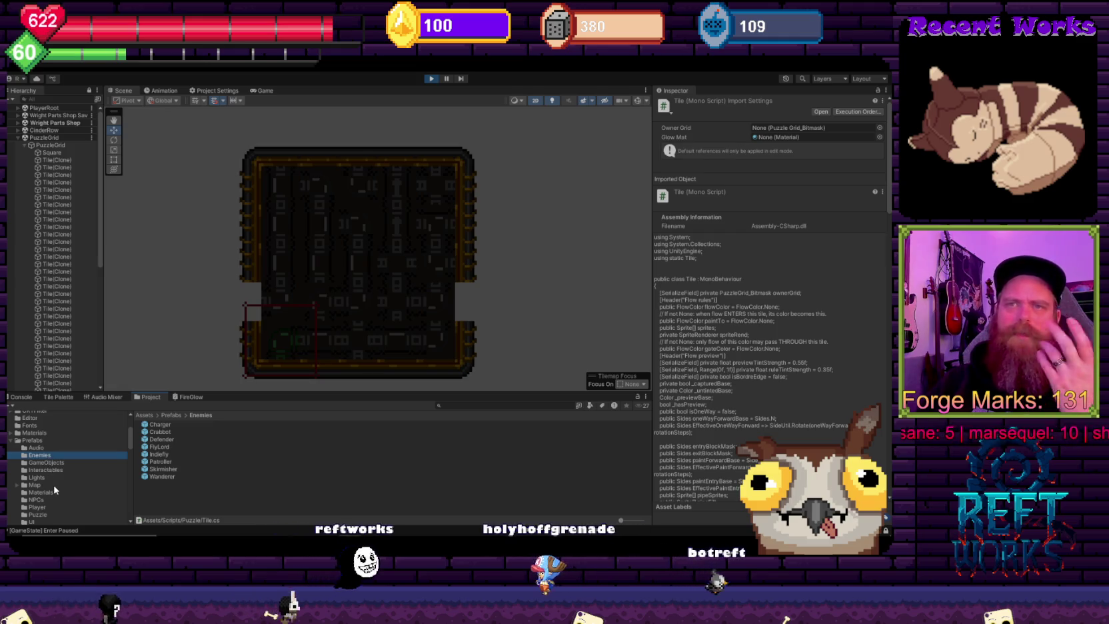
click(39, 442)
scroll(47, 476, down, 2)
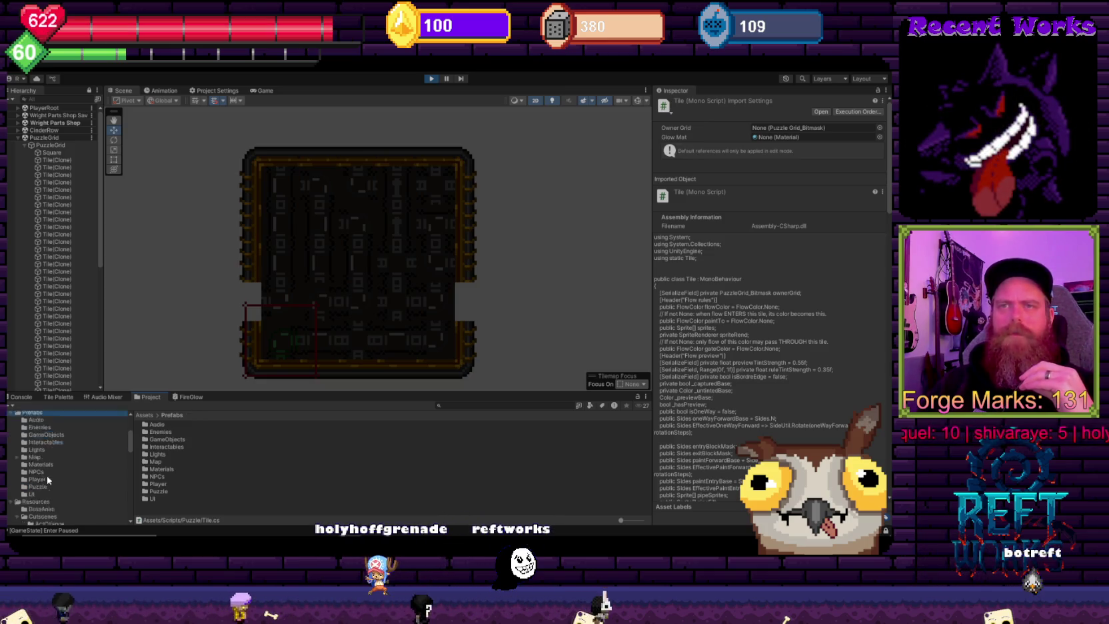
click(155, 447)
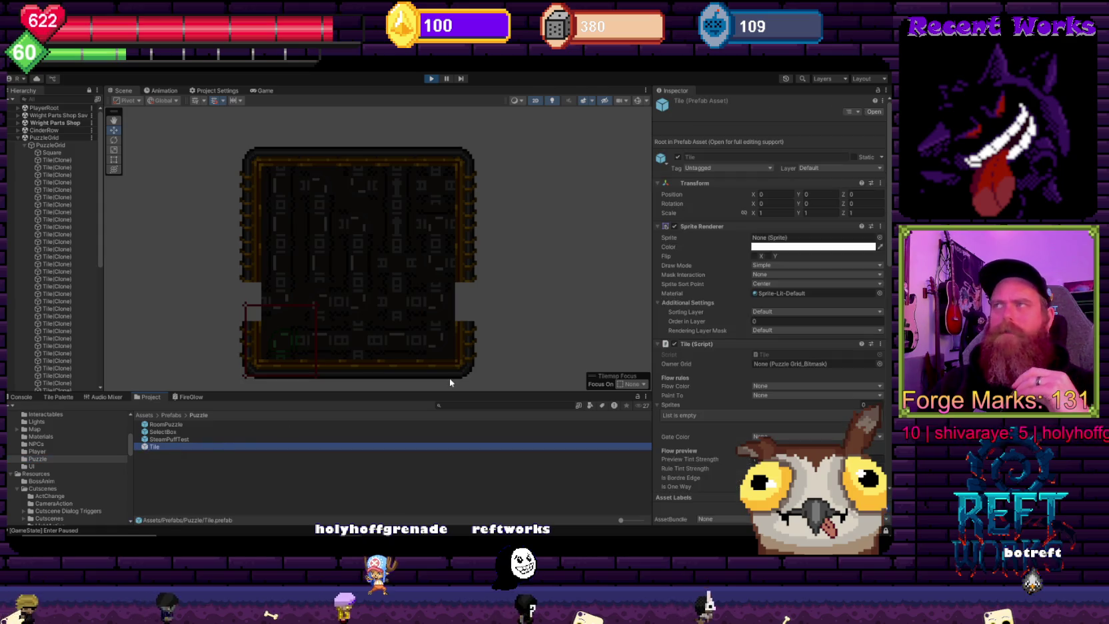
Step: Ping PortFixedDetail from Pipe Detail Element 6 and select its parent sprite sheet
scroll(795, 310, down, 5)
click(780, 268)
click(197, 433)
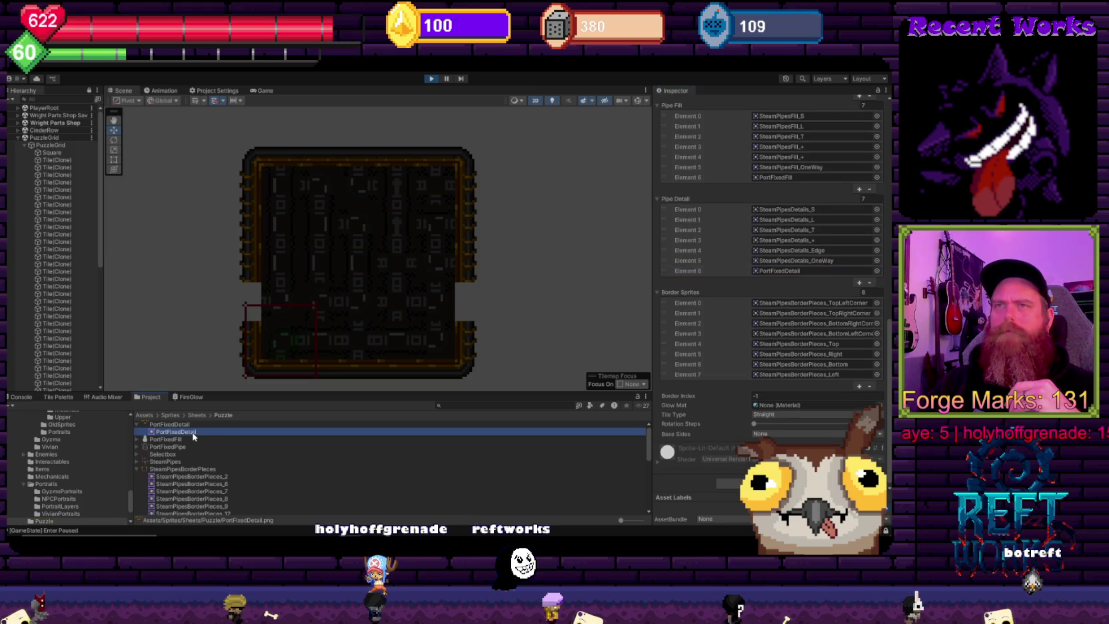
click(171, 425)
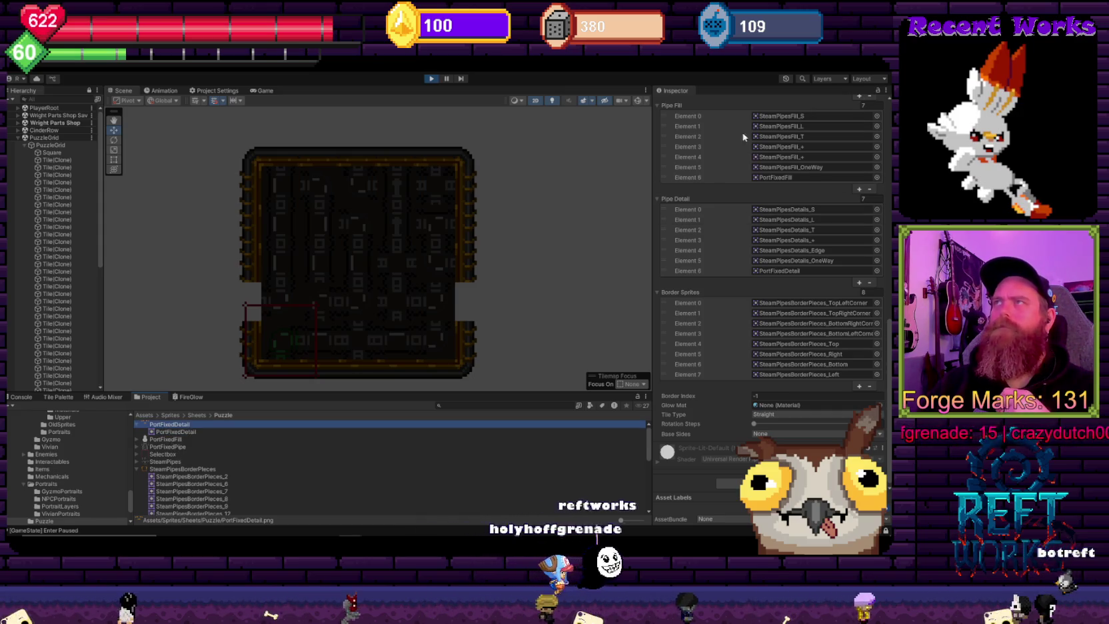
double_click(748, 168)
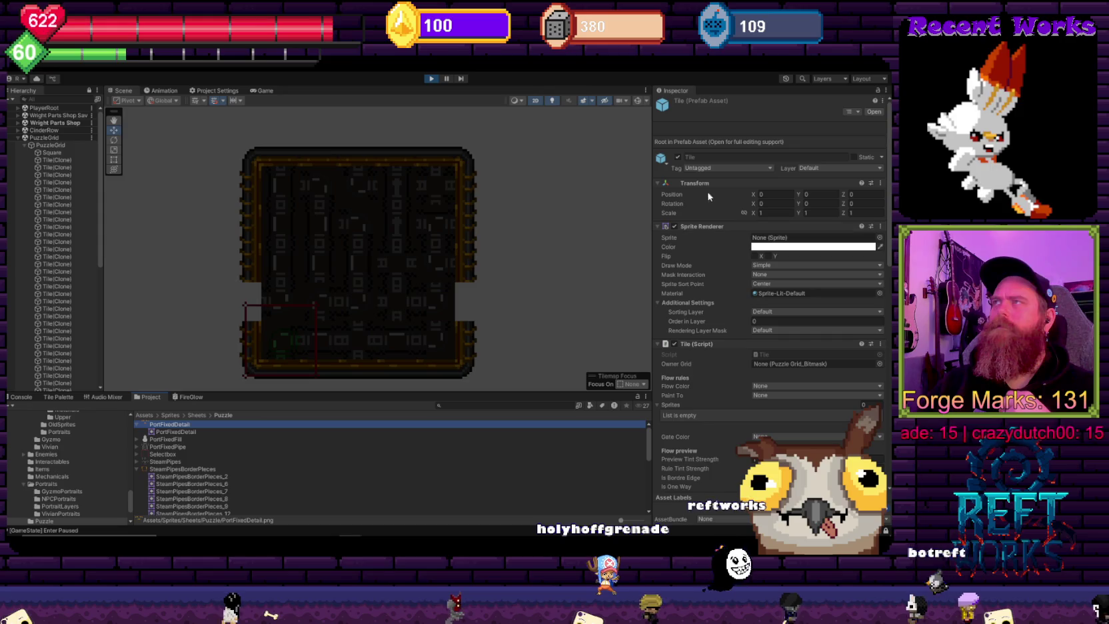
Step: Collapse SteamPipesBorderPieces and SteamPipesDetails, expand SteamPipesFill, and select the SteamPipes sheet
key(Down)
key(Down)
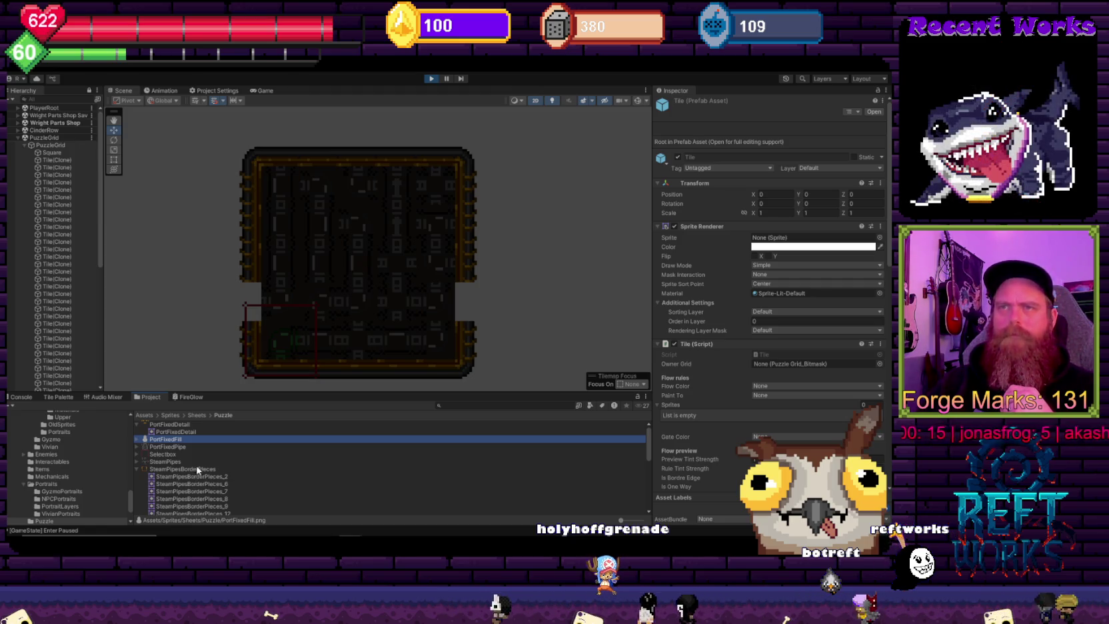
click(138, 469)
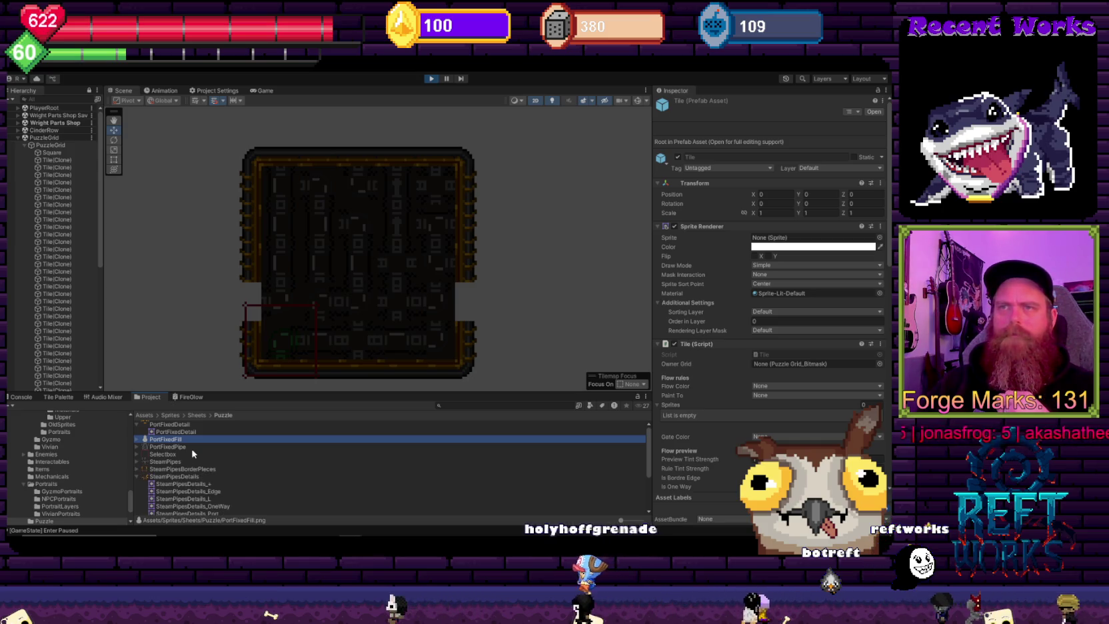
click(174, 470)
click(171, 455)
click(171, 460)
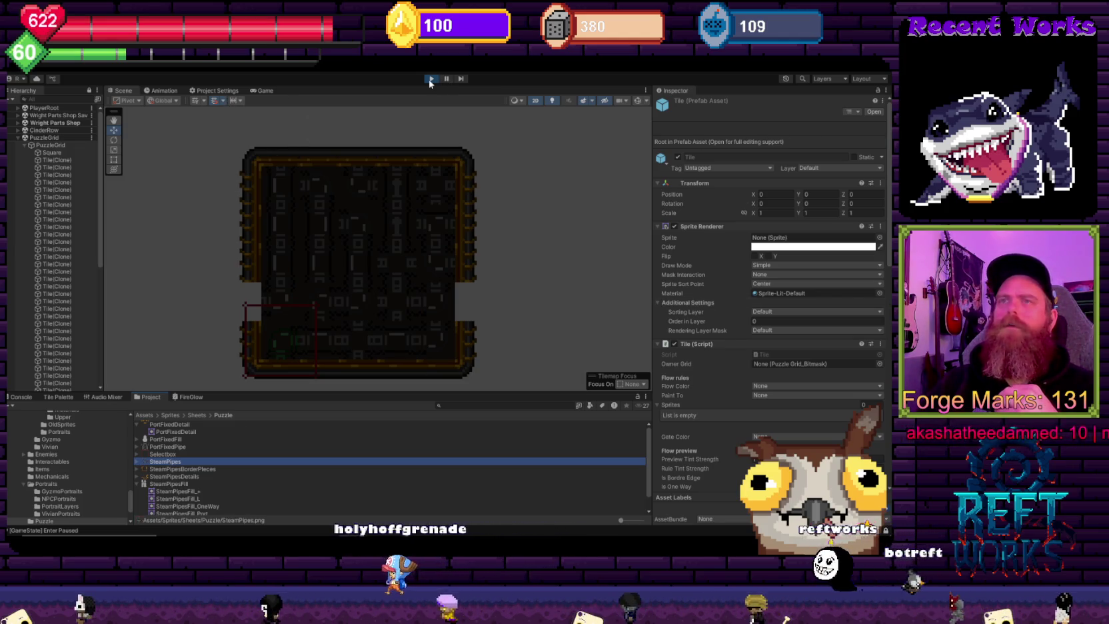
Step: Stop play mode and review the PortFixedPipe, PortFixedFill and PortFixedDetail import settings
key(ctrl+p)
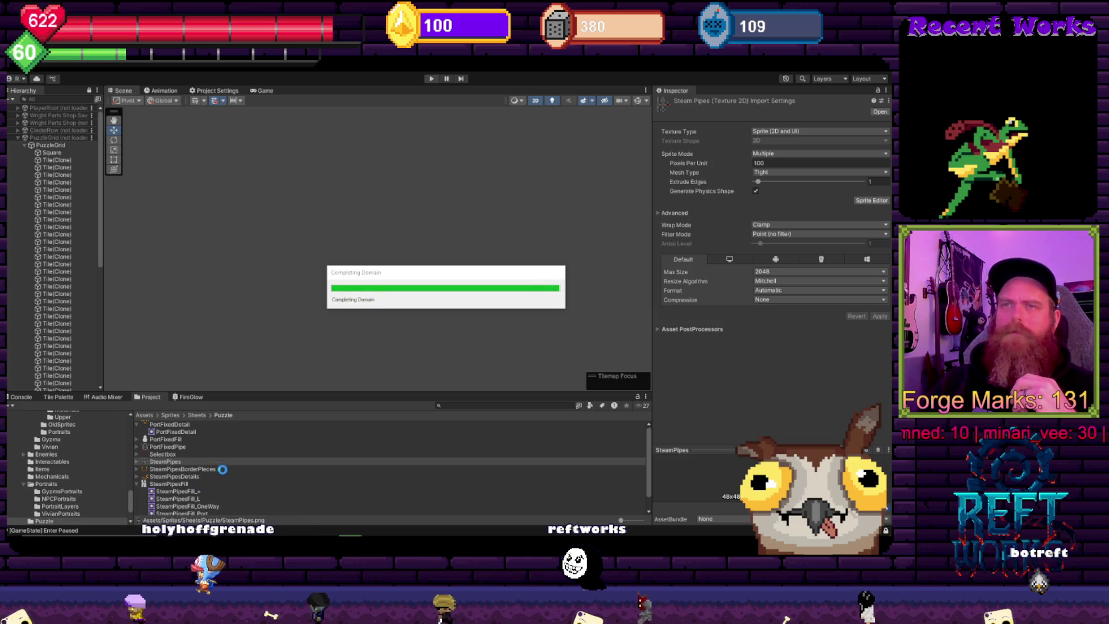
click(170, 447)
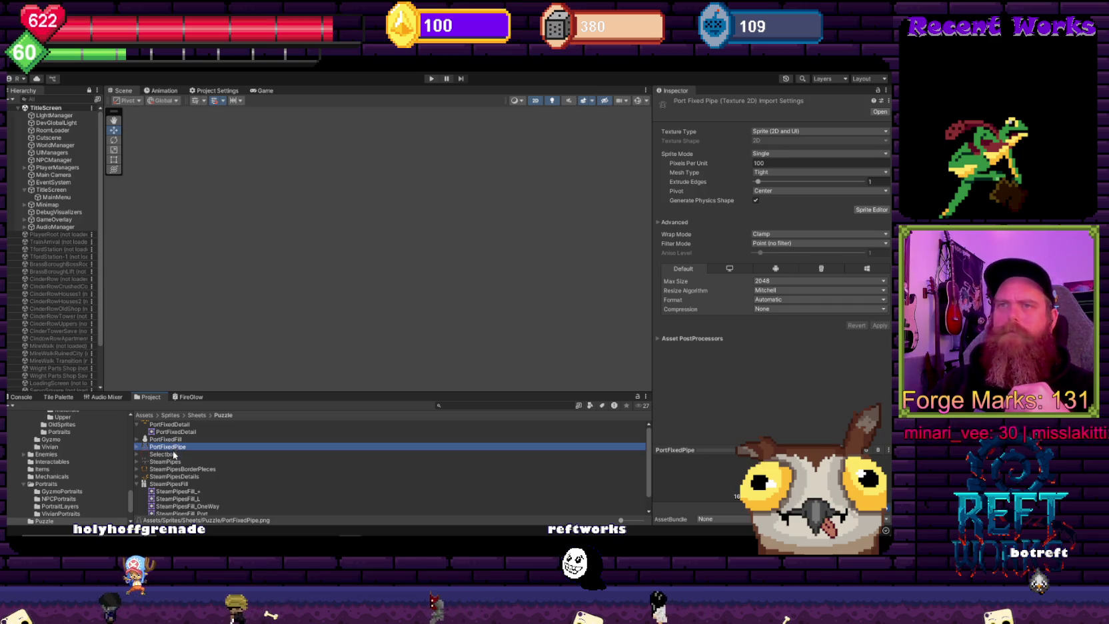
click(177, 441)
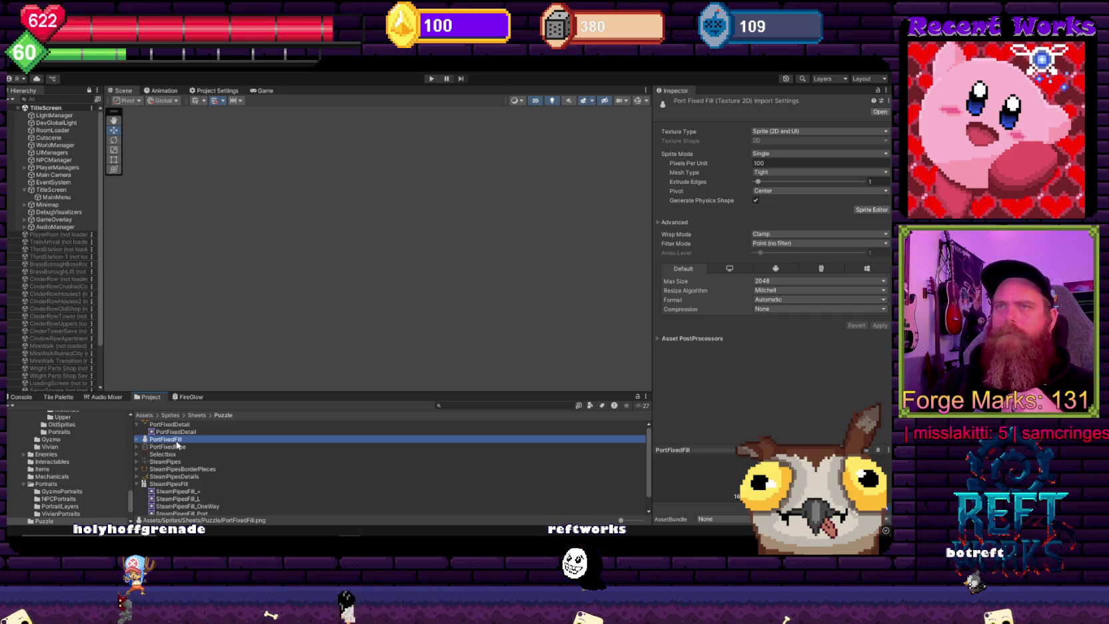
click(184, 432)
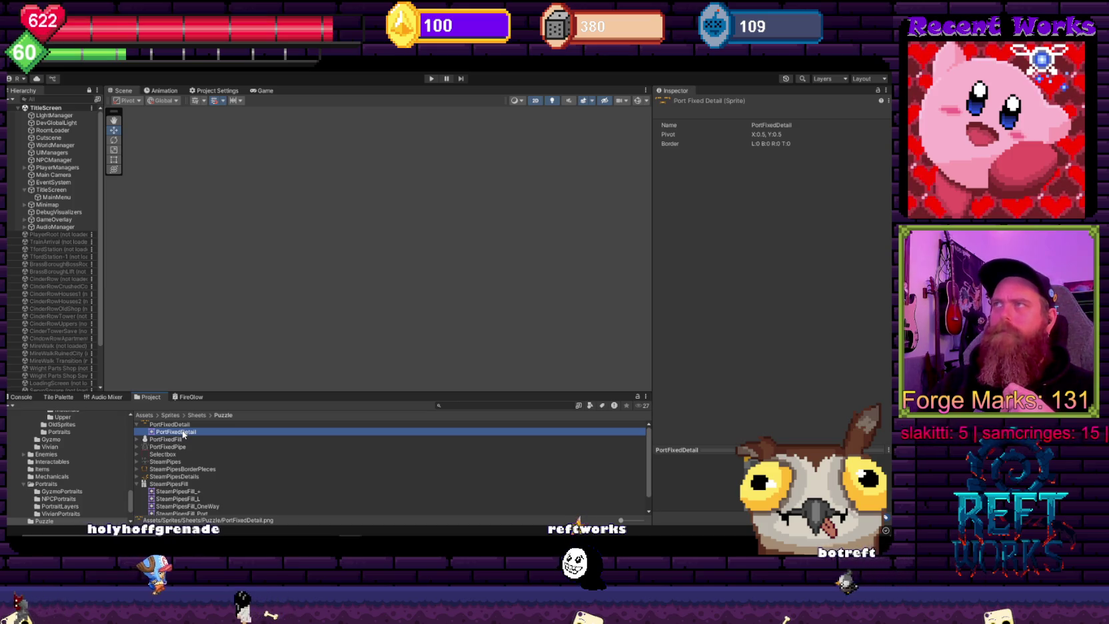
click(185, 426)
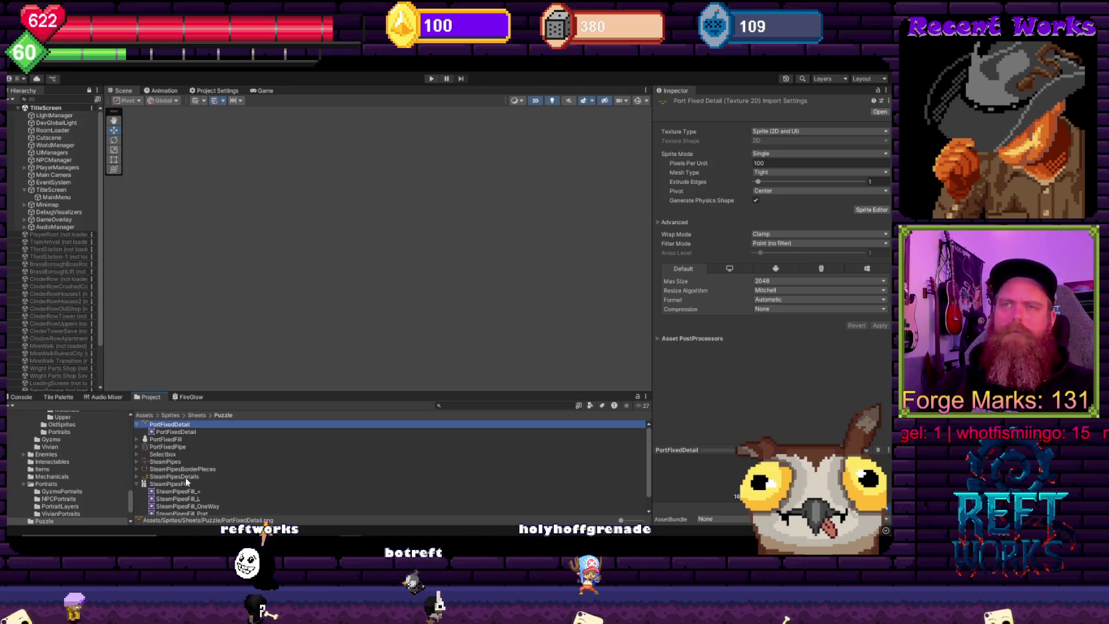
Step: Check SteamPipesFill and SteamPipesDetails import settings: Multiple sprite mode, 100 pixels per unit, Point filtering
scroll(236, 474, down, 1)
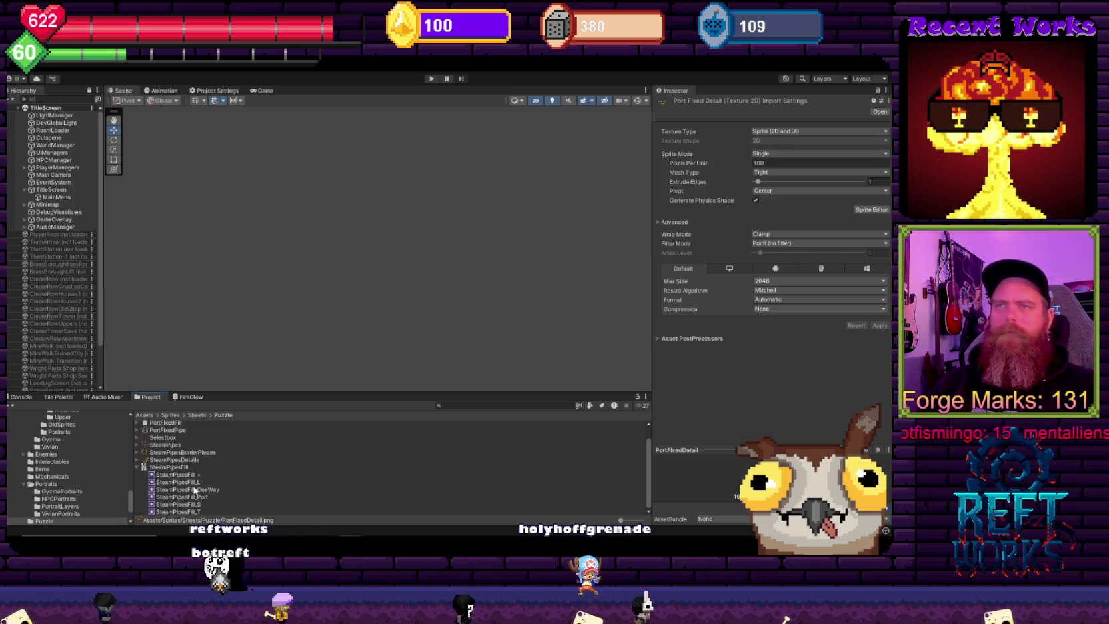
click(181, 469)
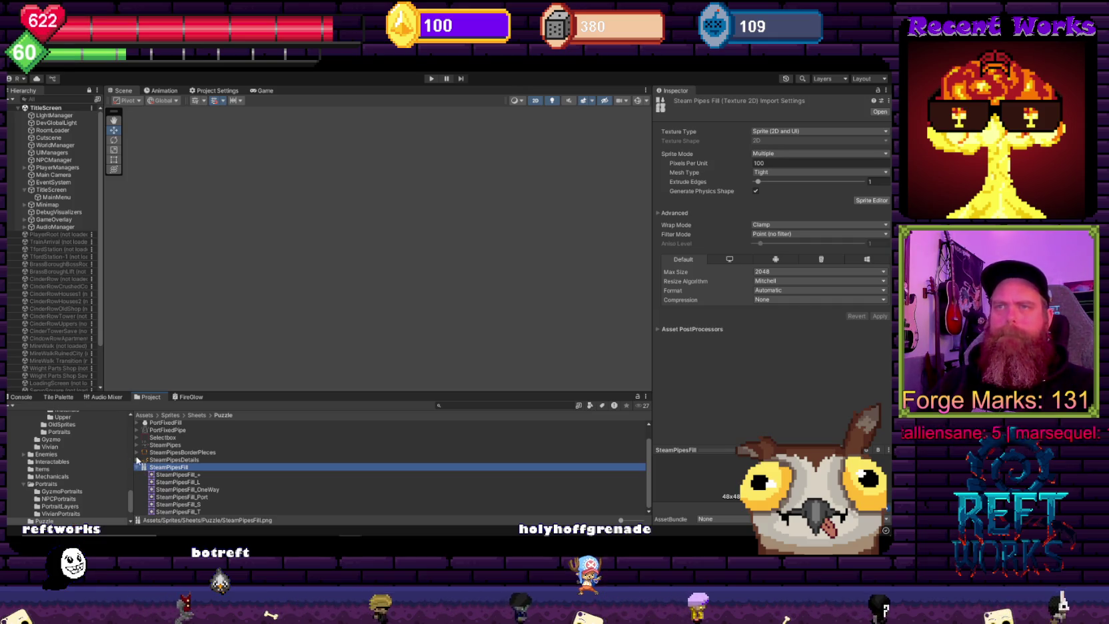
click(136, 460)
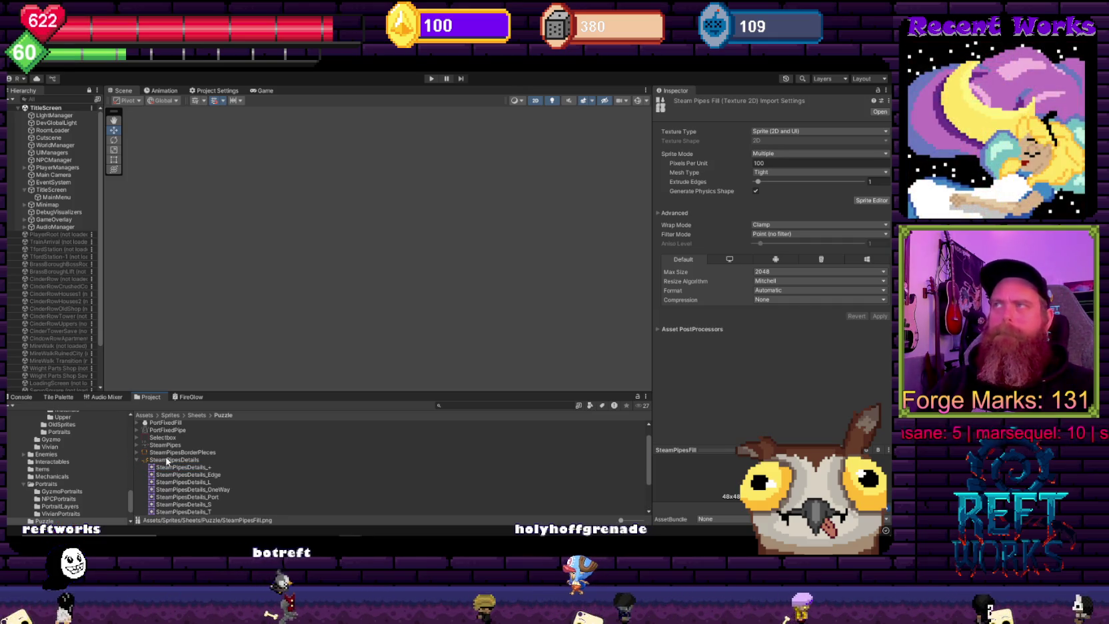
click(167, 460)
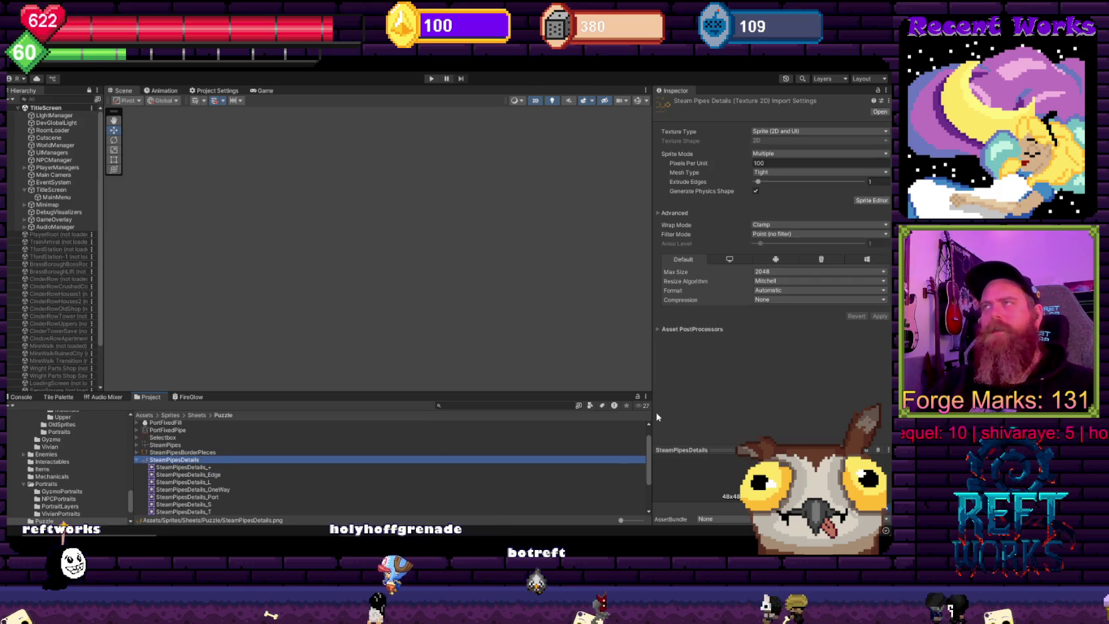
click(431, 78)
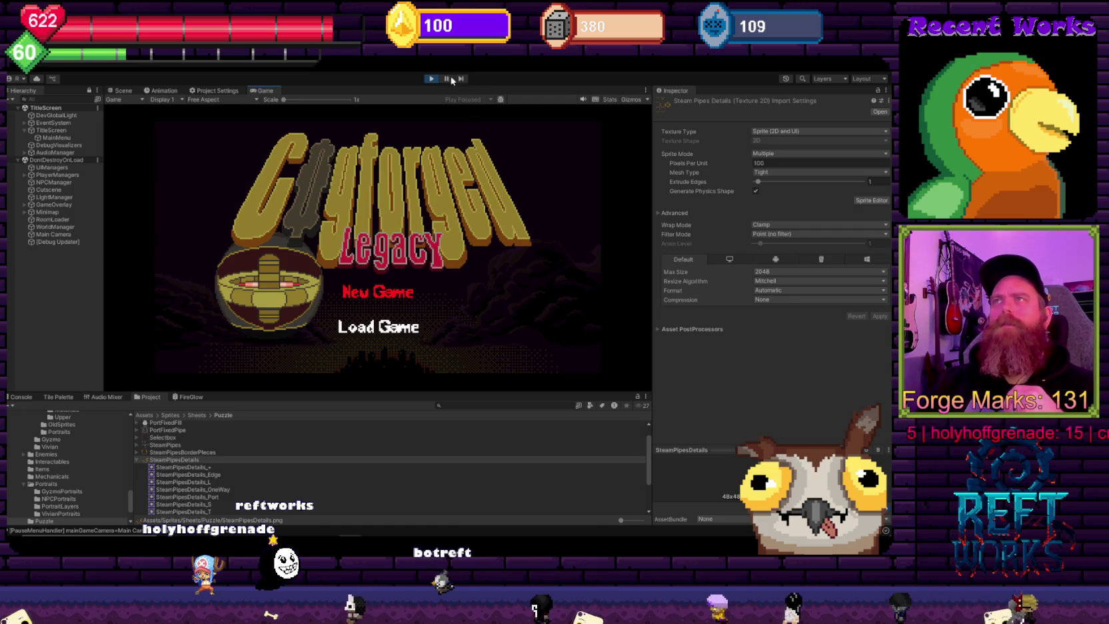
Step: Stop play mode and collapse the SteamPipesDetails and SteamPipesFill sprite lists
click(430, 78)
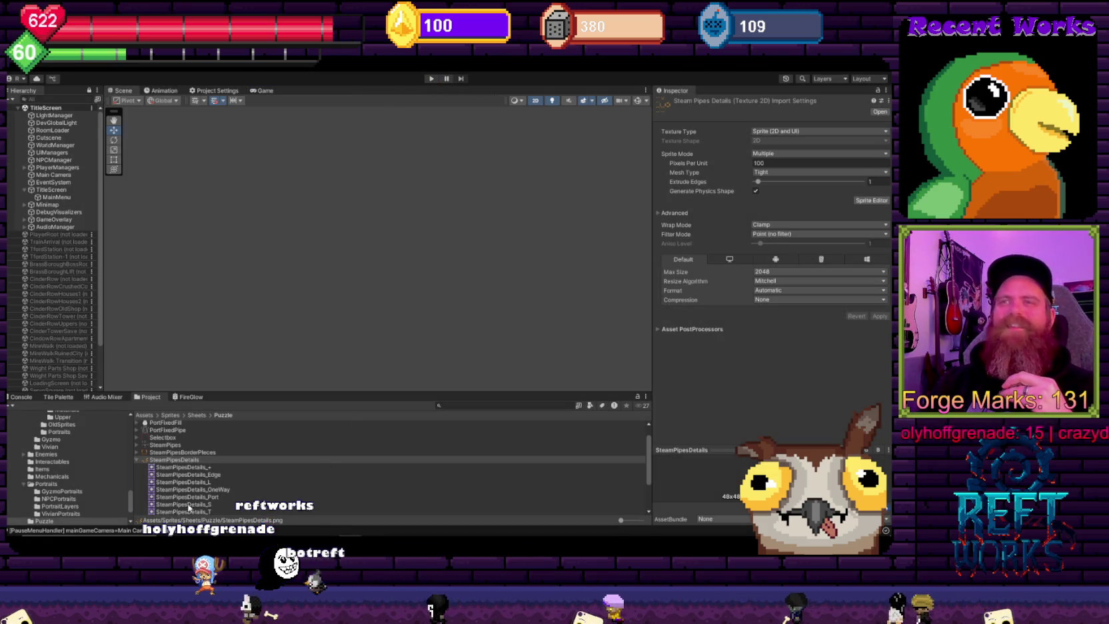
click(138, 461)
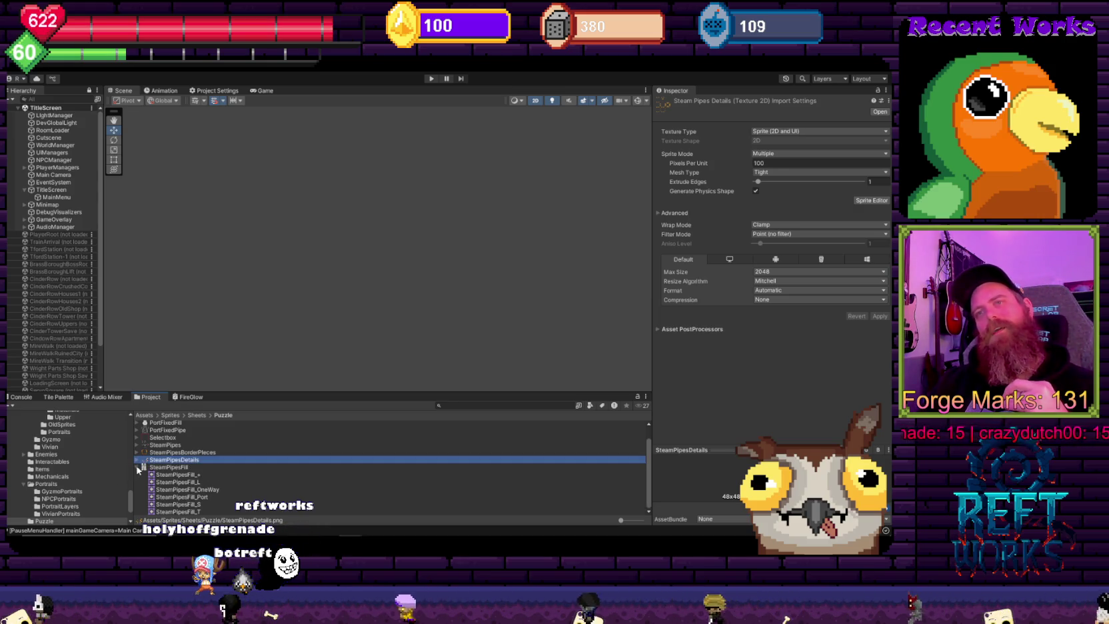
click(137, 467)
Step: Switch to the FlowPuzzle source project window and open its Prefab/Puzzle folder
mouse_move(352, 534)
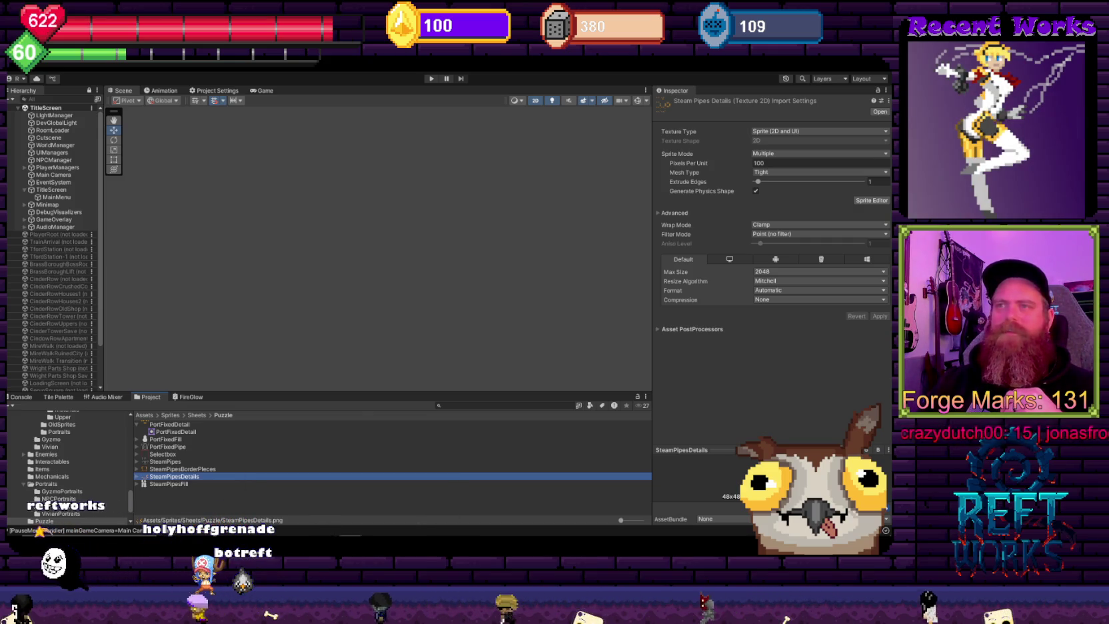
click(326, 504)
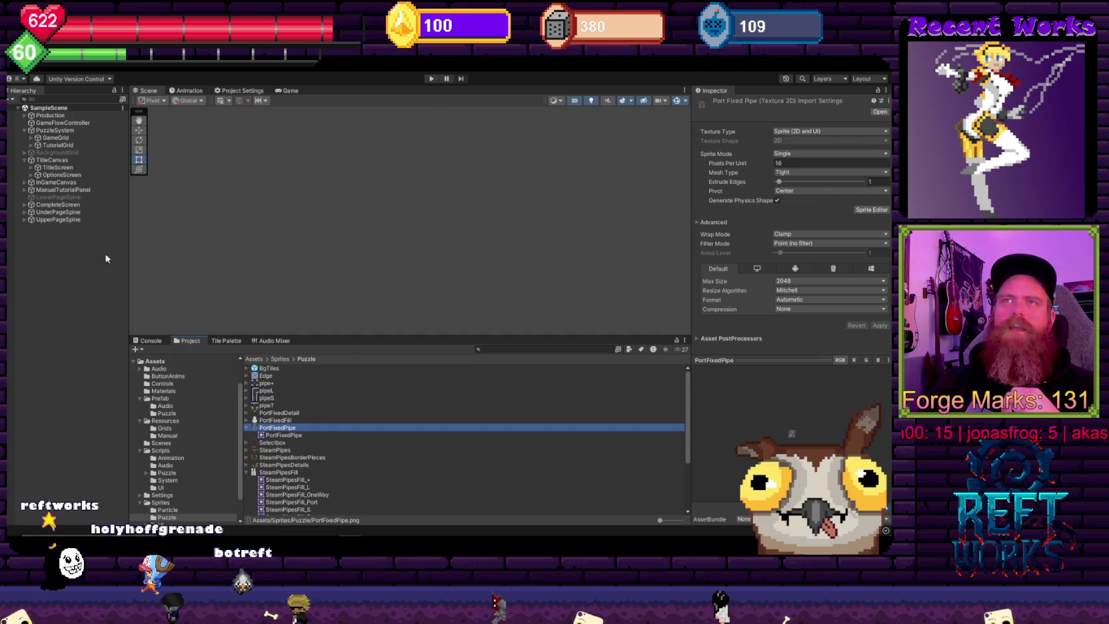
click(165, 406)
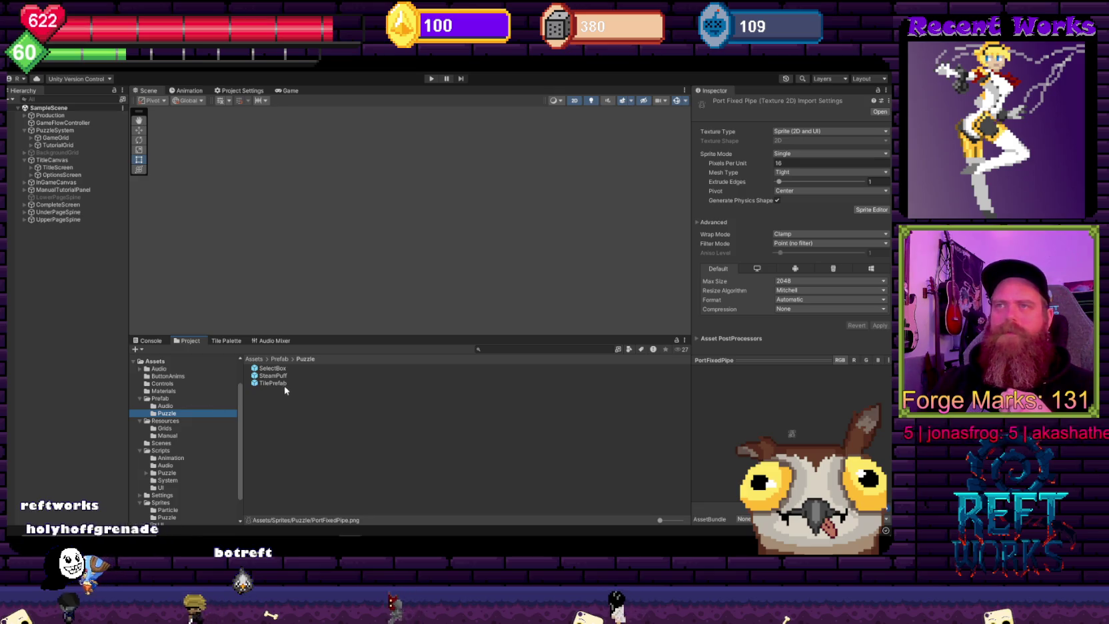
Step: Review TilePrefab's pipe sprite lists in the Inspector, then run Steam Works in play mode
click(274, 383)
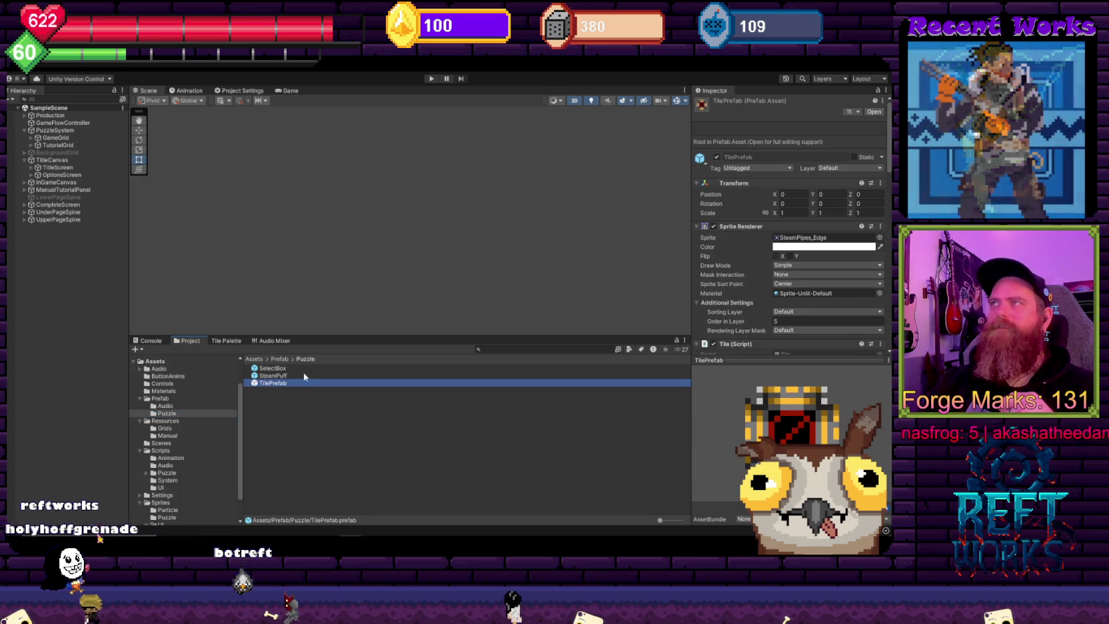
scroll(765, 197, down, 3)
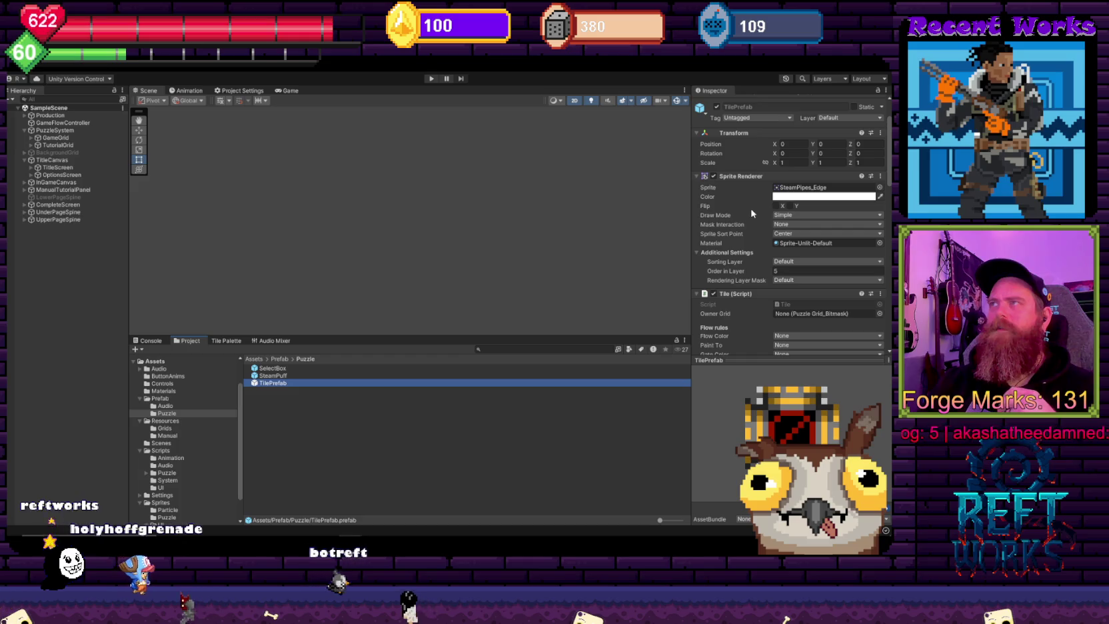
scroll(752, 214, down, 15)
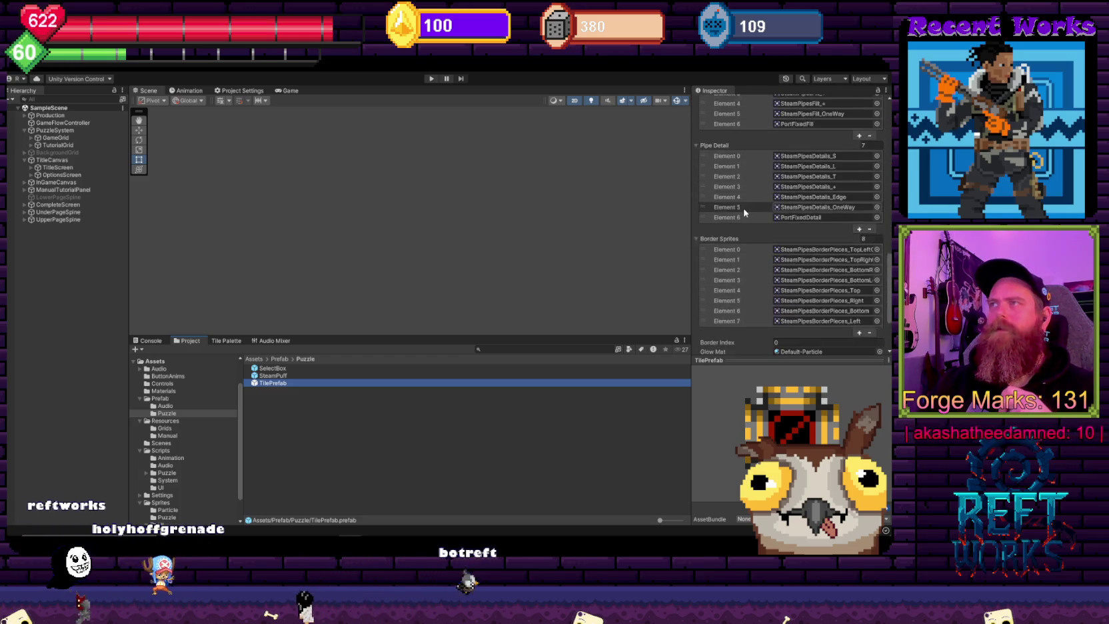
scroll(744, 212, up, 15)
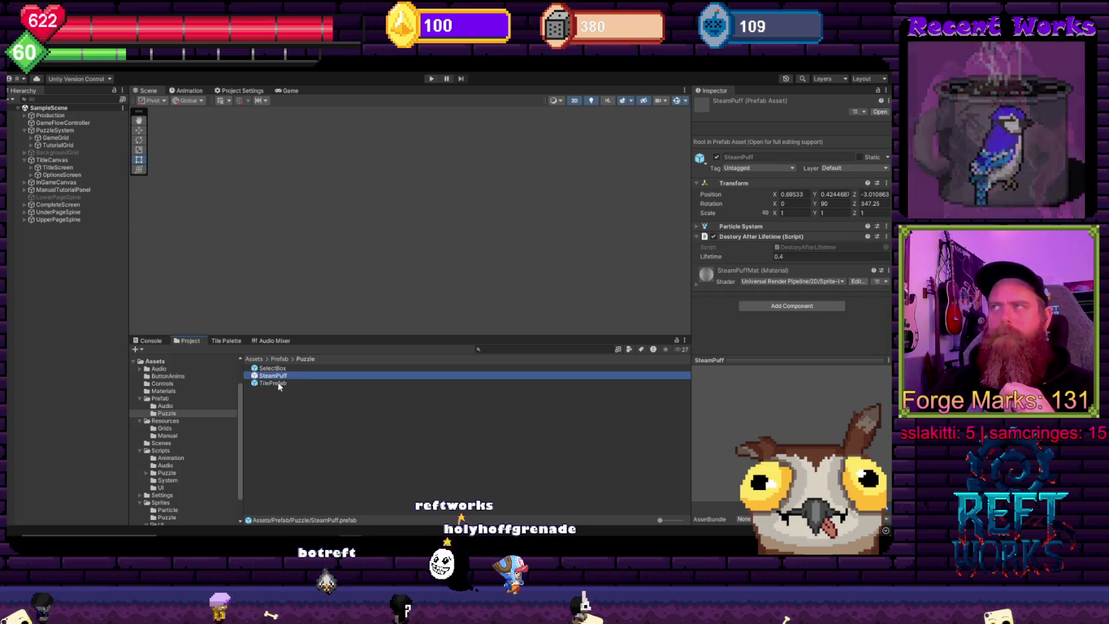
scroll(775, 246, down, 1)
scroll(774, 246, down, 10)
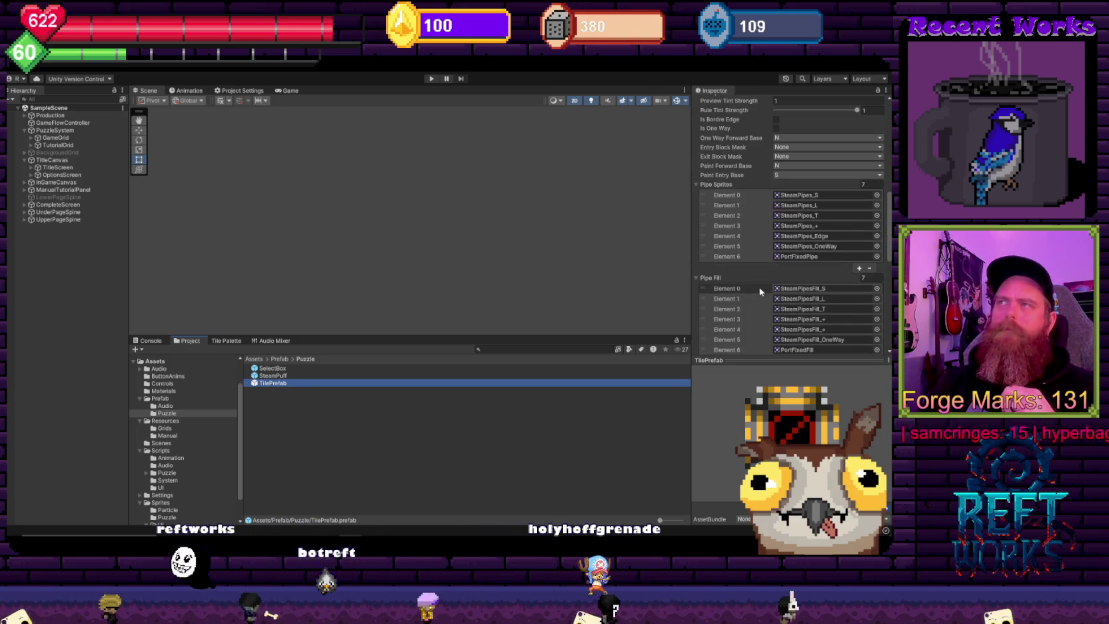
scroll(758, 281, down, 3)
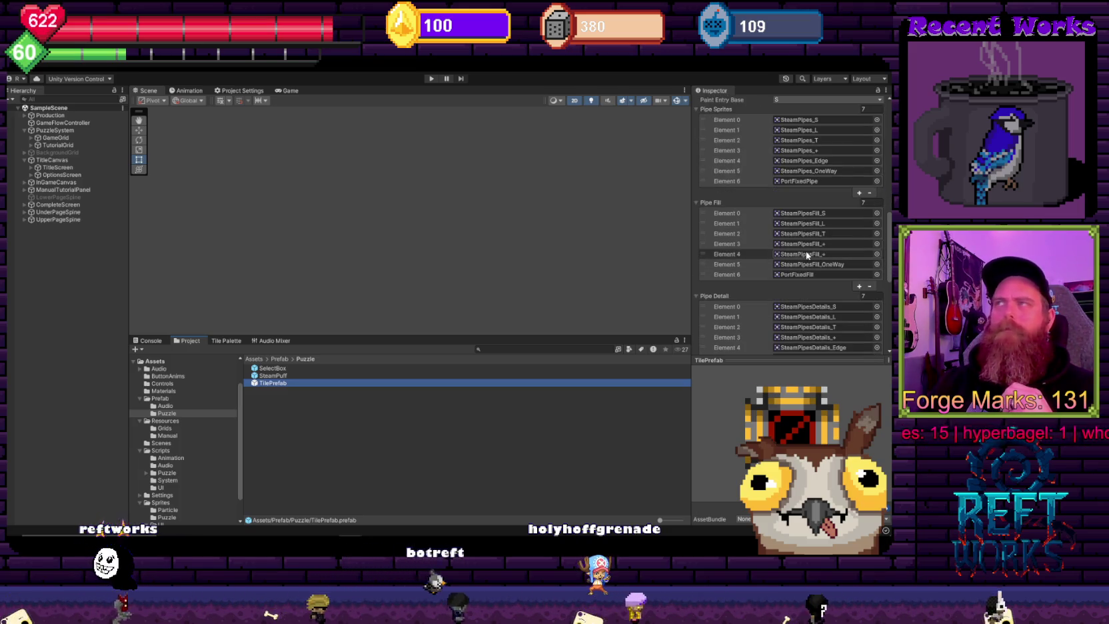
scroll(776, 266, up, 6)
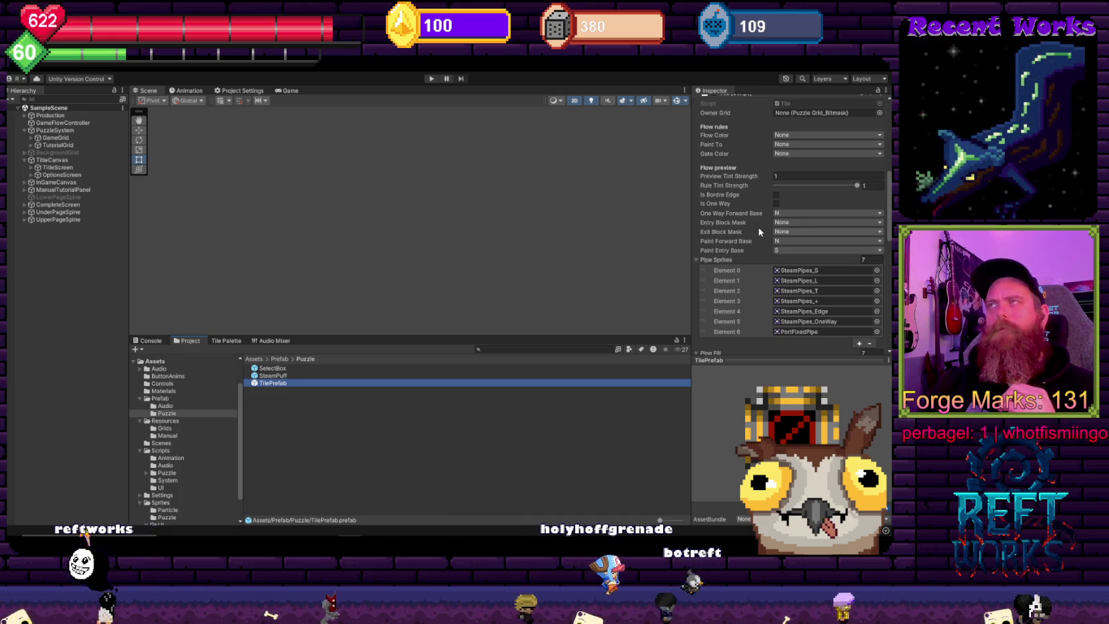
click(432, 78)
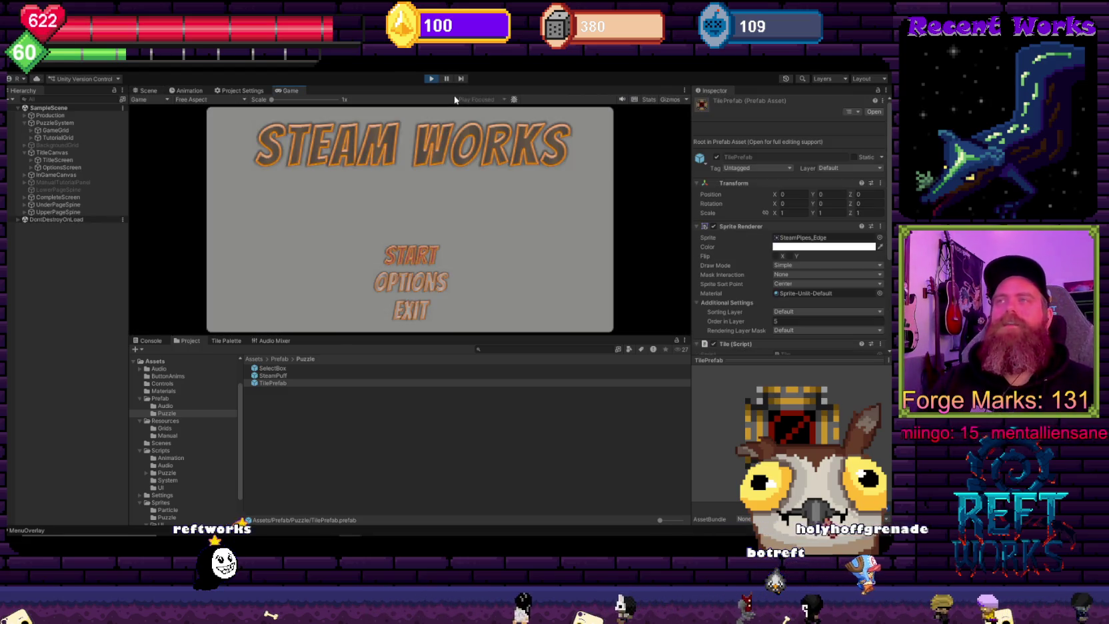
Step: Skip through the tutorial pages into the level and slide row 1 of the pipe grid right
key(Return)
key(Return)
key(Return)
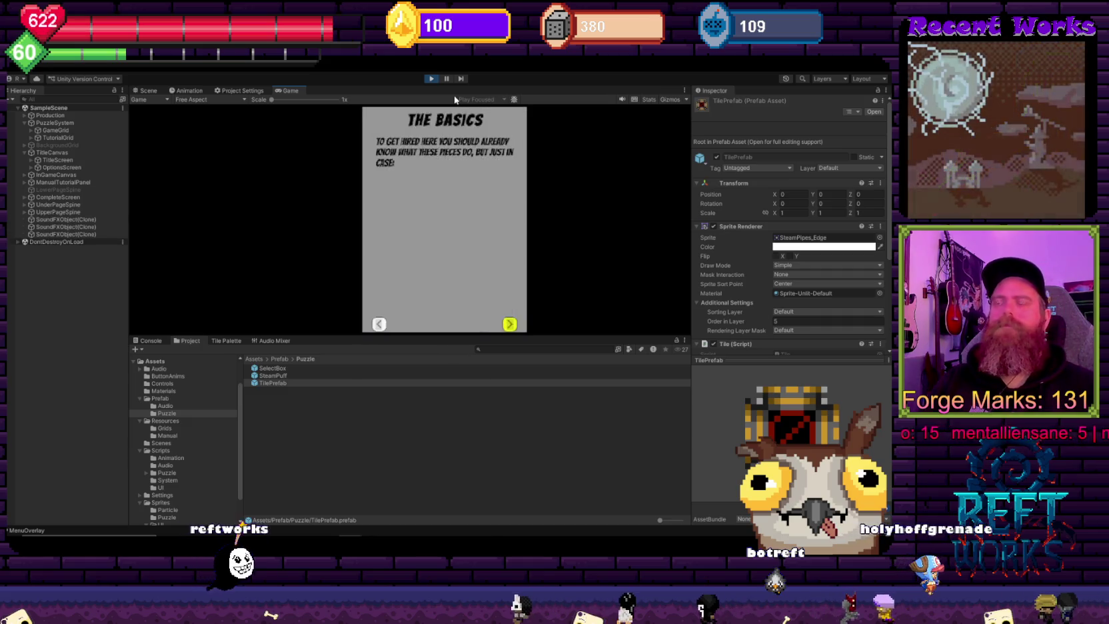
key(Return)
key(Return)
key(Return)
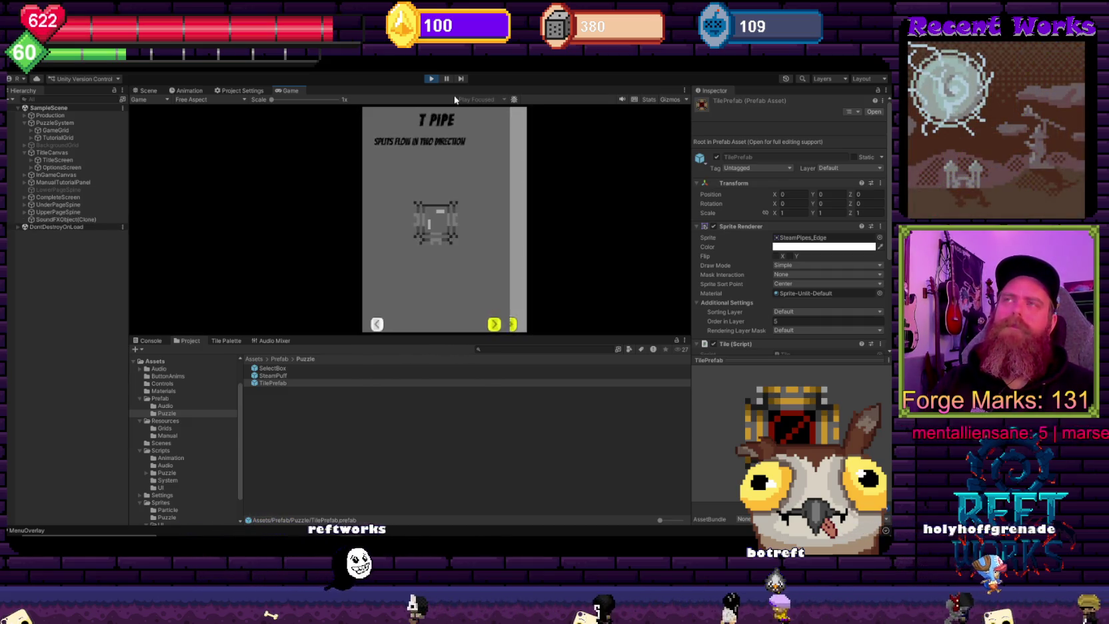
key(Return)
key(Return)
key(Return)
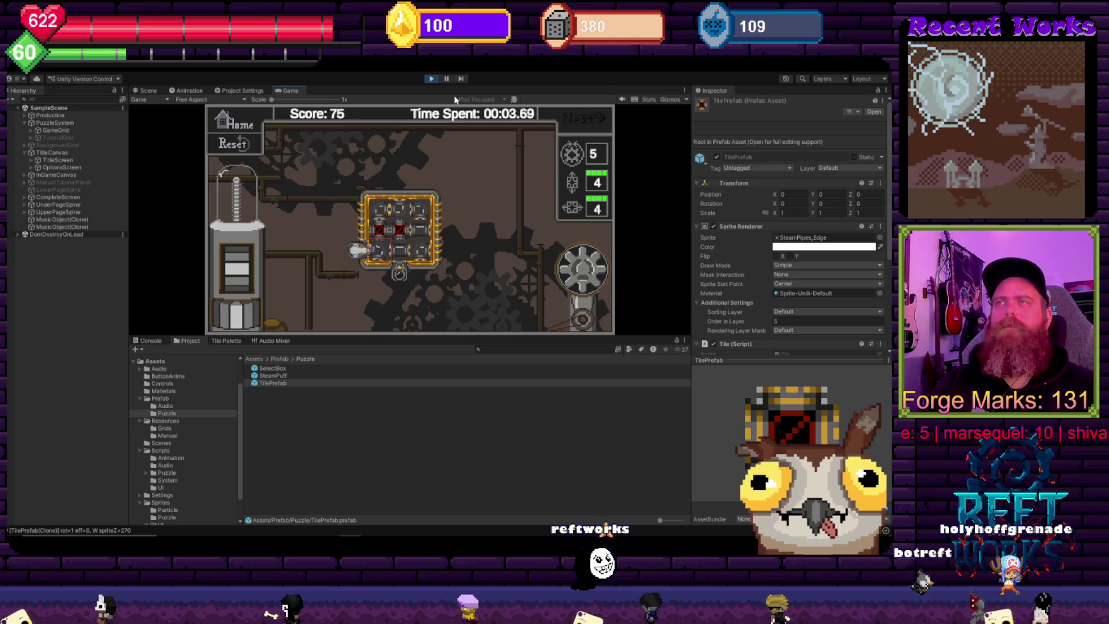
key(Right)
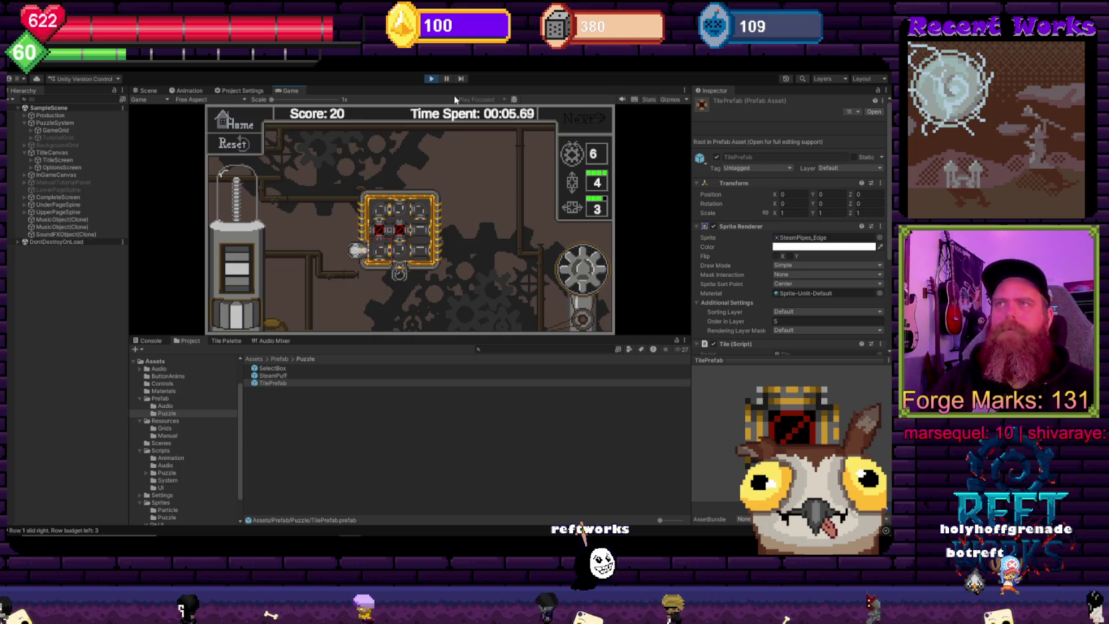